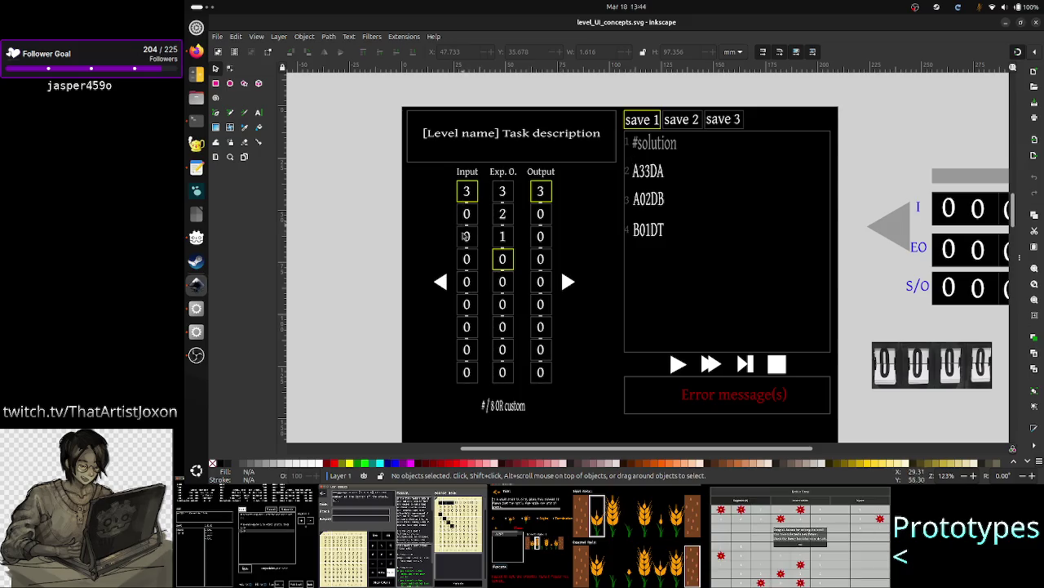
# - Cycle through the terminal's shell tabs: grammar command, TODO search results and src folder listing
pyautogui.click(196, 120)
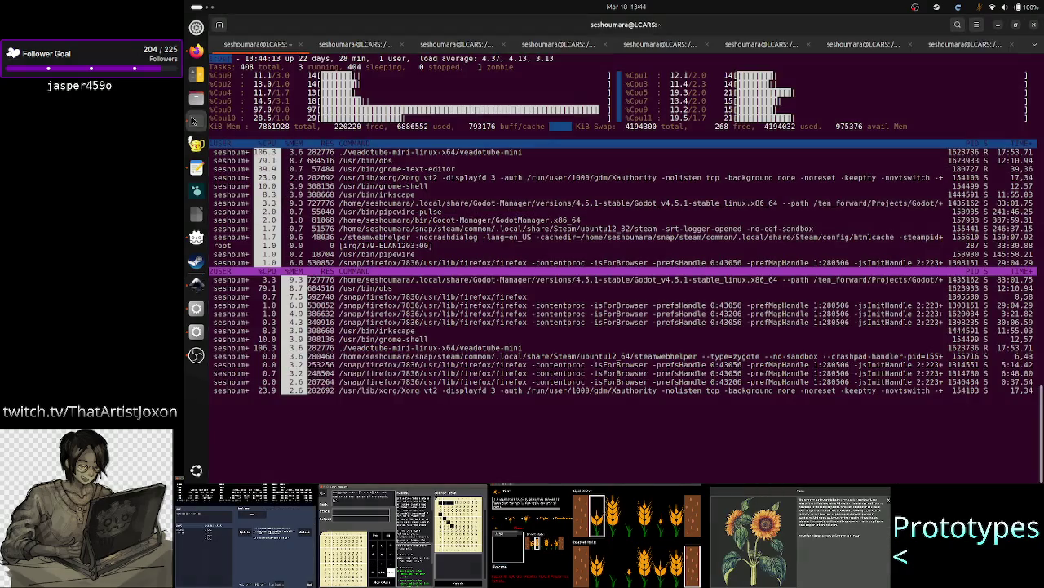
pyautogui.click(656, 44)
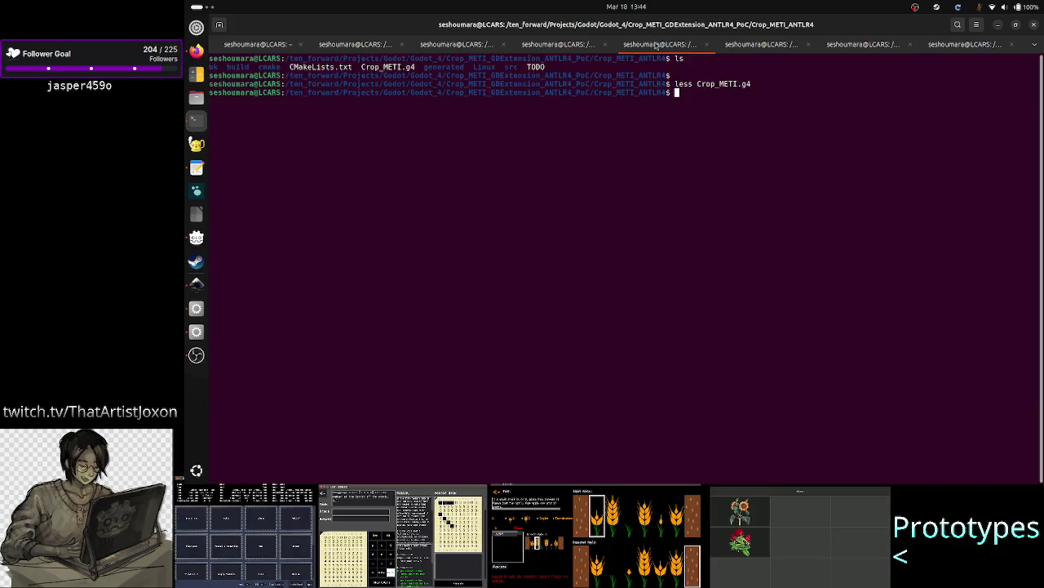
pyautogui.click(564, 49)
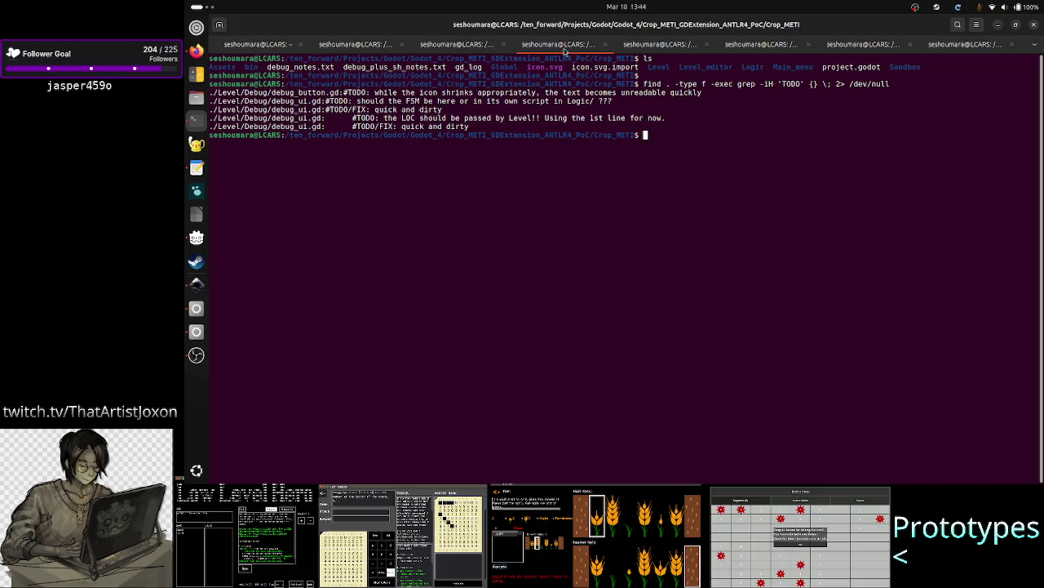
pyautogui.click(739, 47)
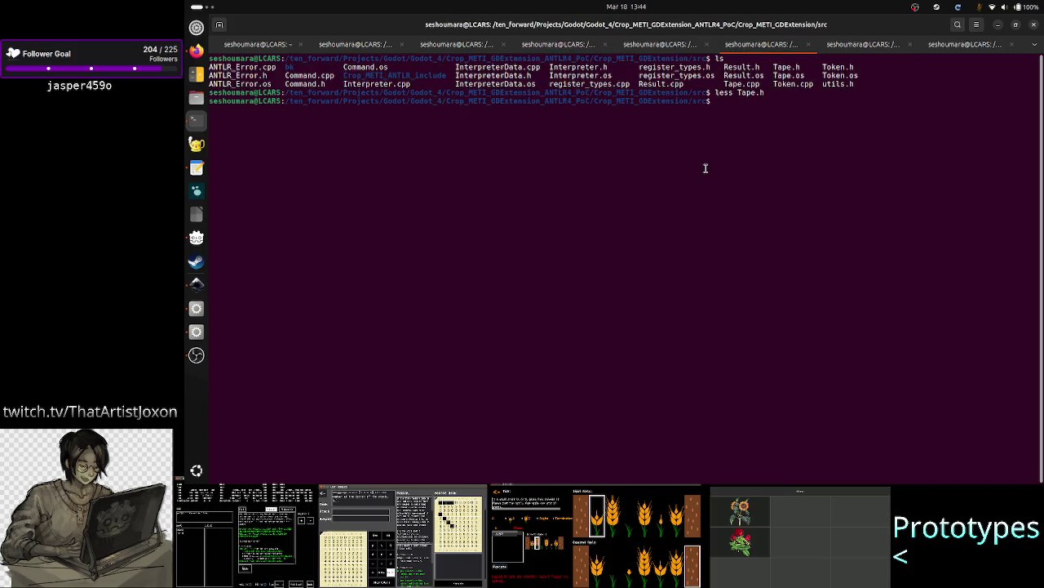
pyautogui.click(660, 45)
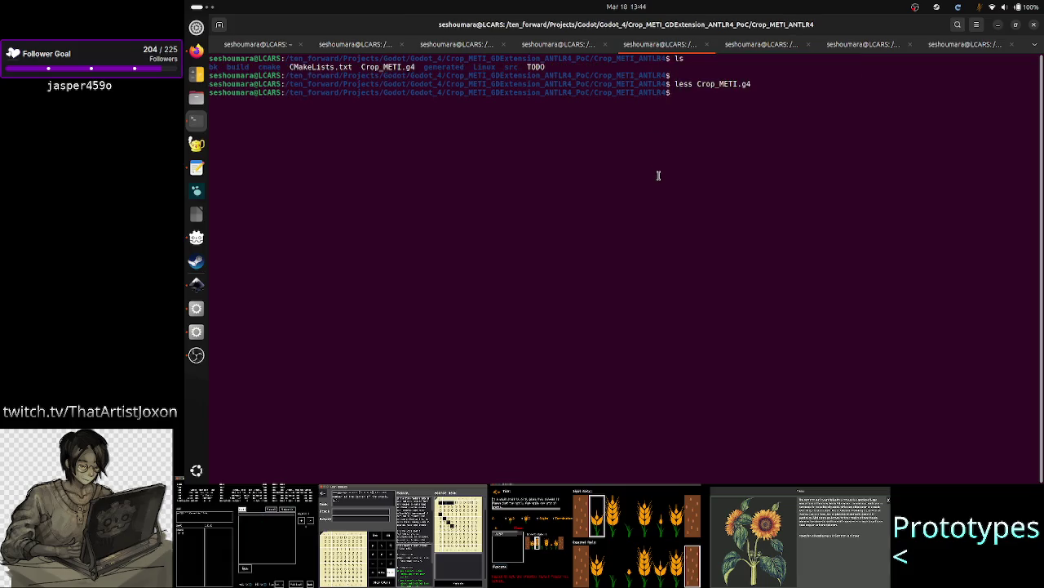
# - Rerun 'less Crop_METI.g4', select its MOVE rule line, then return to Inkscape
pyautogui.press('Up')
pyautogui.press('Return')
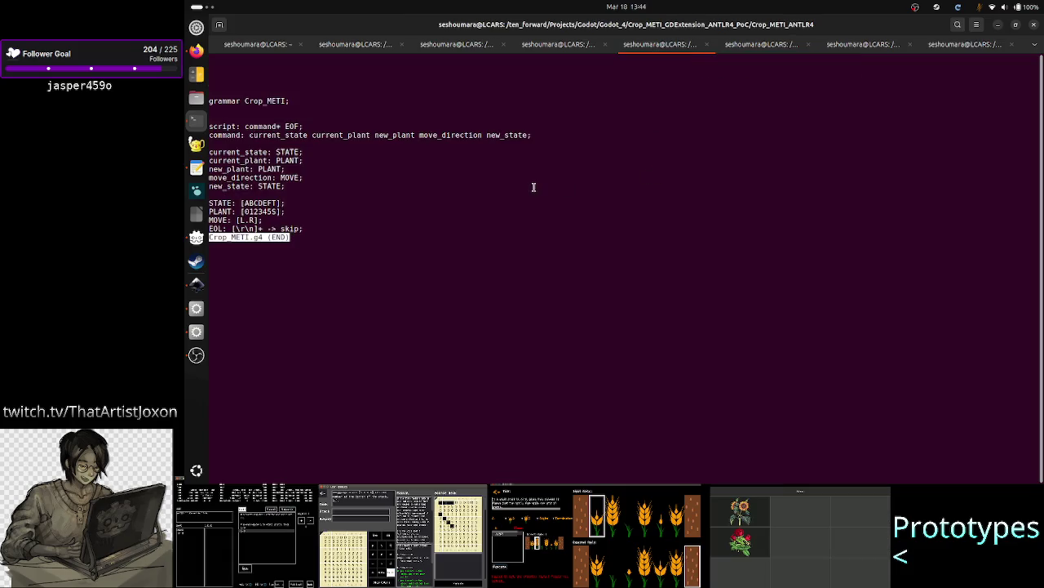
pyautogui.scroll(-1, 406, 207)
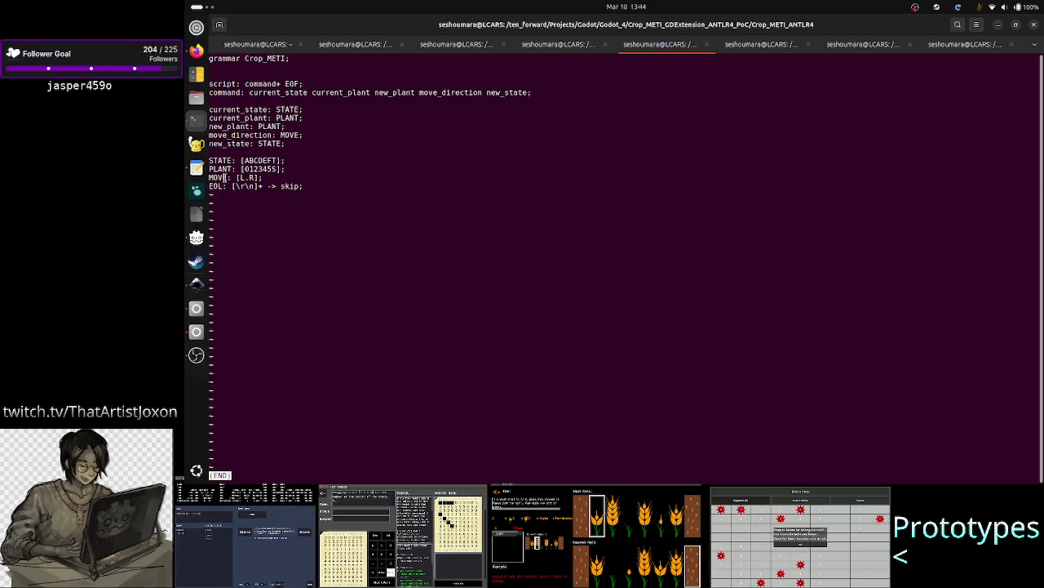
pyautogui.moveTo(223, 177); pyautogui.dragTo(281, 175)
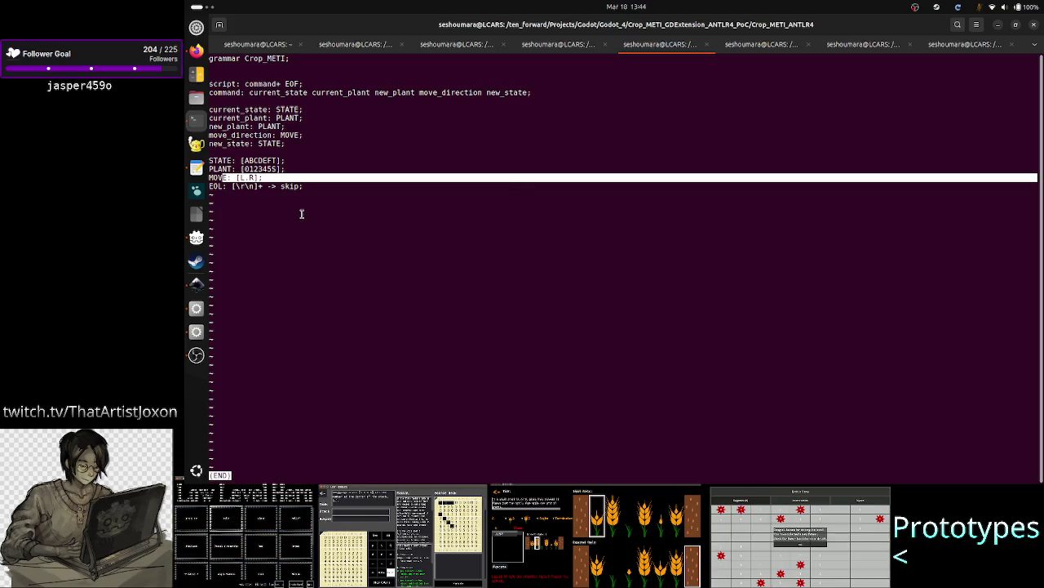
pyautogui.hotkey('alt', 'Tab')
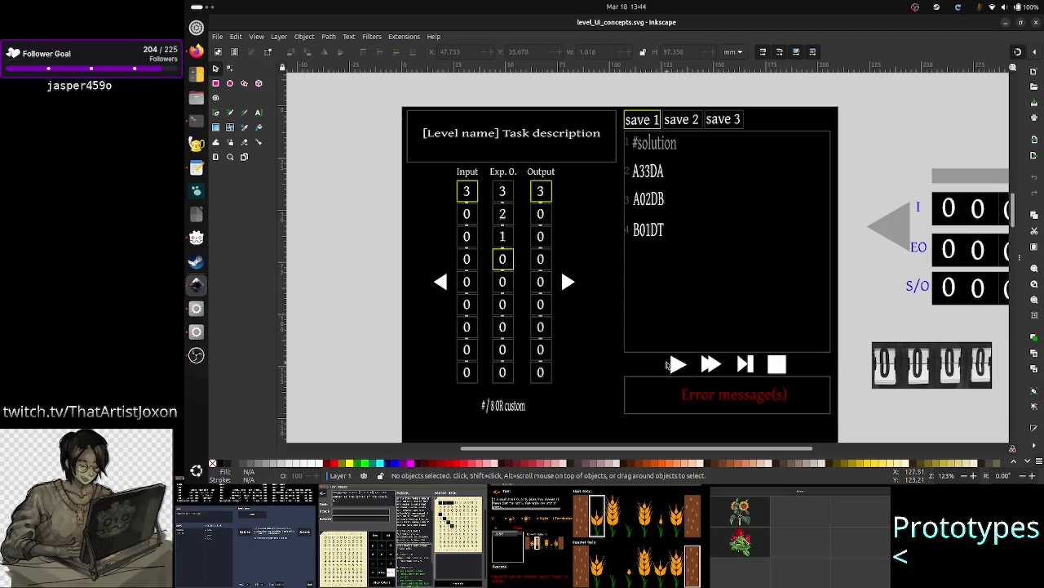
# - Flip past the grammar terminal and Inkscape mockup to the Discord stream schedule image
pyautogui.hotkey('alt', 'Tab')
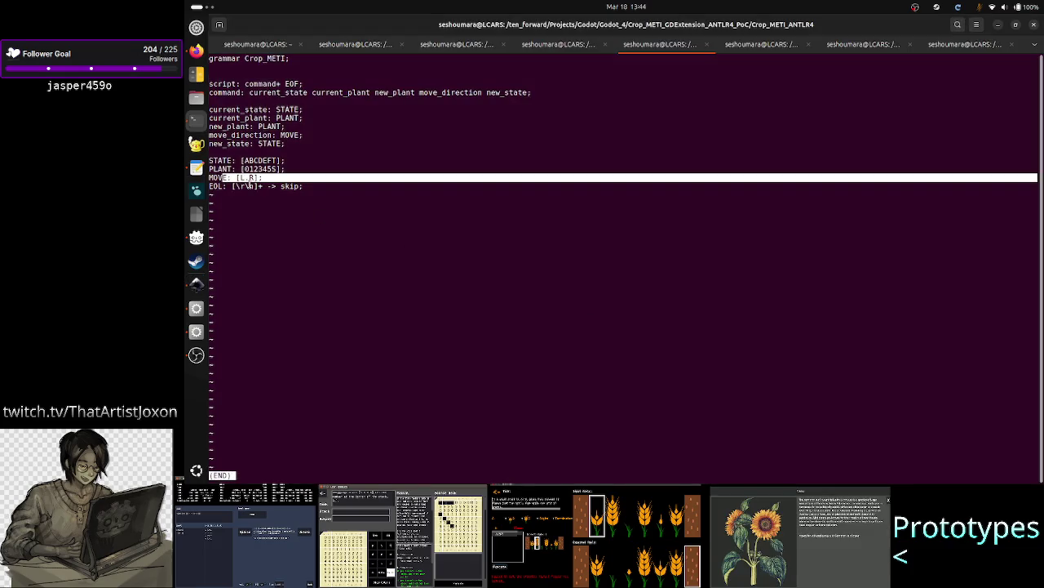
pyautogui.hotkey('alt', 'Tab')
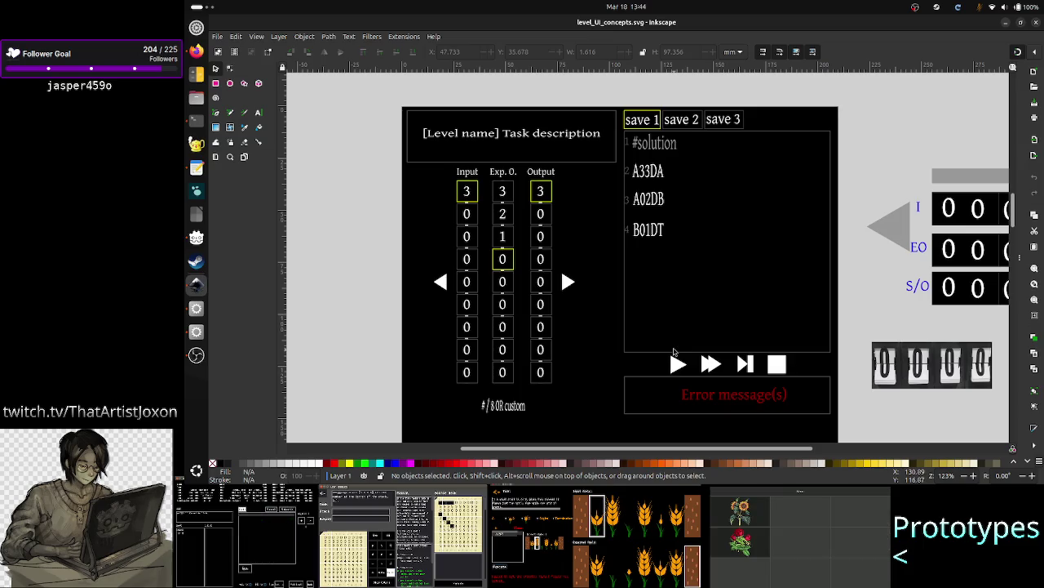
pyautogui.hotkey('alt', 'Tab')
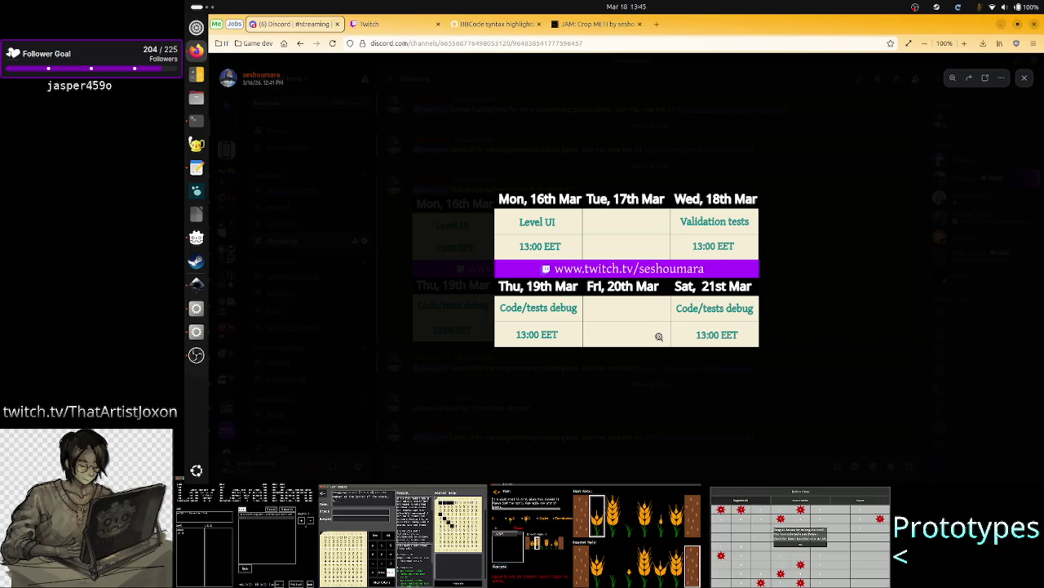
# - Switch from the Discord schedule image back to level_UI_concepts.svg in Inkscape
pyautogui.hotkey('alt', 'Tab')
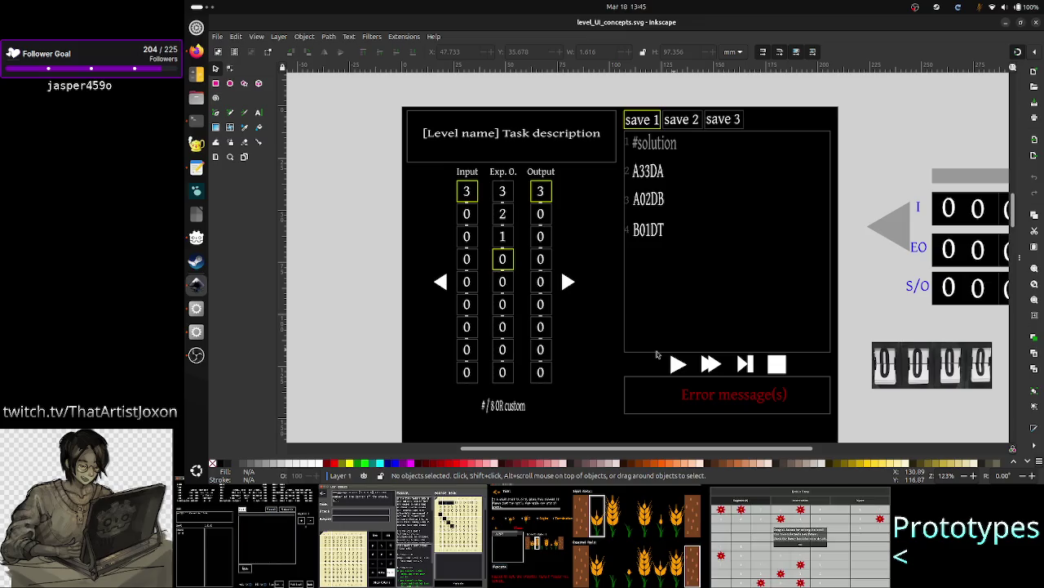
pyautogui.click(656, 354)
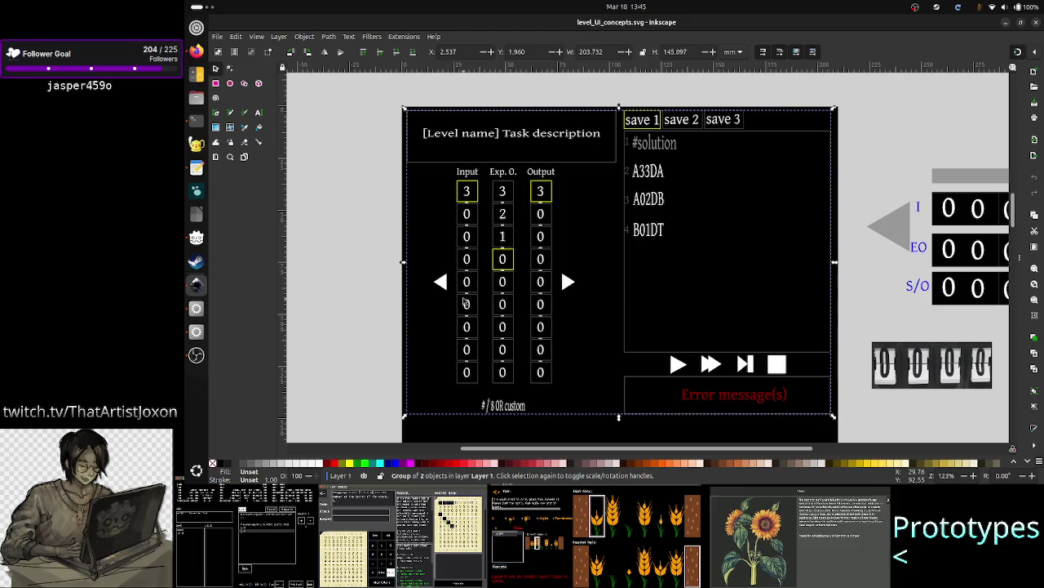
pyautogui.click(357, 282)
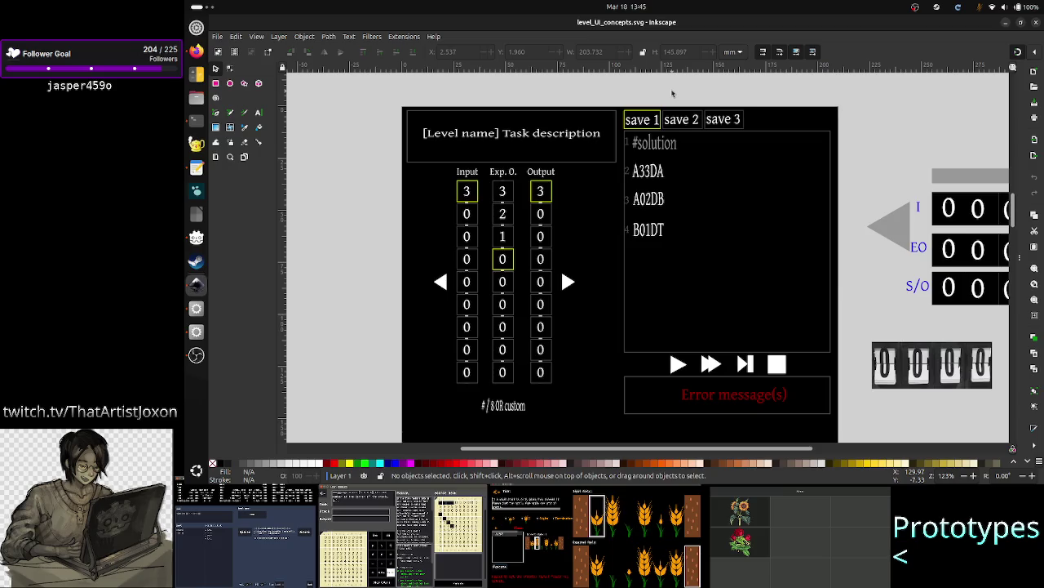
pyautogui.hotkey('alt', 'Tab')
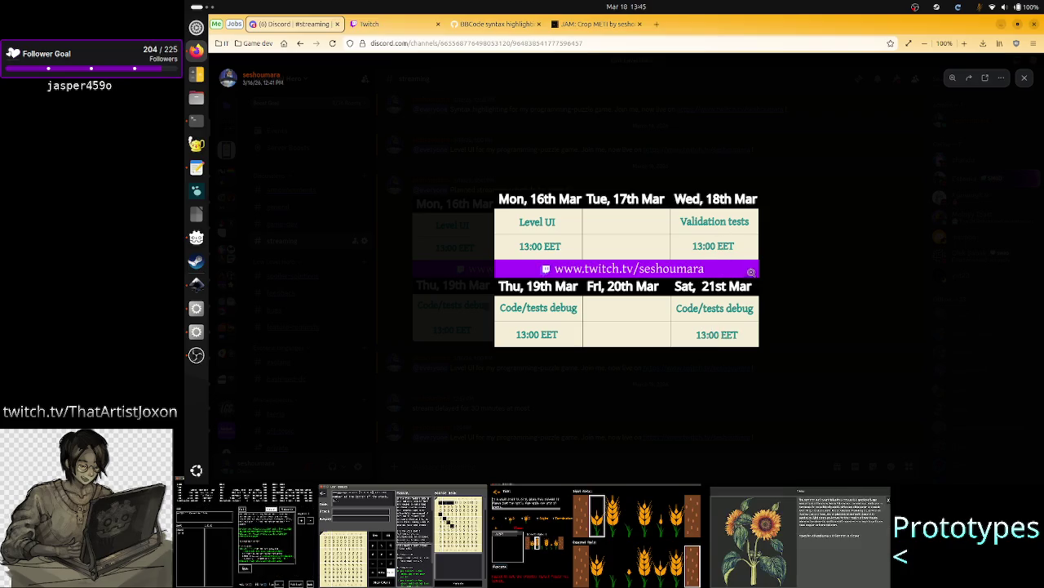
pyautogui.hotkey('alt', 'Tab')
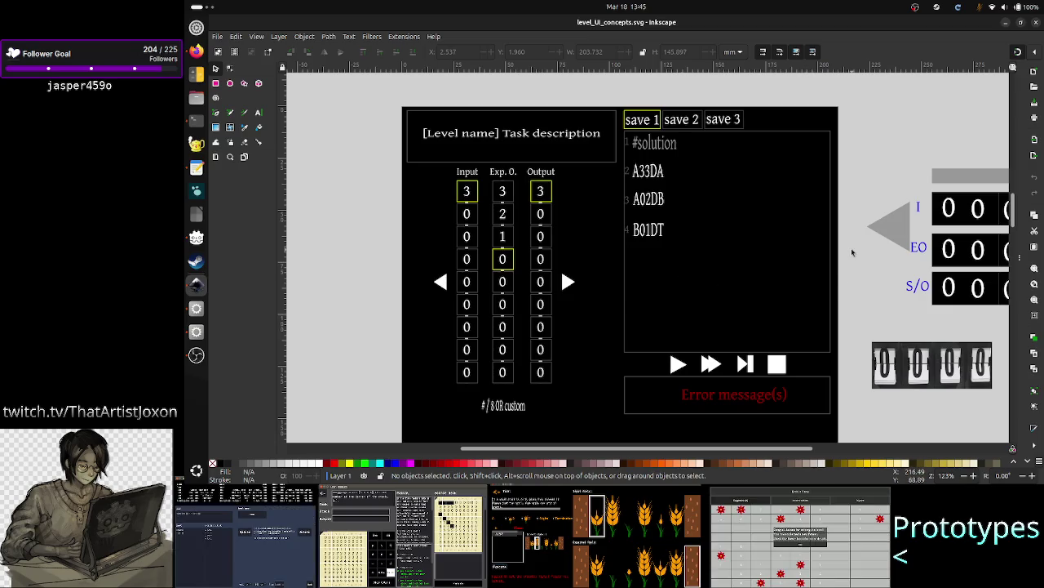
pyautogui.moveTo(1014, 218)
pyautogui.mouseDown()
pyautogui.moveTo(1013, 234)
pyautogui.moveTo(1016, 199)
pyautogui.moveTo(1019, 248)
pyautogui.moveTo(1013, 214)
pyautogui.mouseUp()
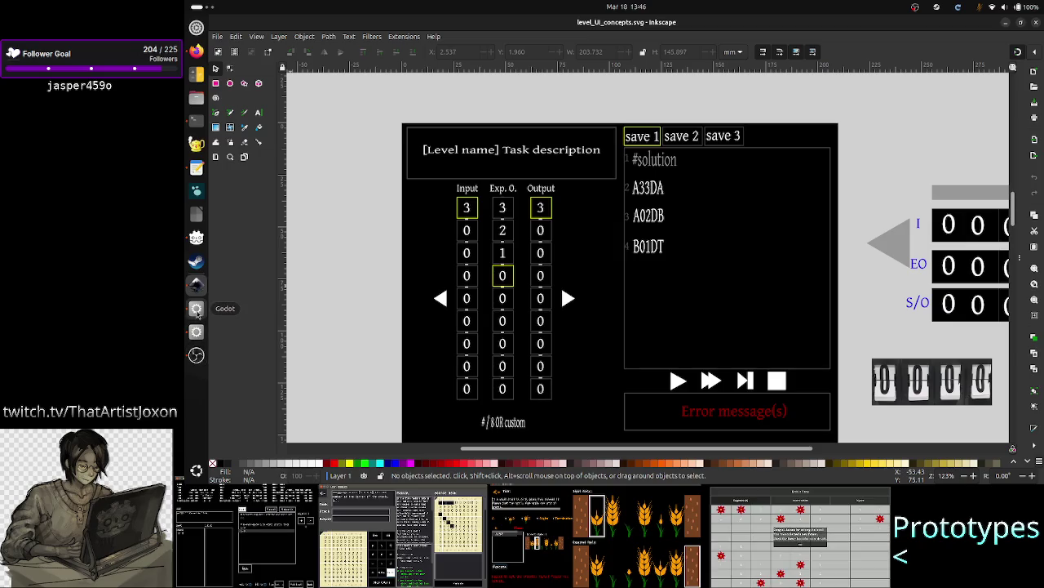
pyautogui.click(196, 310)
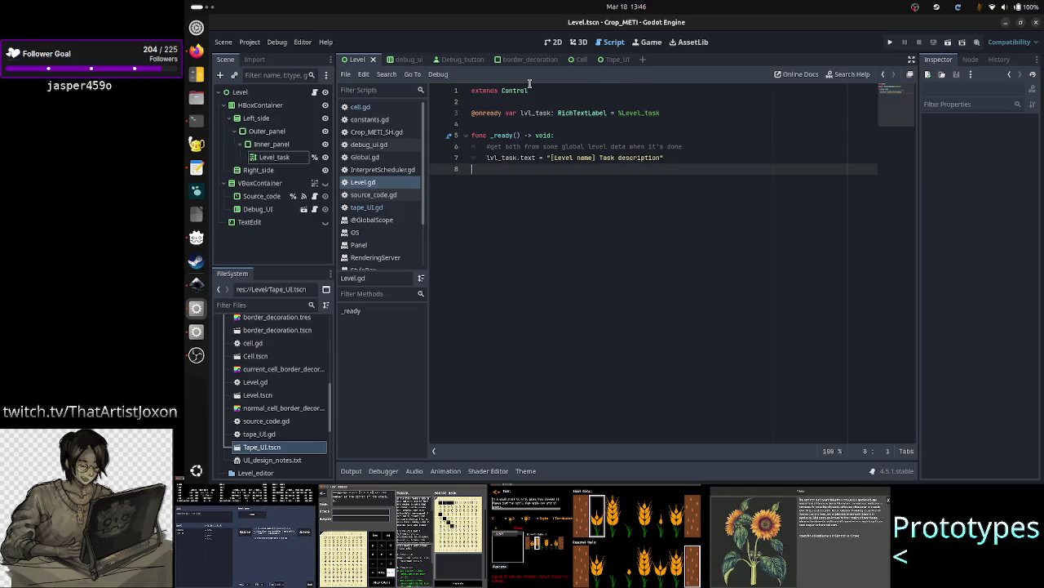
# - Switch to the 2D workspace and scroll through the Level scene's properties
pyautogui.click(553, 41)
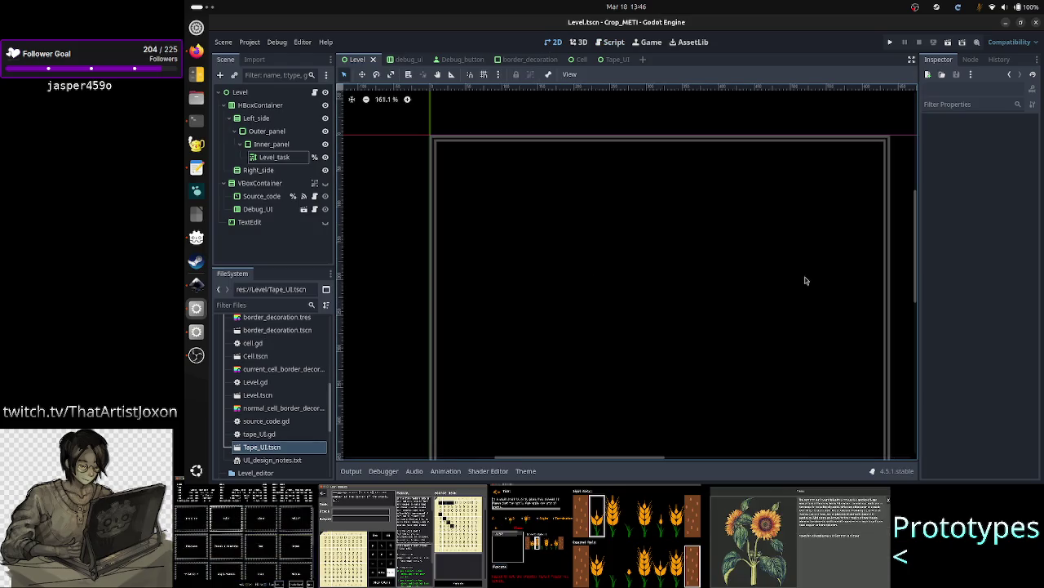
pyautogui.scroll(-2, 866, 279)
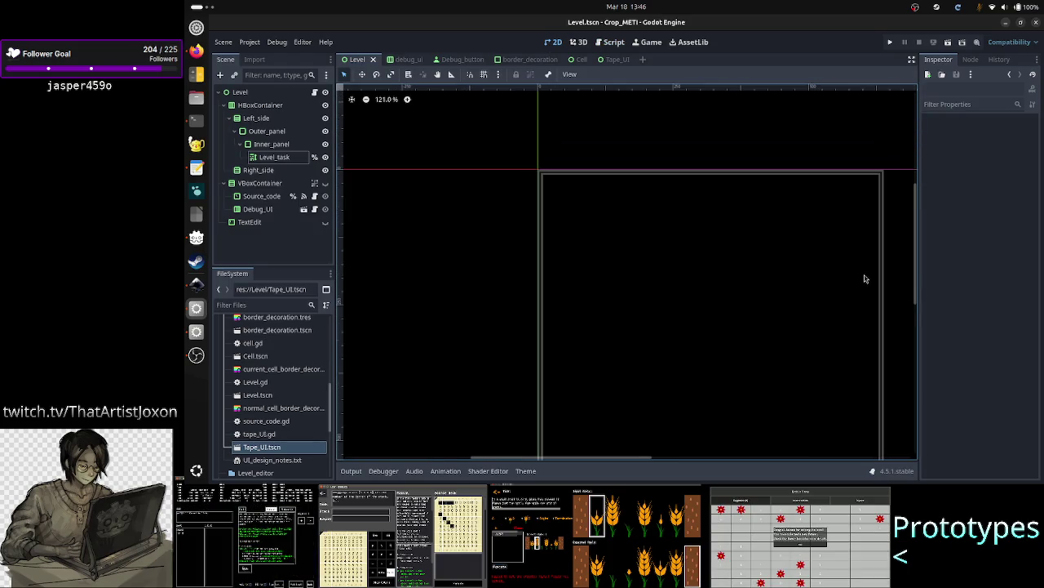
pyautogui.moveTo(917, 270); pyautogui.dragTo(916, 295)
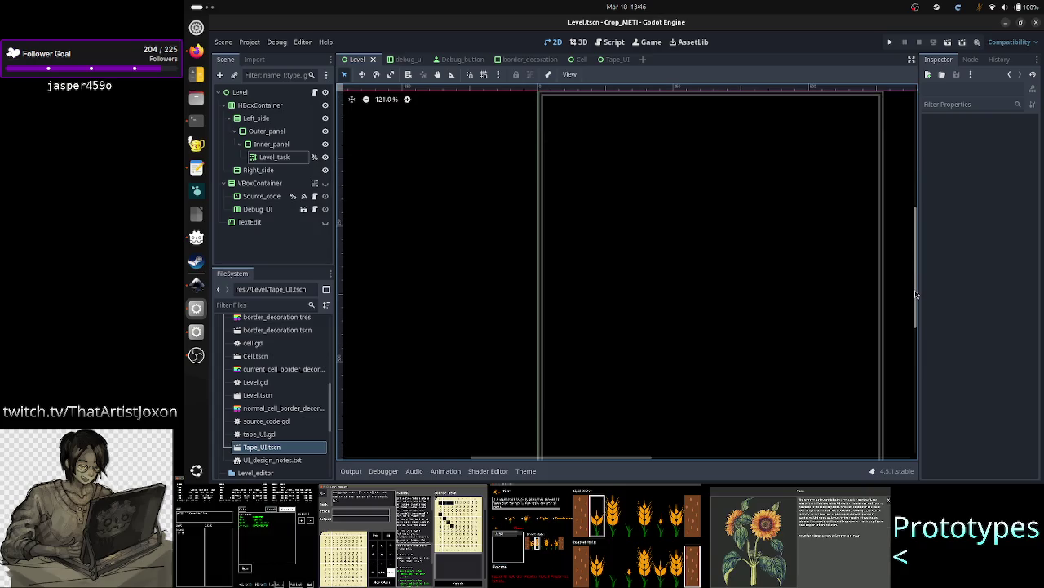
pyautogui.scroll(-2, 760, 269)
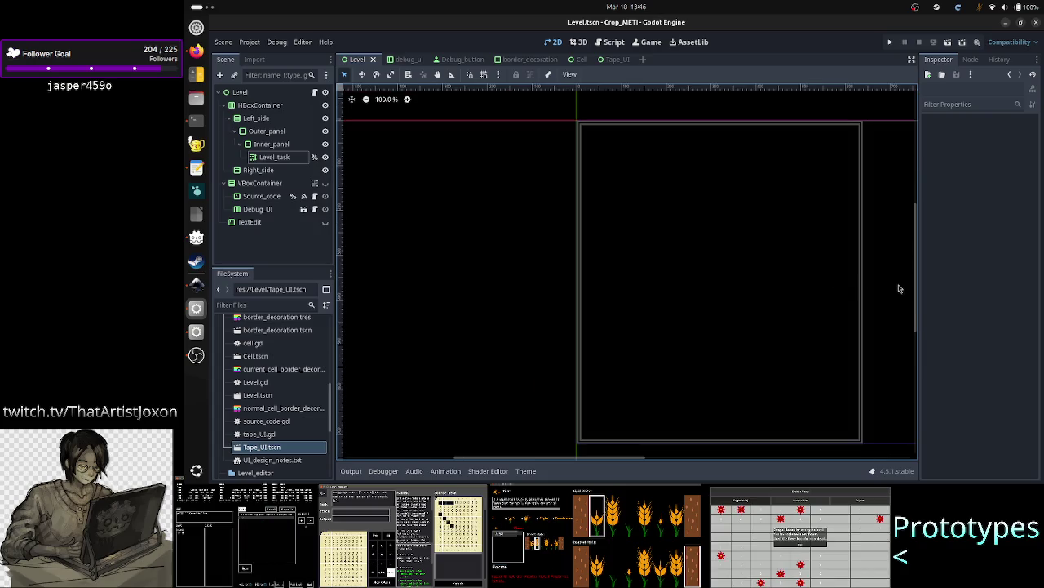
pyautogui.moveTo(917, 297); pyautogui.dragTo(916, 300)
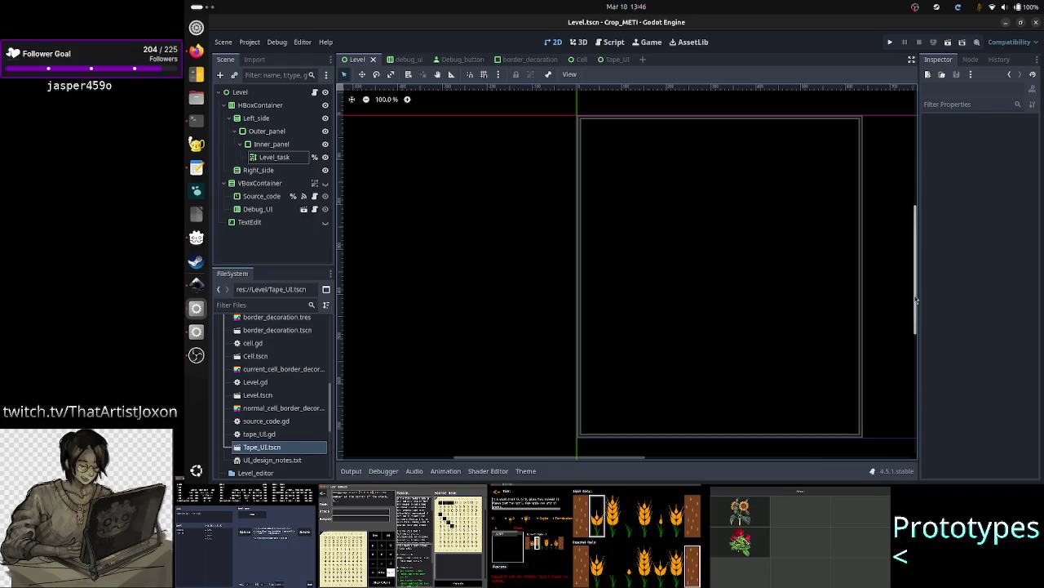
pyautogui.moveTo(915, 298); pyautogui.dragTo(916, 270)
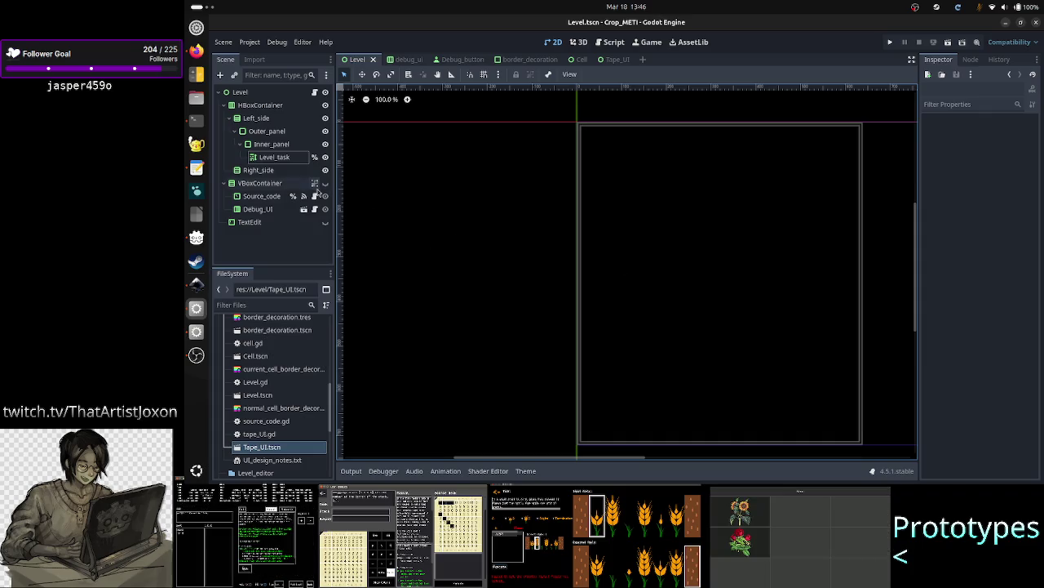
# - Select Level_task, try moving it onto Inner_panel, inspect Inner_panel, then open the Cell scene
pyautogui.click(269, 158)
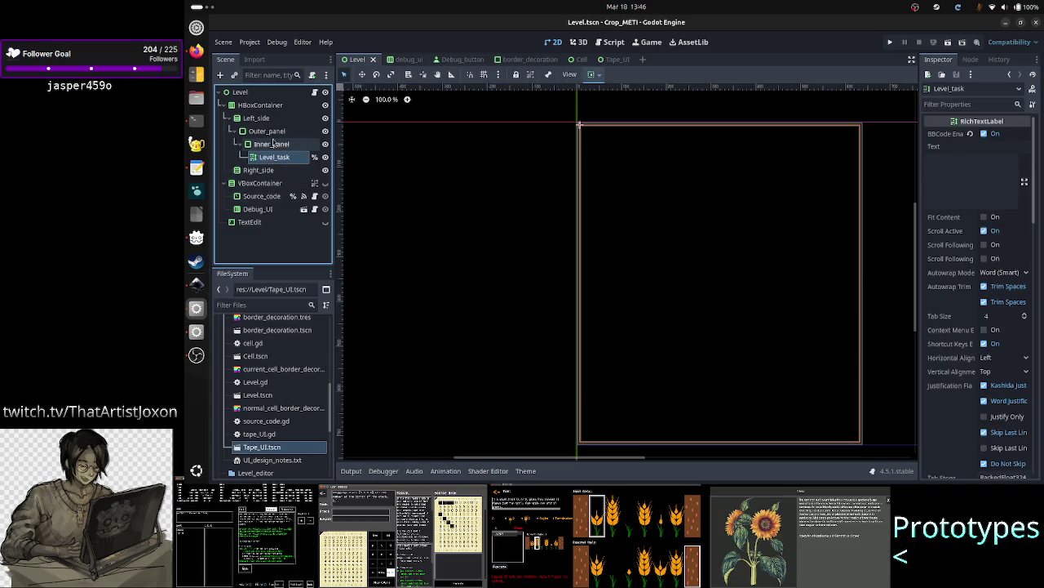
pyautogui.moveTo(270, 148); pyautogui.dragTo(458, 205)
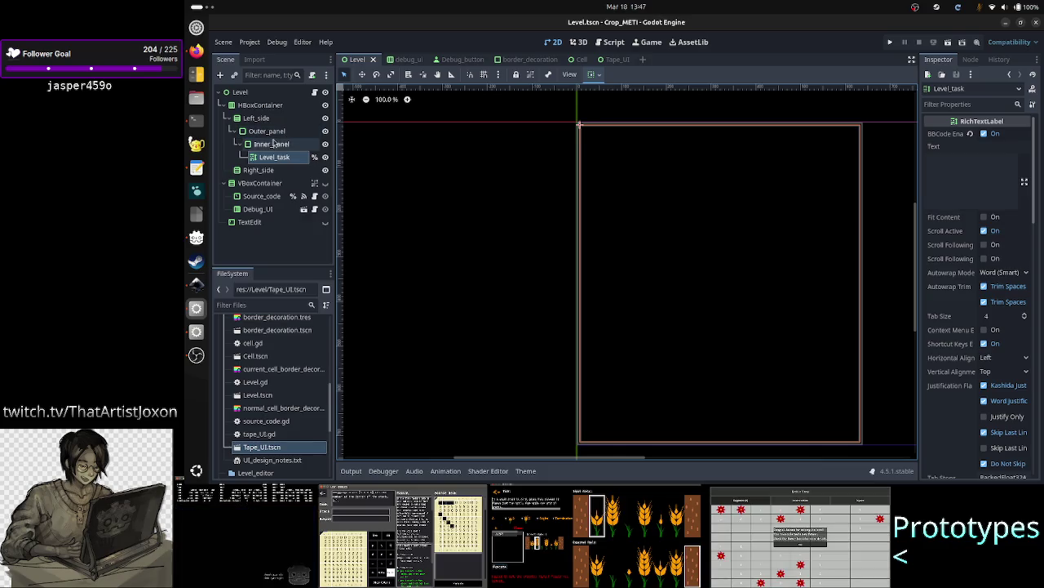
pyautogui.click(274, 144)
pyautogui.click(275, 158)
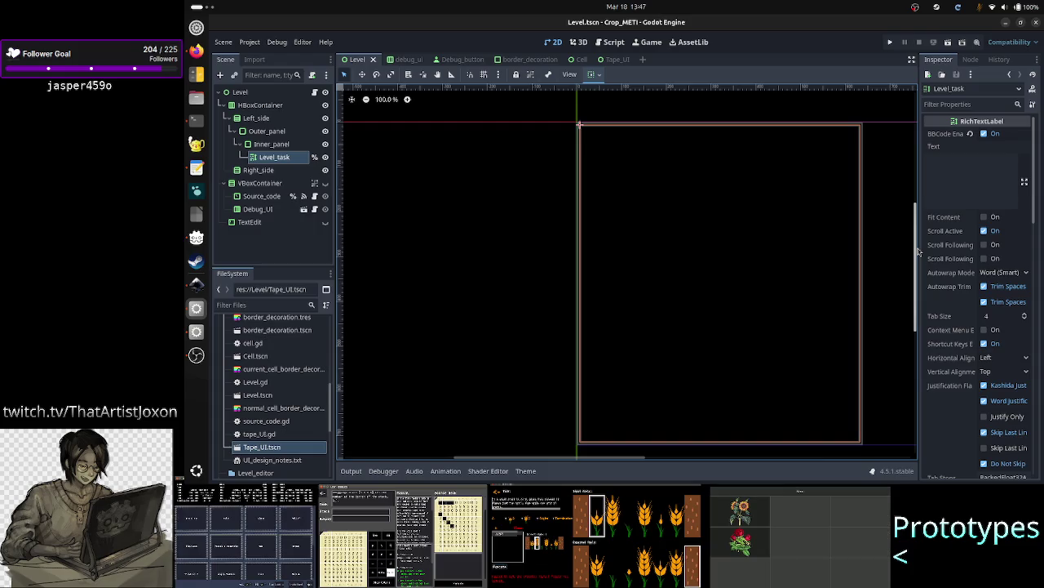
pyautogui.moveTo(918, 253); pyautogui.dragTo(918, 256)
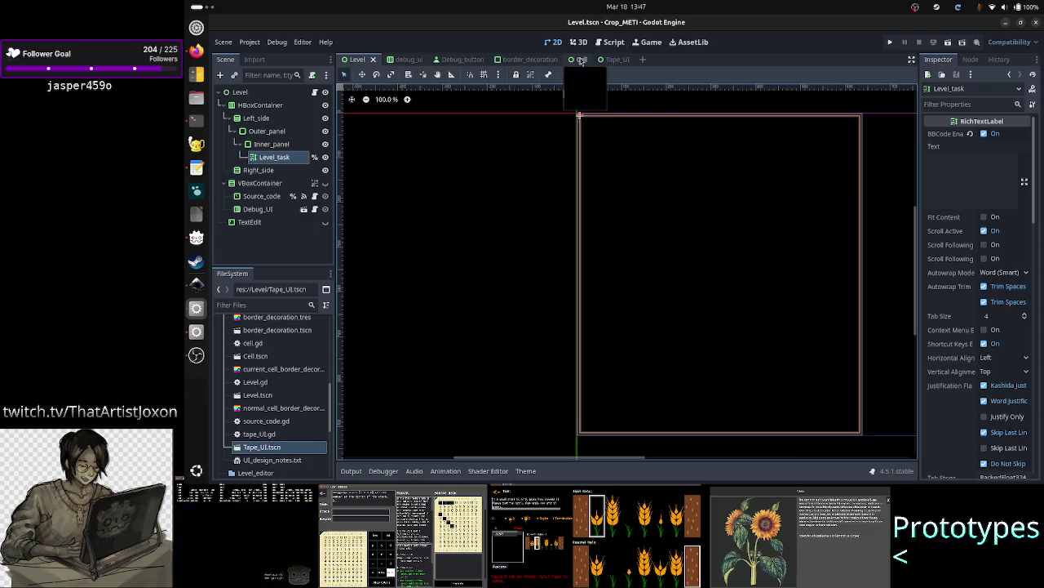
pyautogui.click(580, 60)
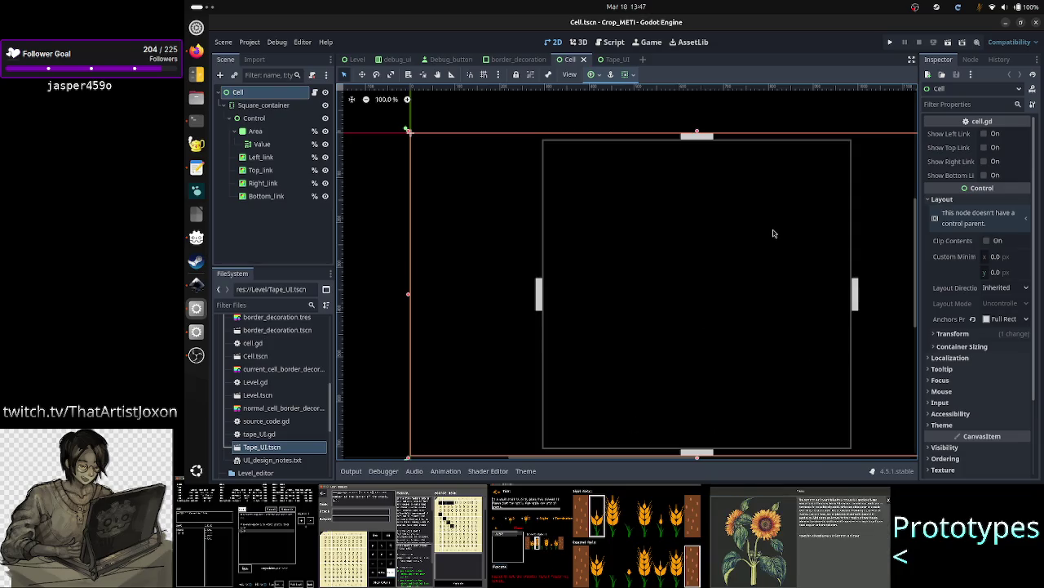
# - Test-run the Cell scene, enable Show Top Link and Show Bottom Link, and run again
pyautogui.click(948, 46)
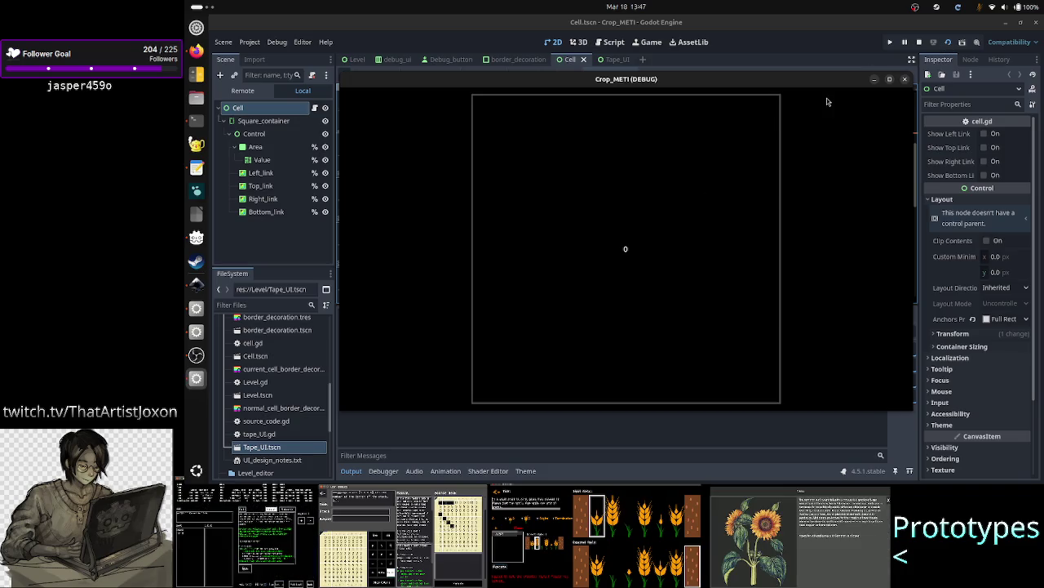
pyautogui.click(906, 80)
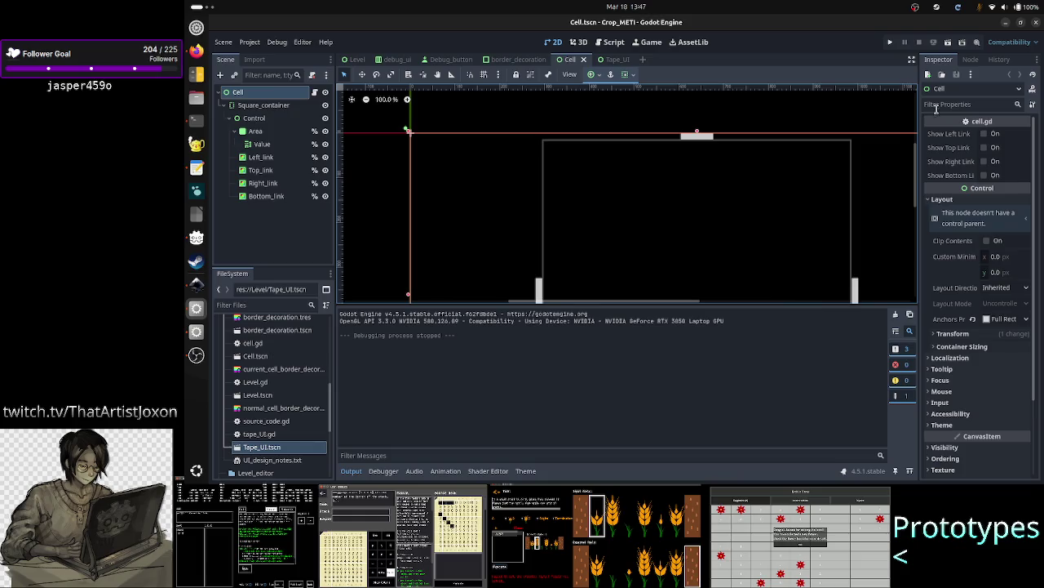
pyautogui.click(985, 148)
pyautogui.click(985, 176)
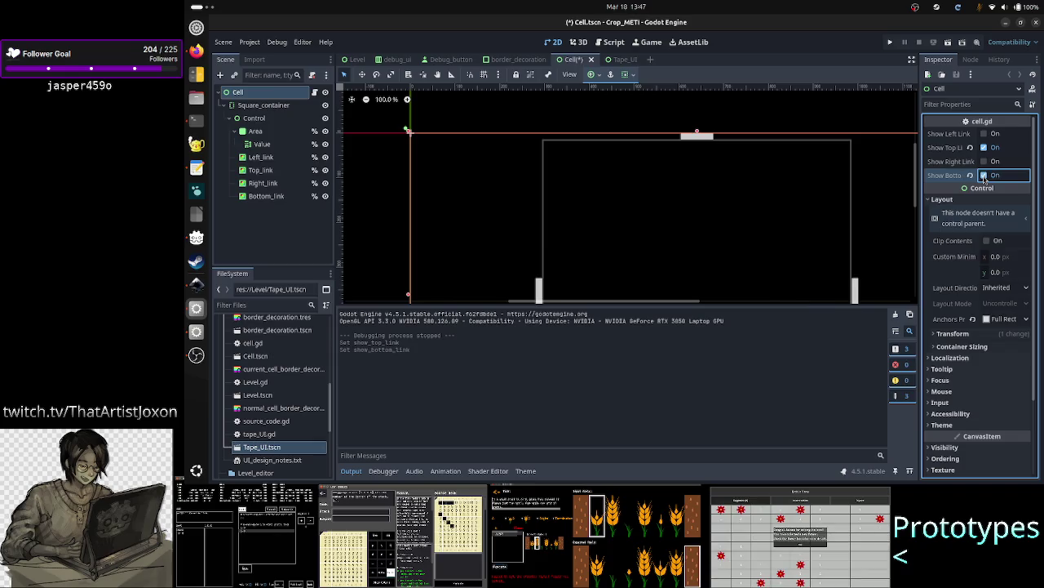
pyautogui.click(949, 43)
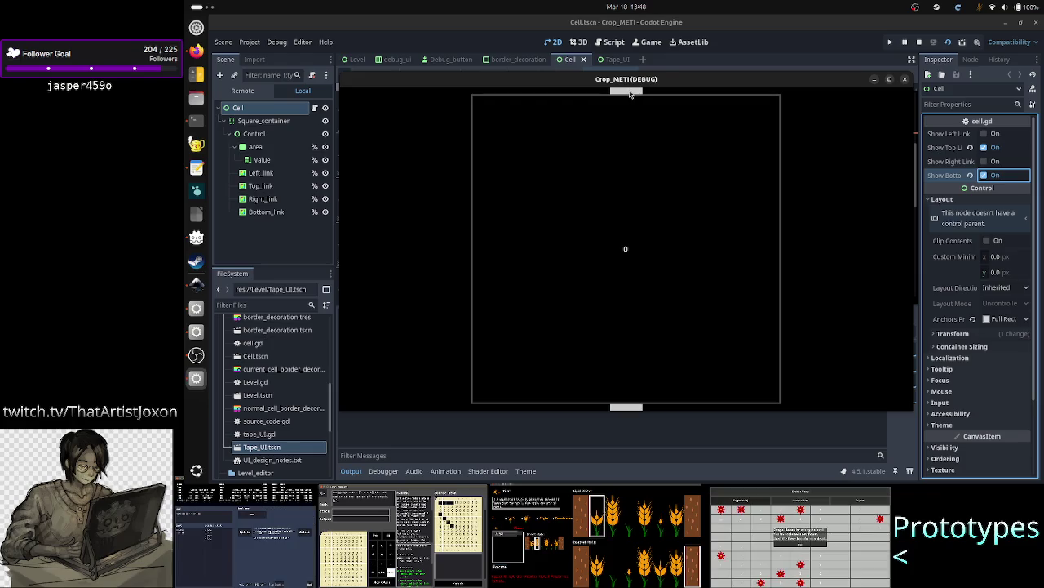
pyautogui.hotkey('alt', 'Tab')
pyautogui.hotkey('alt', 'Tab')
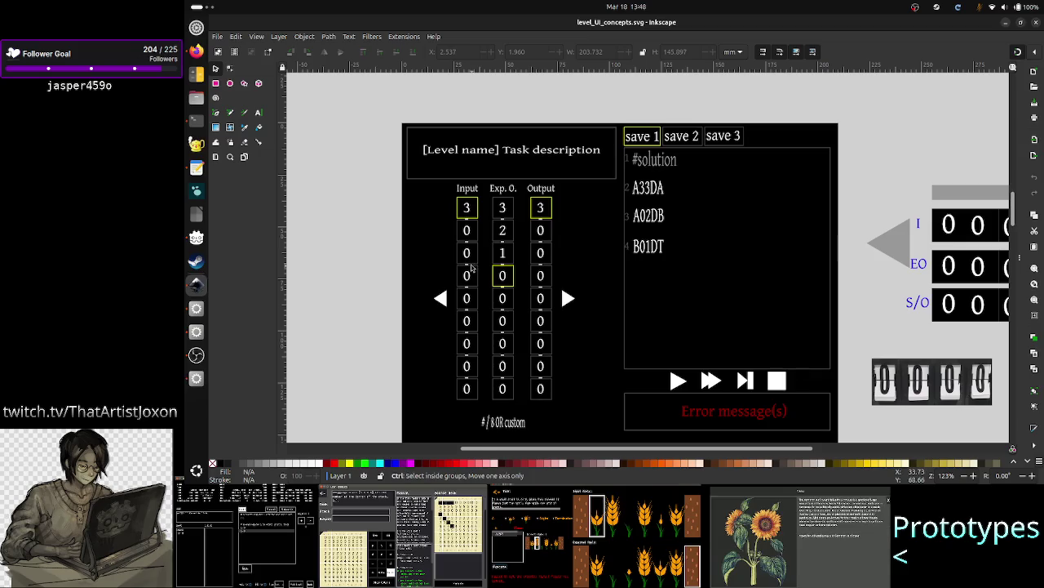
# - Zoom and scroll through the Input, Exp. O. and Output columns, then minimize Inkscape
pyautogui.scroll(1, 472, 258)
pyautogui.scroll(2, 471, 267)
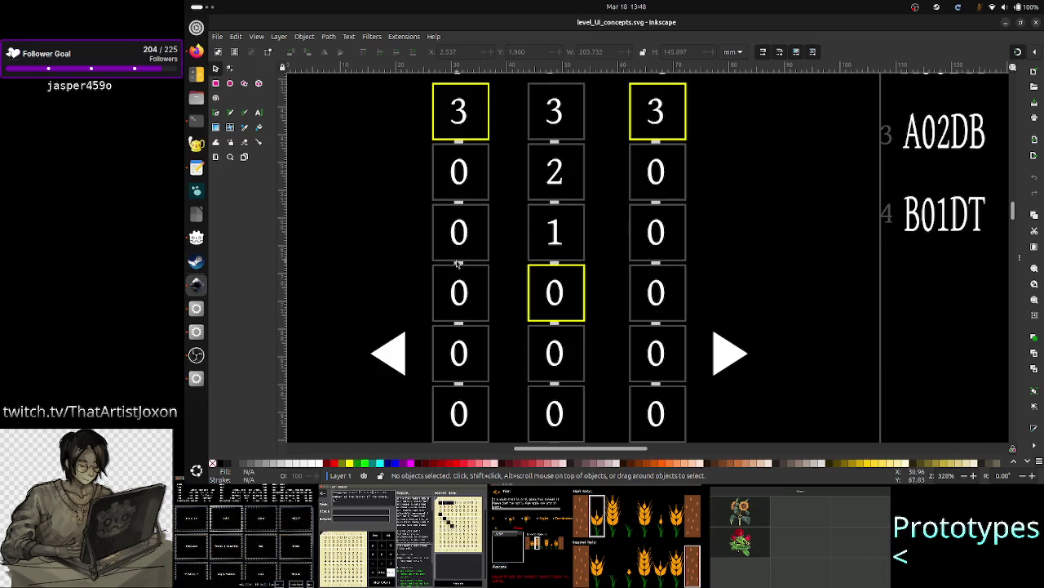
pyautogui.scroll(-1, 458, 263)
pyautogui.scroll(-3, 457, 262)
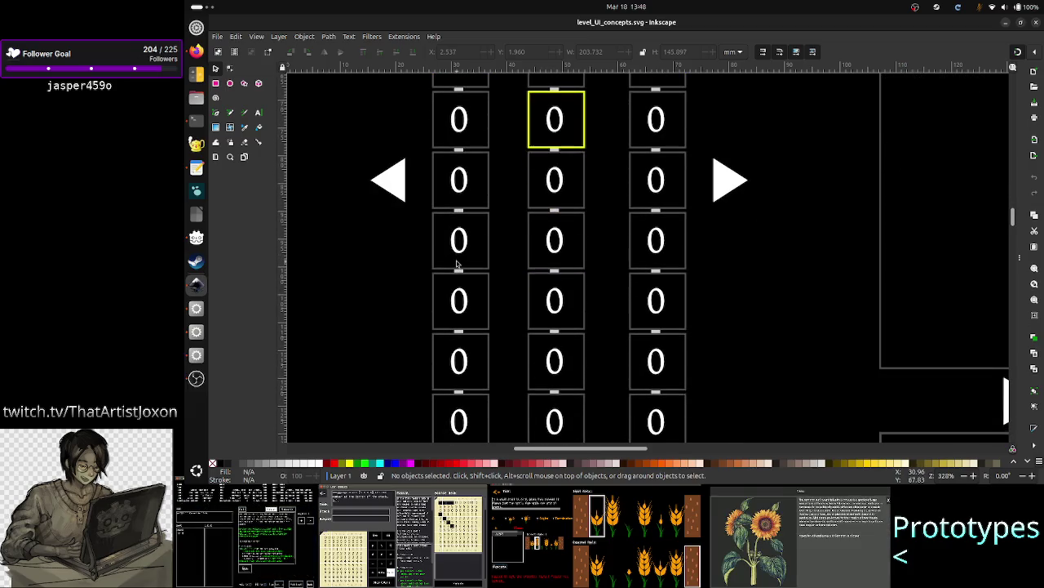
pyautogui.scroll(-3, 458, 262)
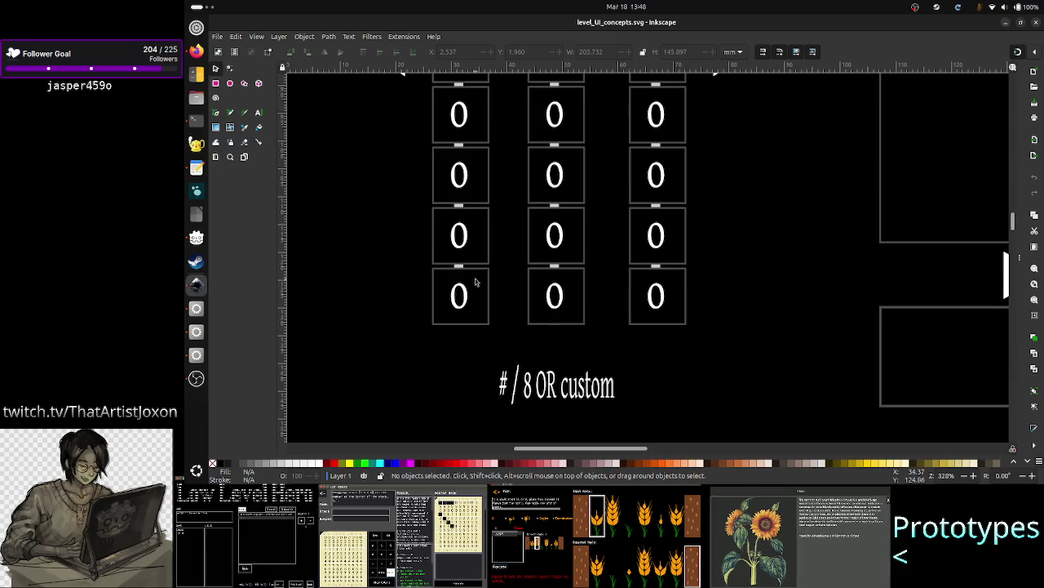
pyautogui.scroll(6, 475, 281)
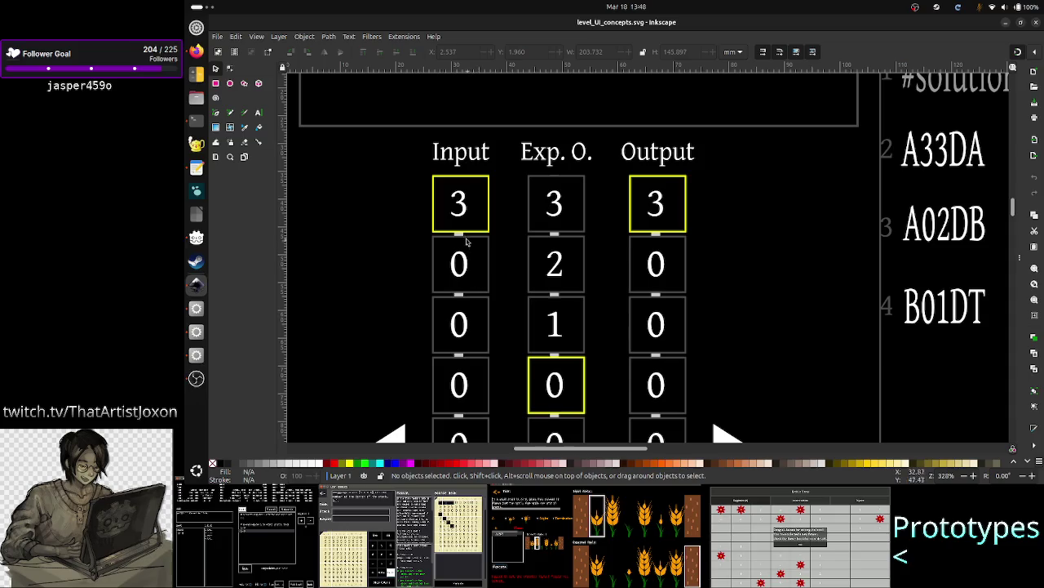
pyautogui.scroll(-7, 469, 286)
pyautogui.scroll(8, 463, 289)
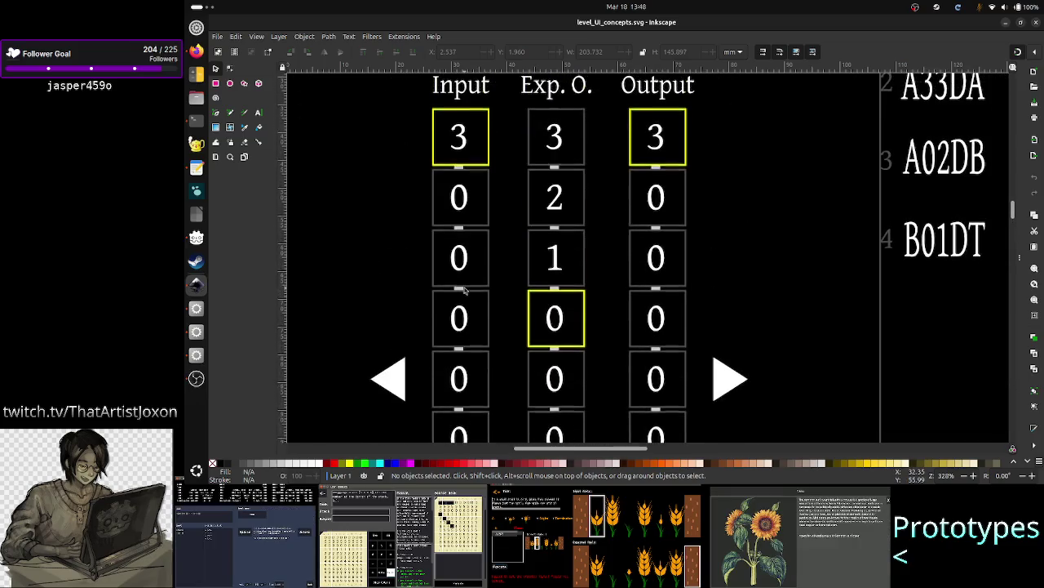
pyautogui.scroll(-3, 465, 294)
pyautogui.scroll(-2, 464, 290)
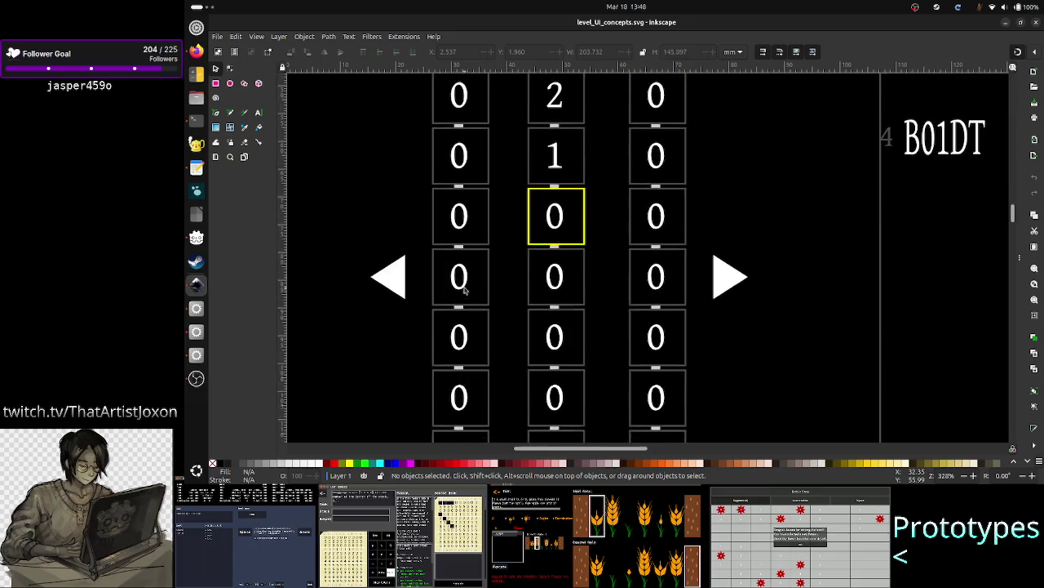
pyautogui.scroll(3, 465, 290)
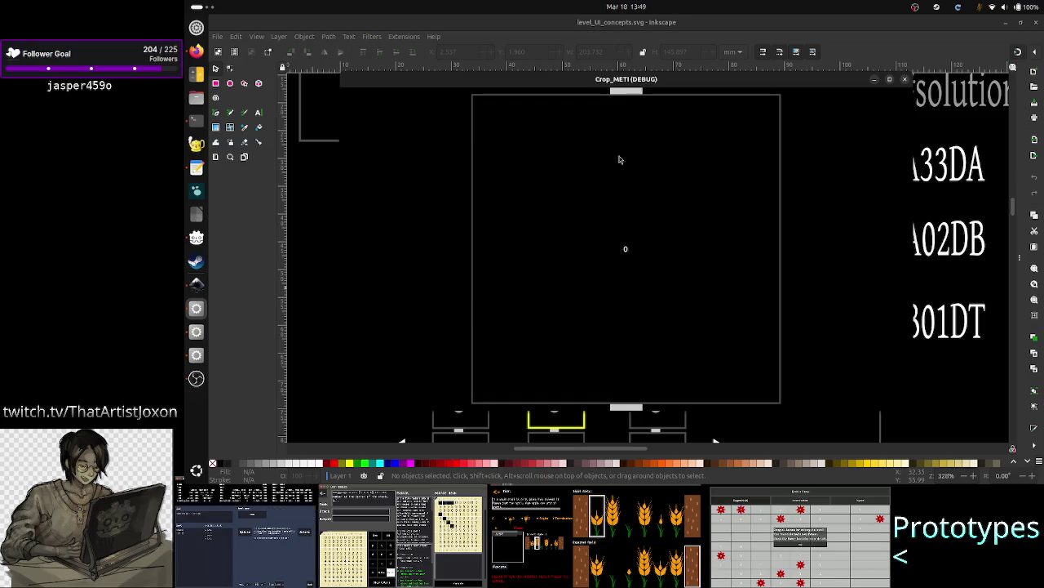
pyautogui.click(1008, 25)
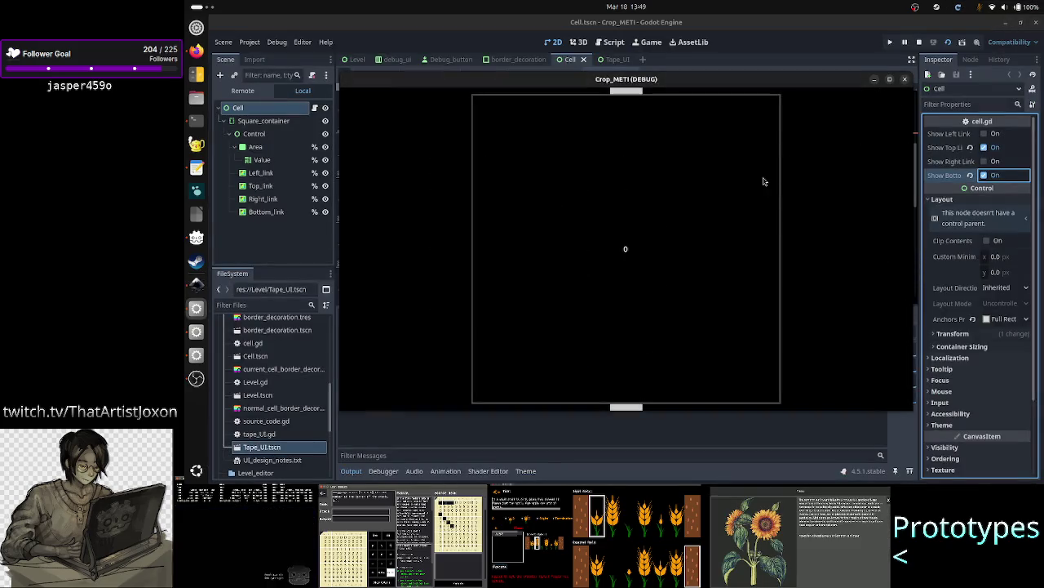
# - Disable Show Top Link and Show Bottom Link, then save and test-run the Cell scene
pyautogui.click(905, 80)
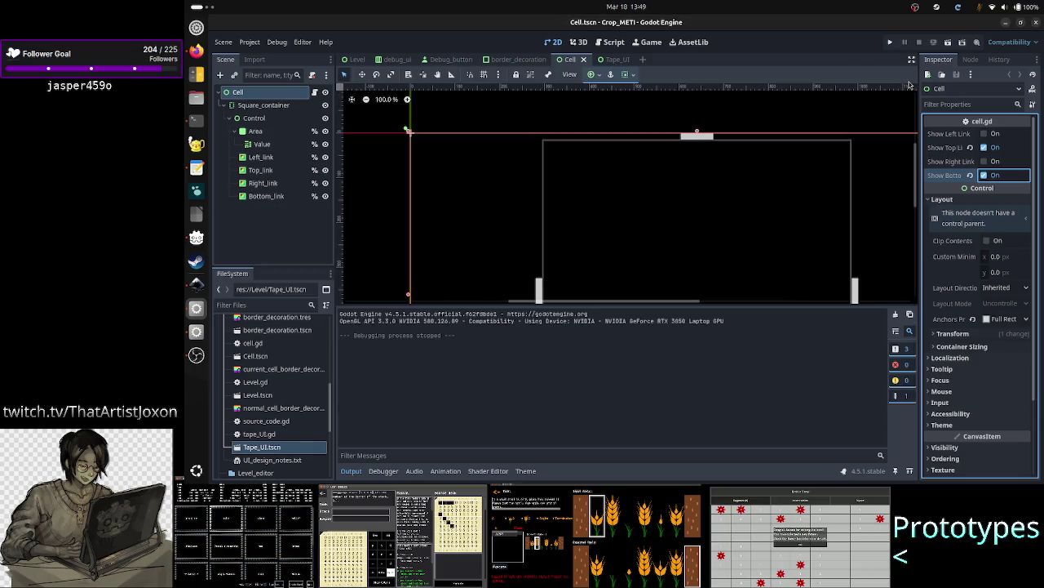
pyautogui.click(984, 148)
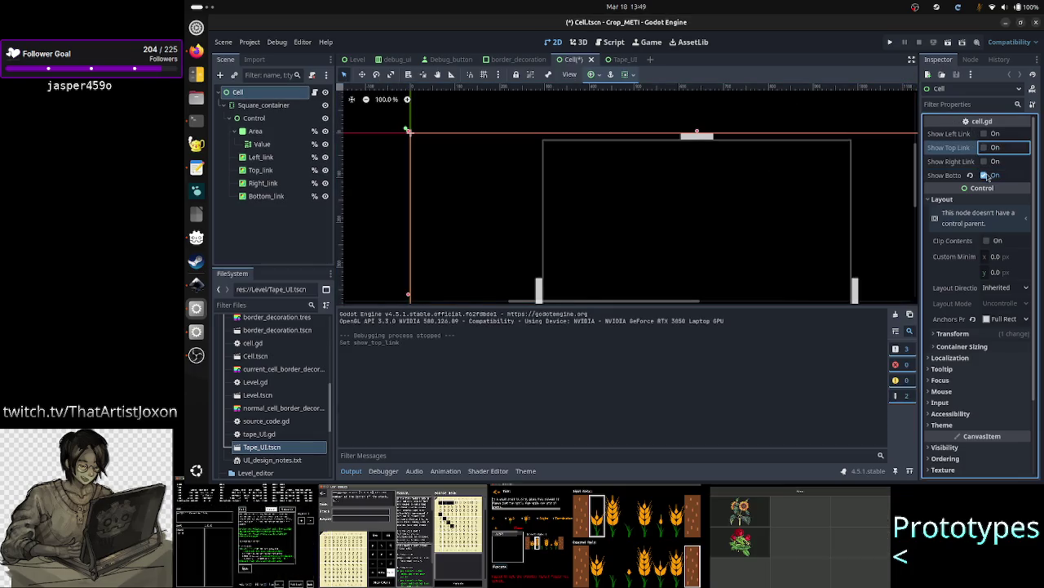
pyautogui.click(984, 176)
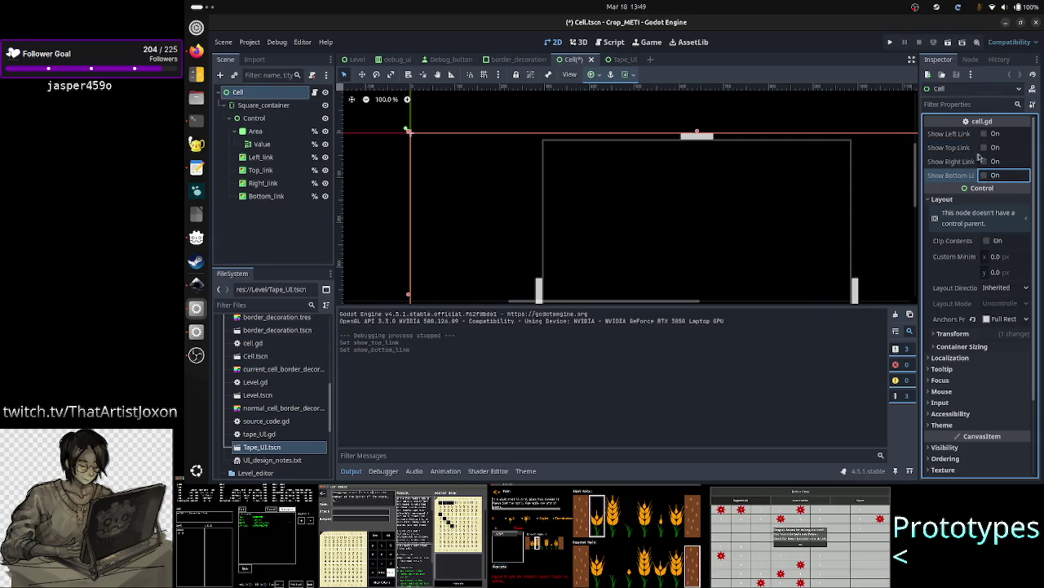
pyautogui.click(948, 43)
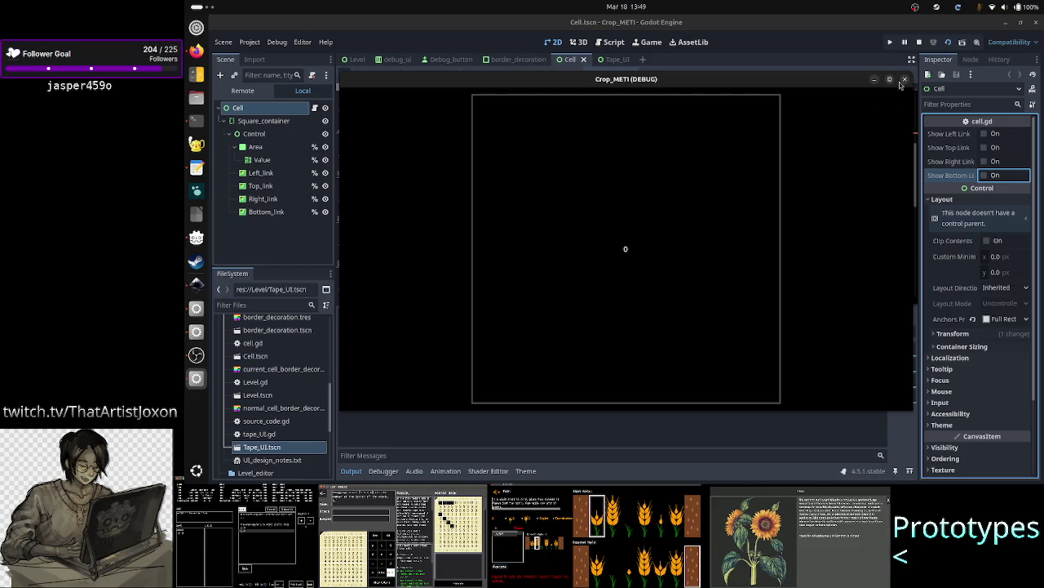
pyautogui.click(904, 79)
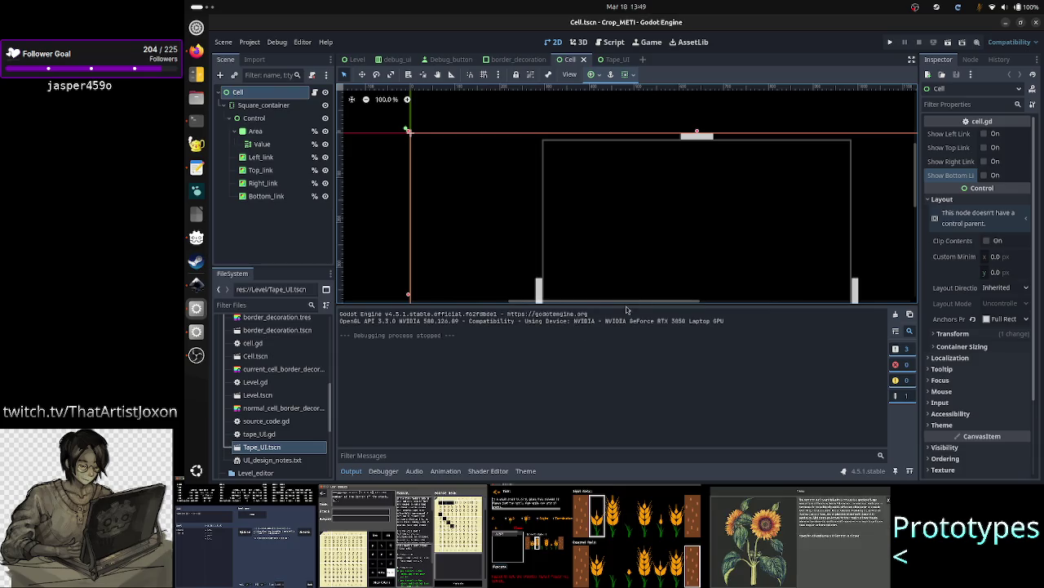
# - Enlarge the 2D viewport by collapsing the Output log, and select the Control node
pyautogui.moveTo(627, 303); pyautogui.dragTo(606, 363)
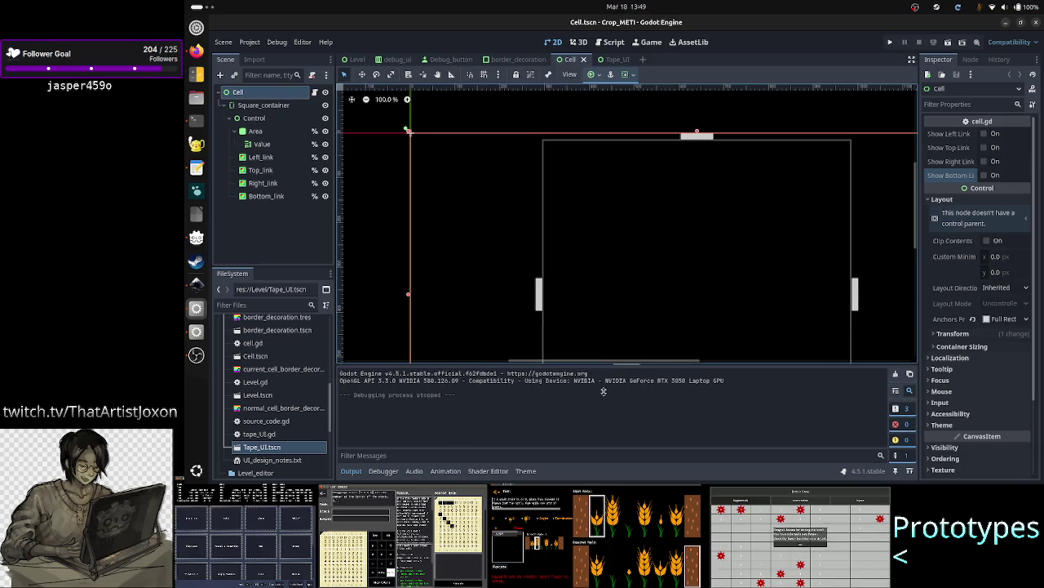
pyautogui.click(351, 471)
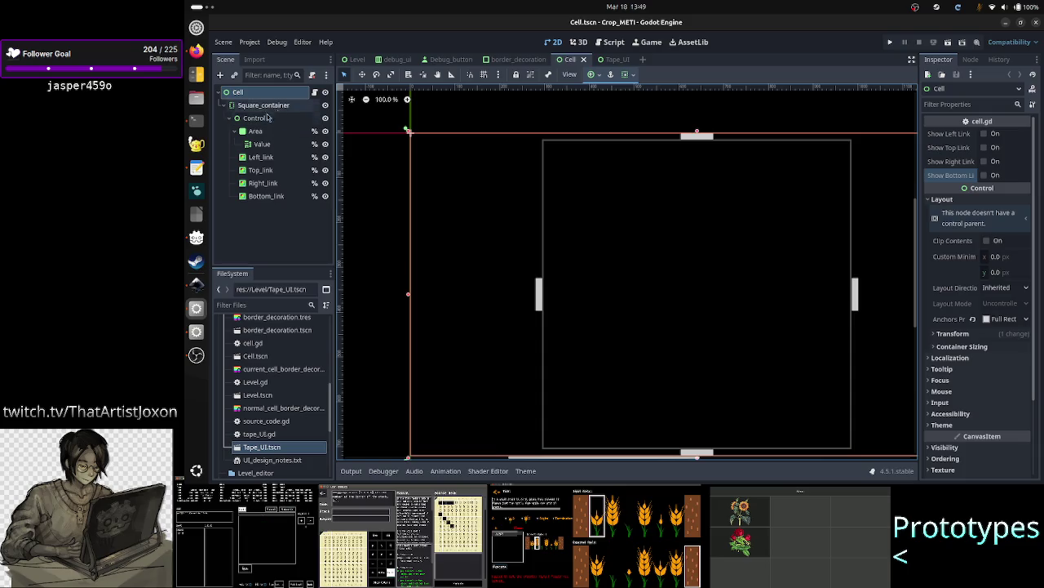
pyautogui.click(260, 123)
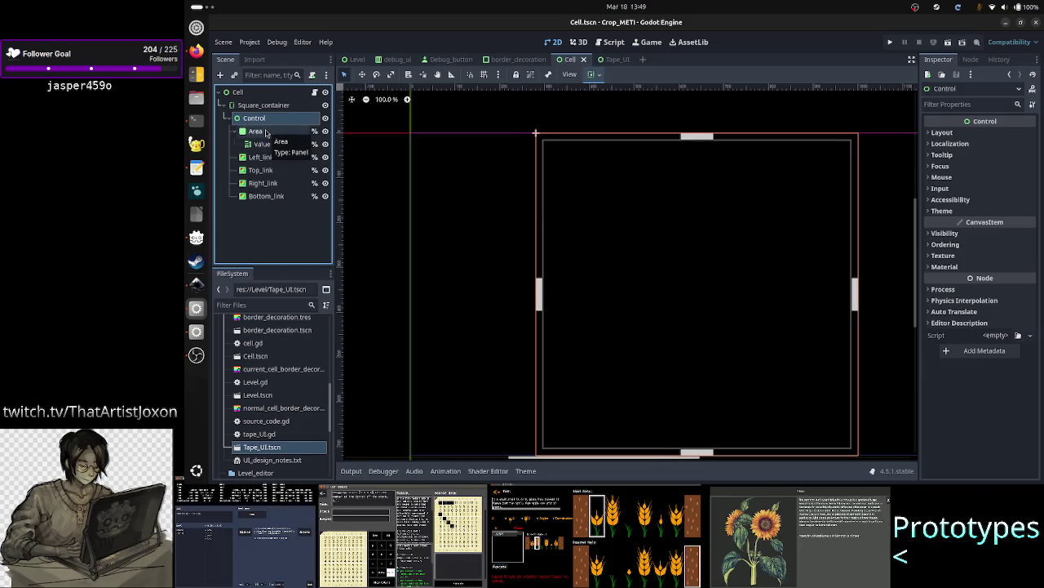
pyautogui.click(265, 133)
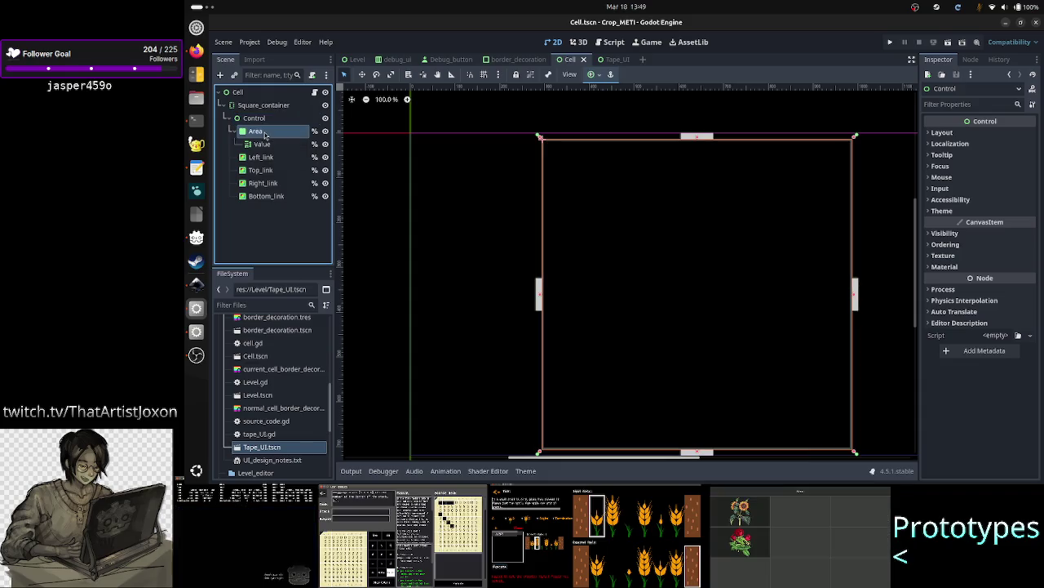
pyautogui.click(264, 120)
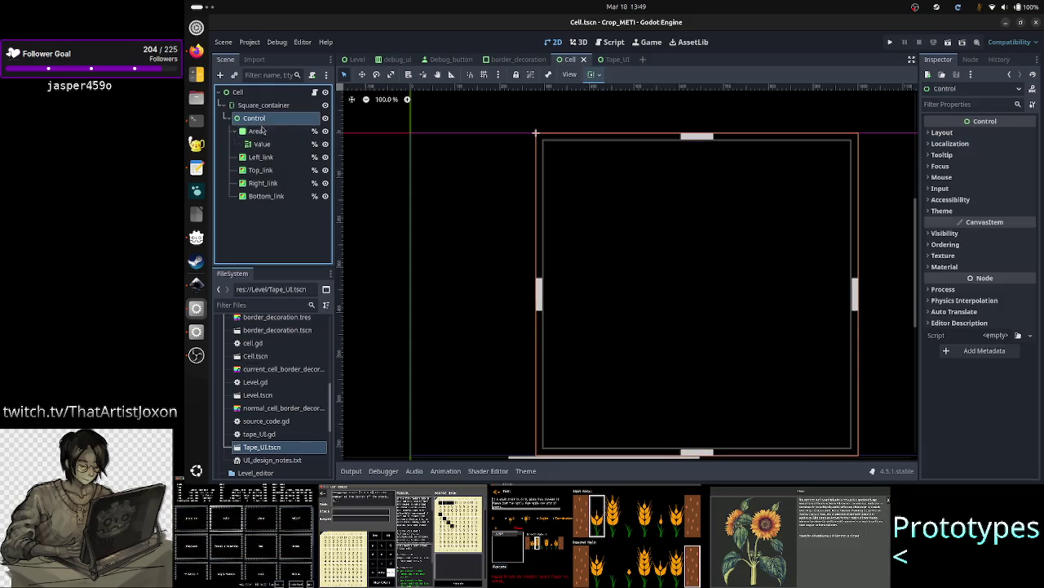
pyautogui.click(260, 130)
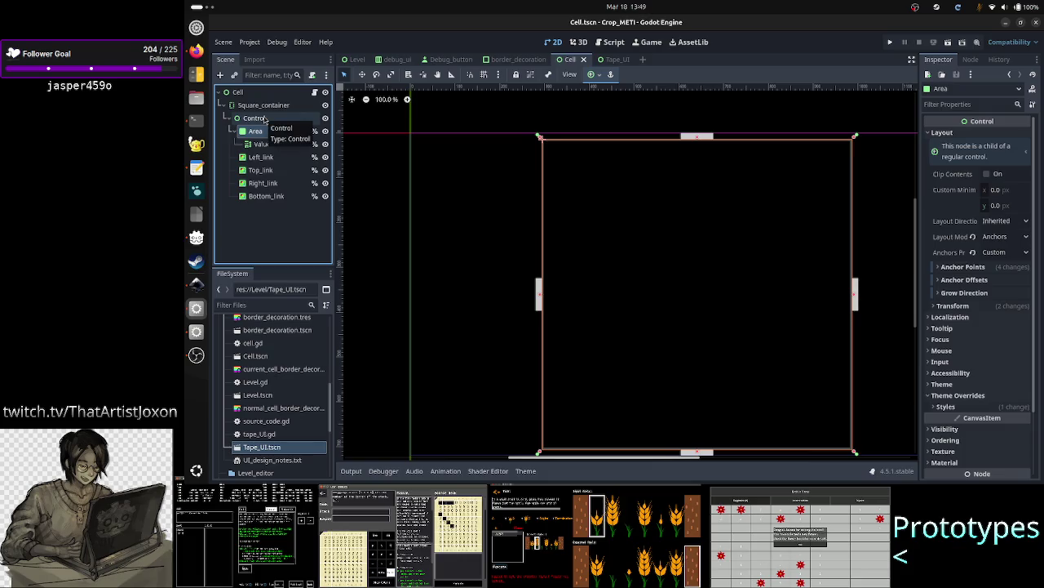
pyautogui.click(265, 120)
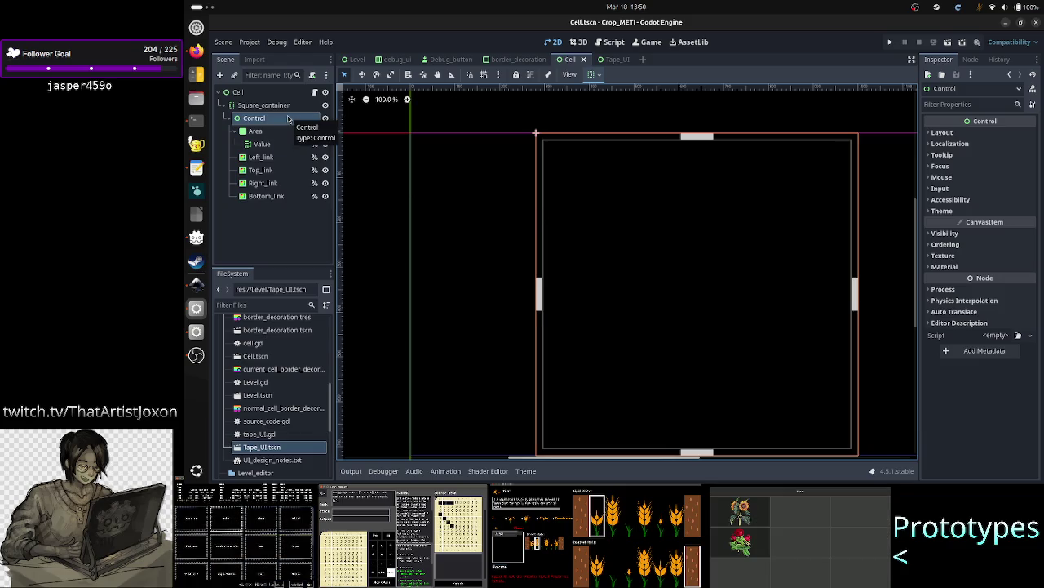
pyautogui.click(989, 142)
pyautogui.click(990, 141)
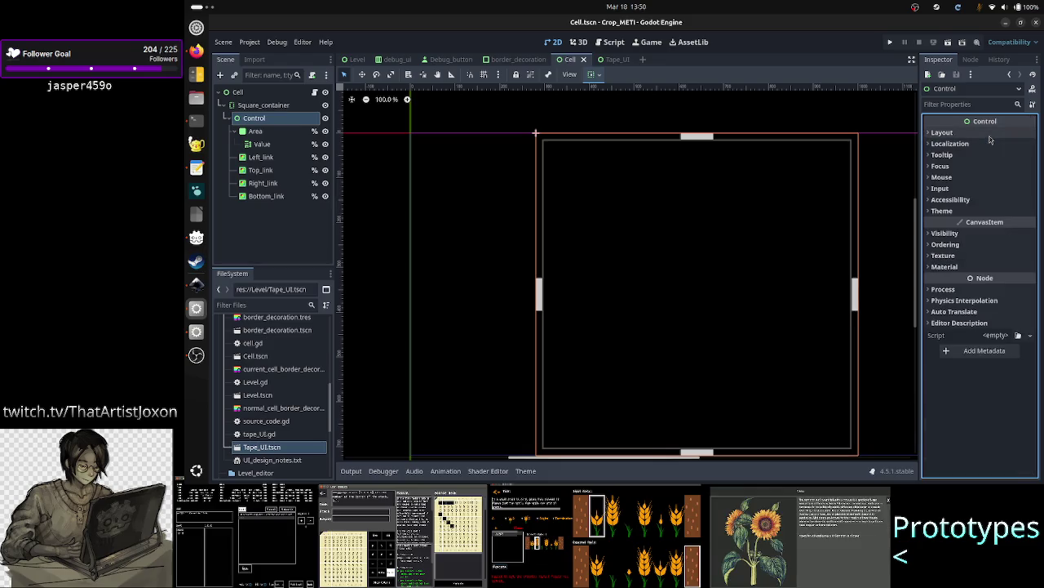
pyautogui.click(968, 133)
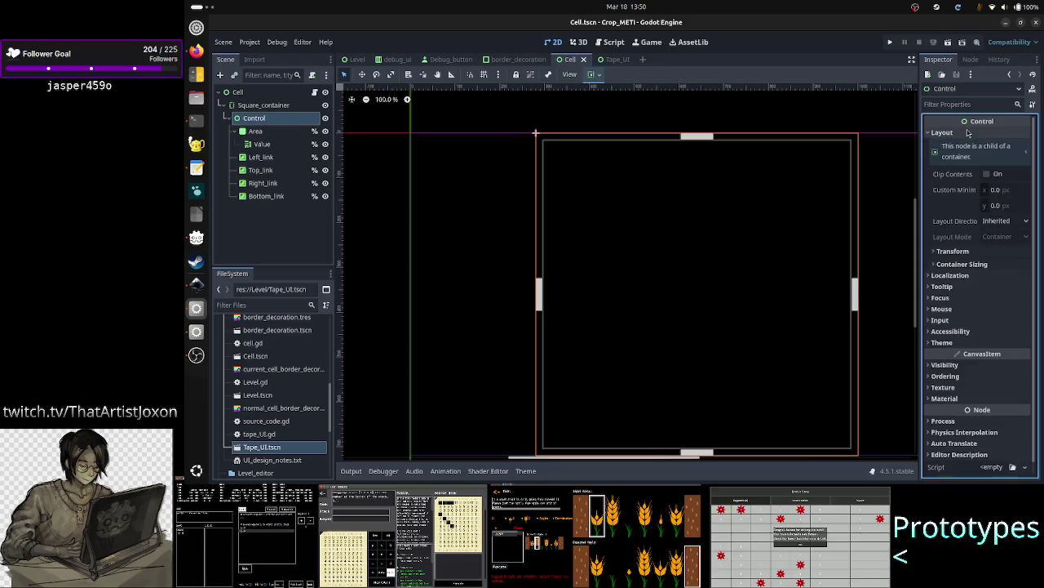
pyautogui.click(994, 256)
pyautogui.click(994, 256)
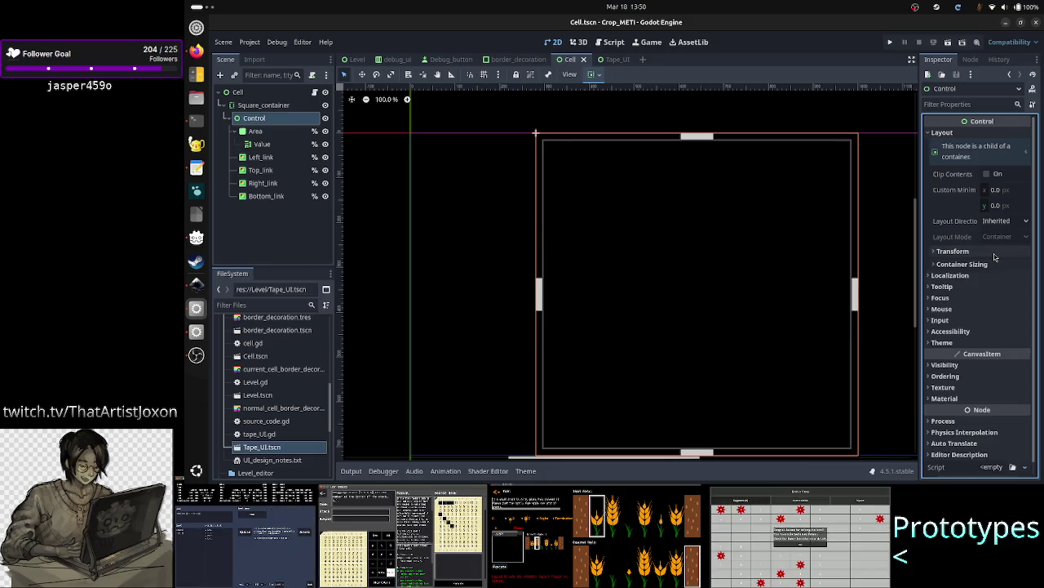
pyautogui.click(994, 256)
pyautogui.click(994, 256)
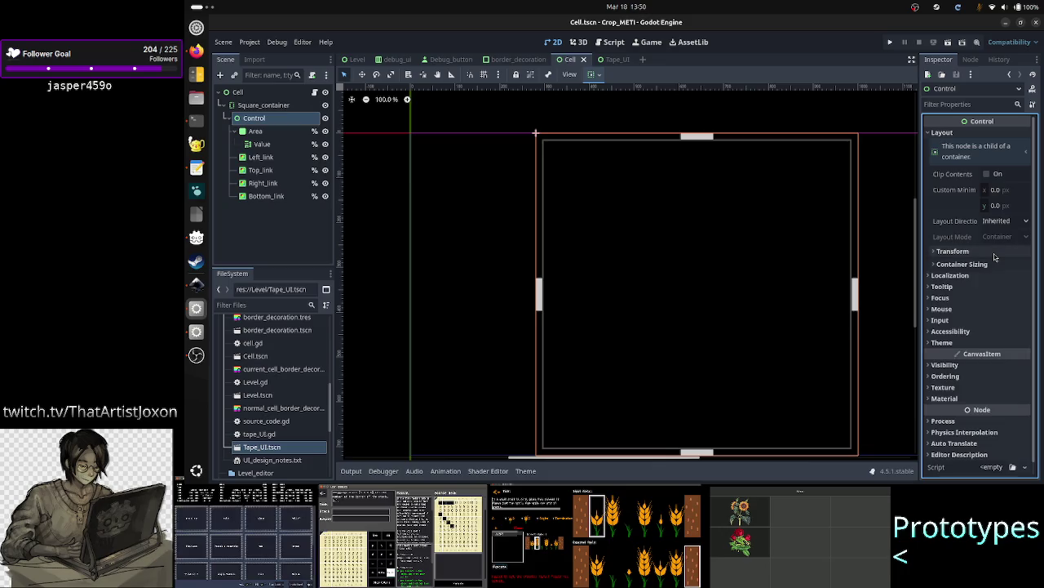
pyautogui.click(976, 270)
pyautogui.click(977, 269)
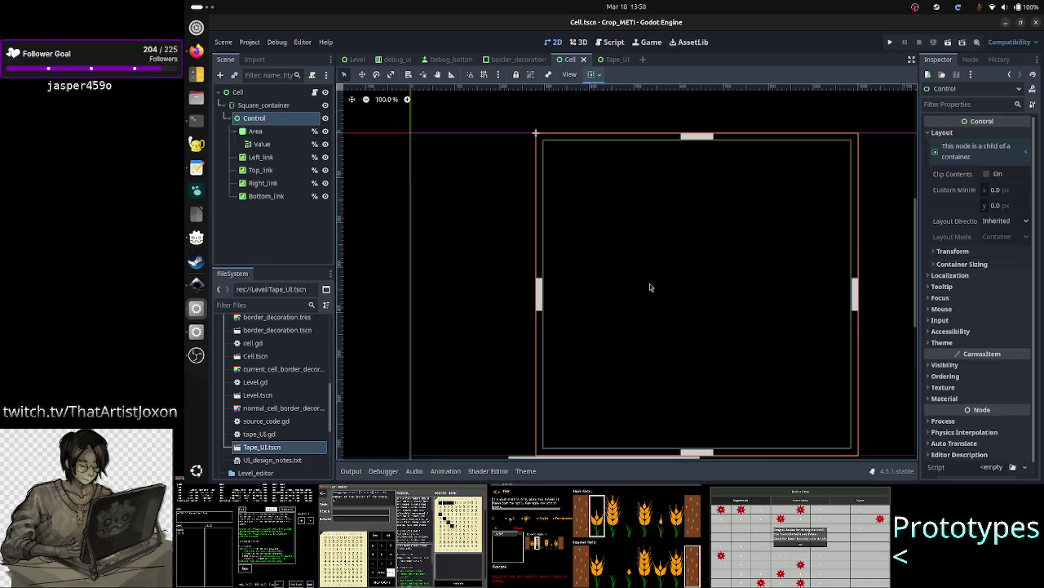
pyautogui.click(257, 132)
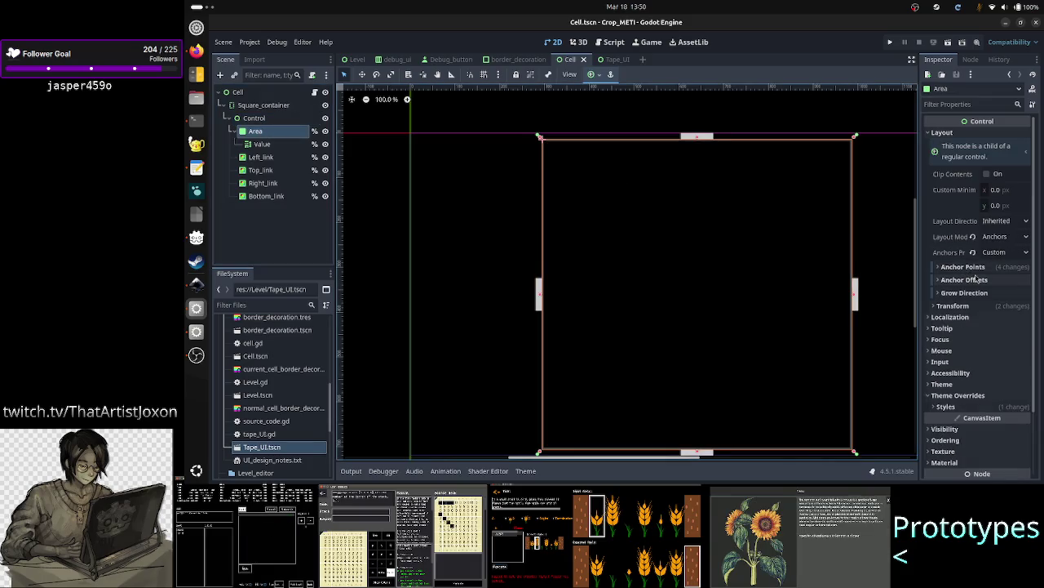
pyautogui.click(985, 269)
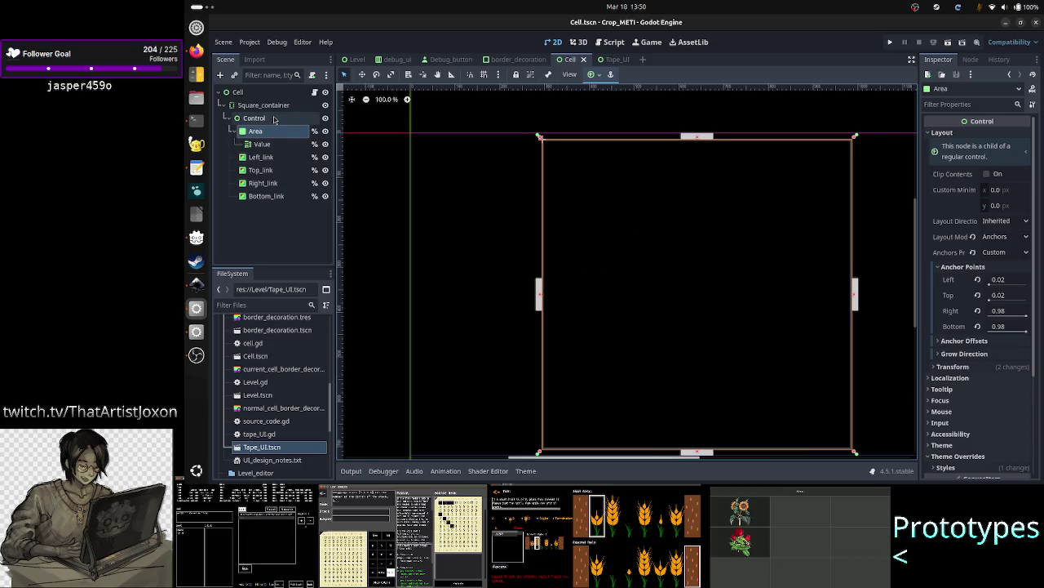
pyautogui.click(274, 119)
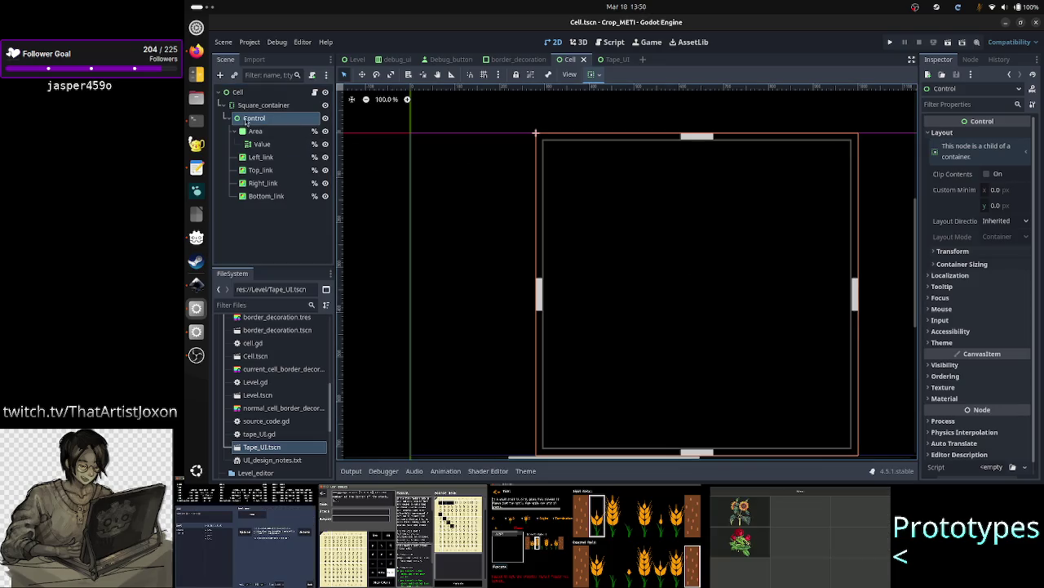
pyautogui.click(658, 169)
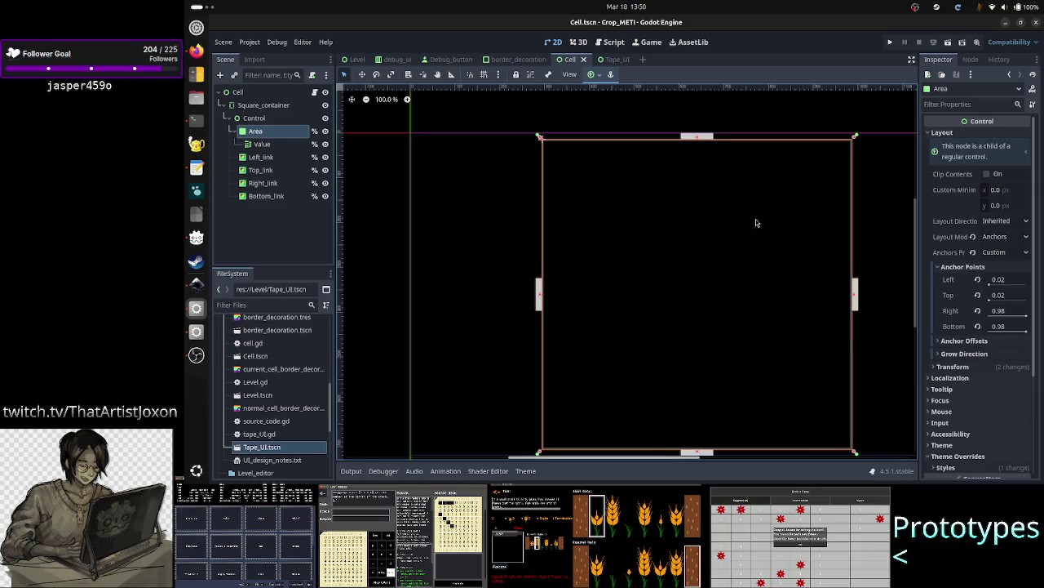
# - Open and dismiss the anchor presets, then reselect the Area node
pyautogui.click(595, 74)
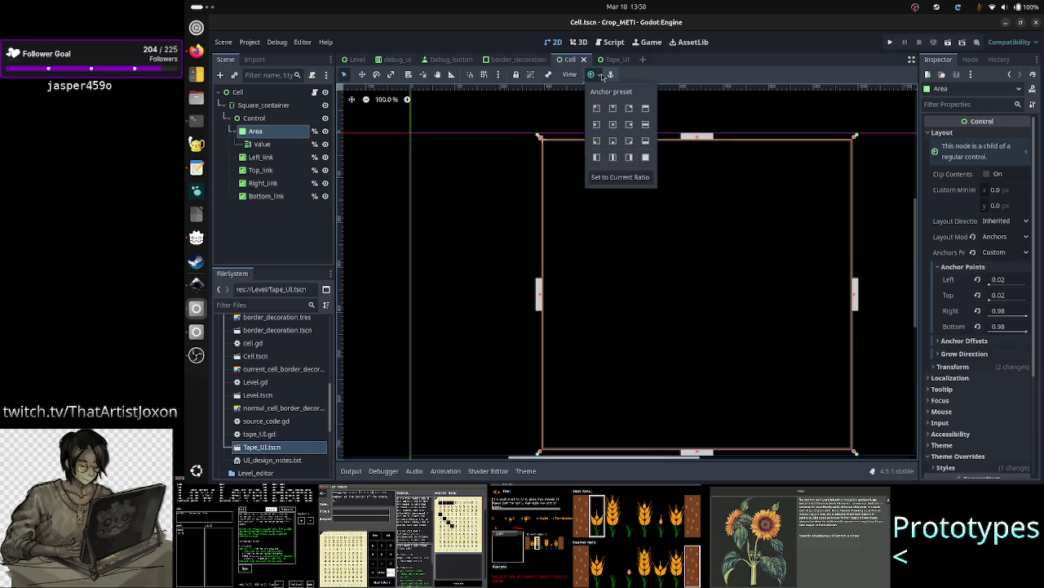
pyautogui.click(704, 62)
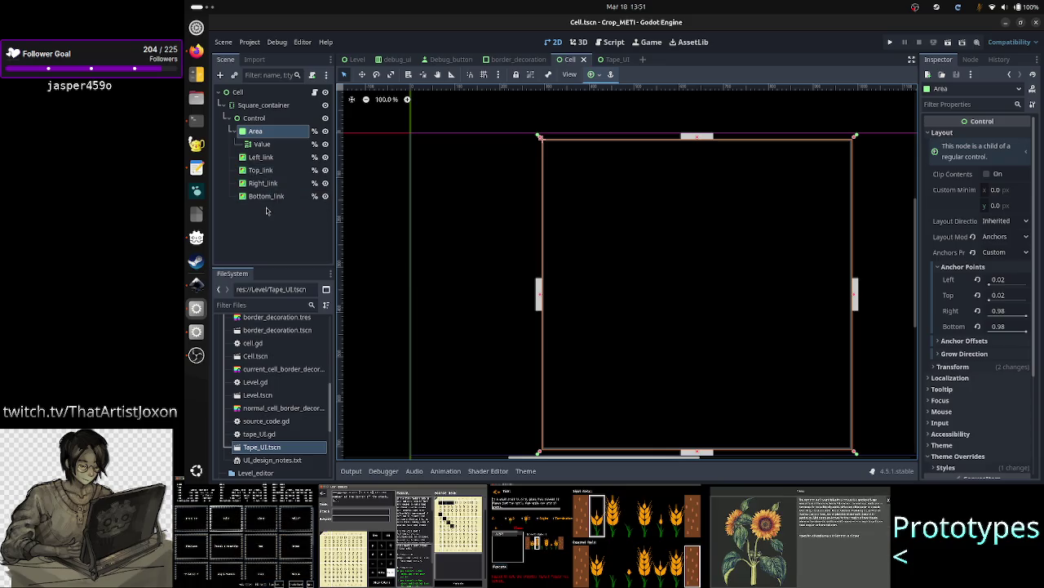
pyautogui.click(266, 214)
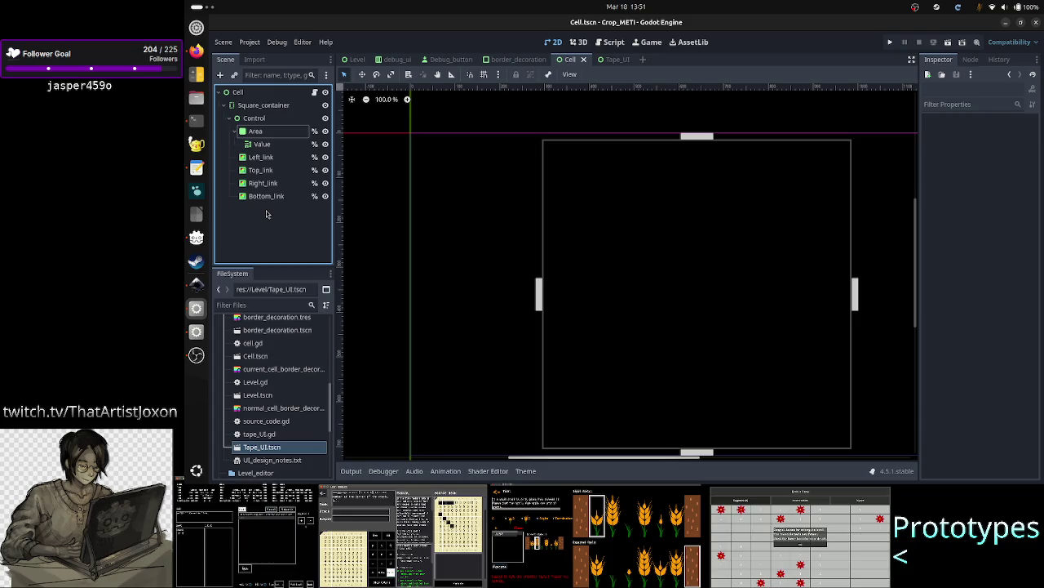
pyautogui.click(270, 132)
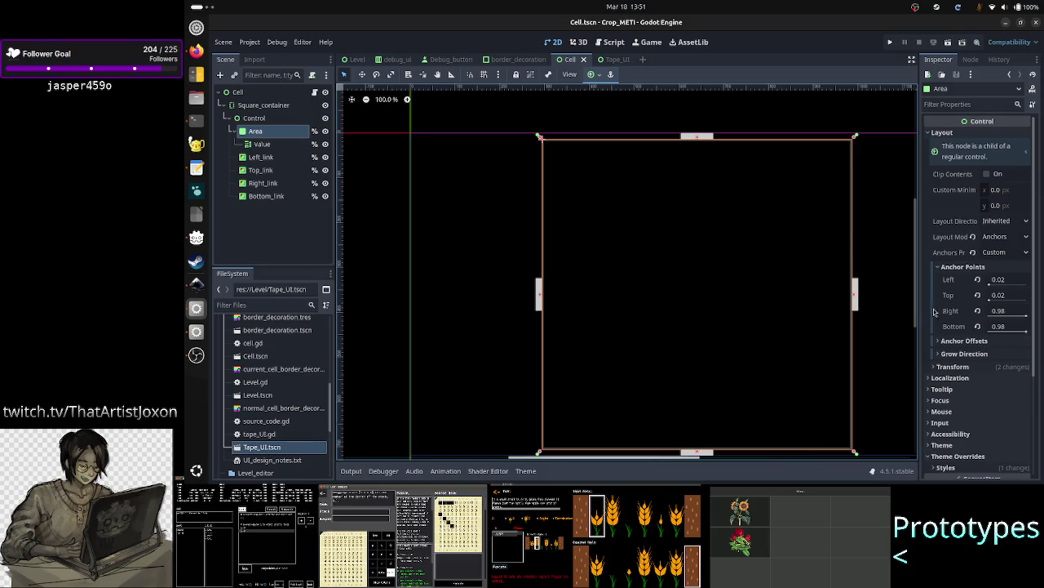
# - Expand Area's Styles overrides, dismiss the Panel style options, and close the Cell scene tab
pyautogui.click(969, 463)
pyautogui.scroll(-3, 975, 391)
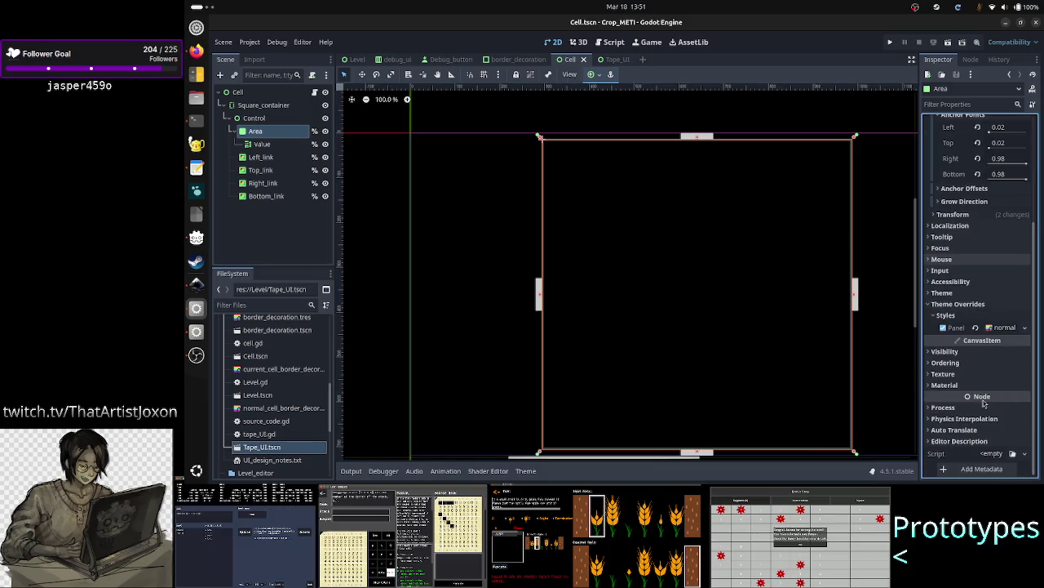
pyautogui.click(1027, 329)
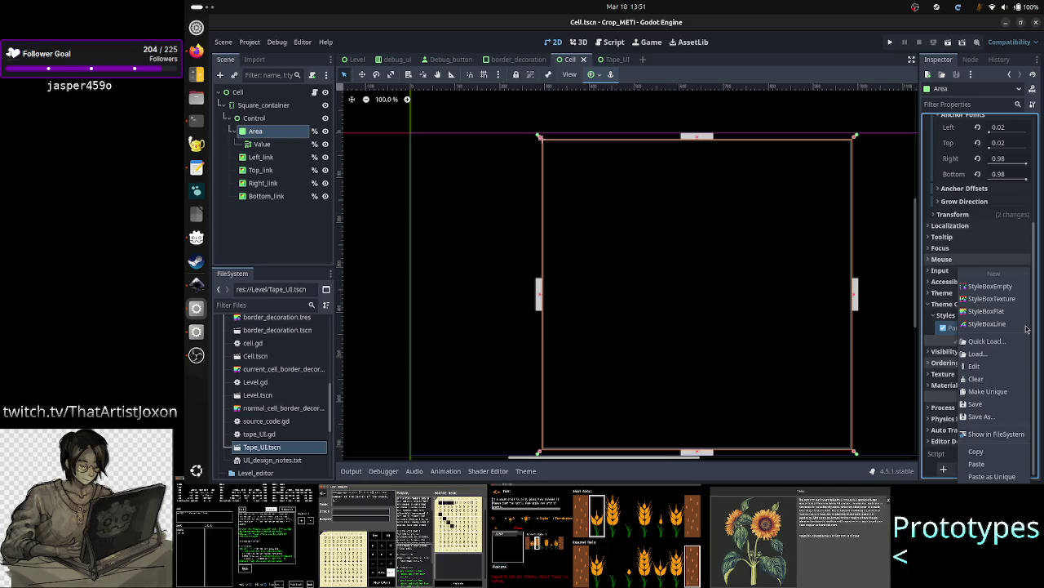
pyautogui.click(706, 320)
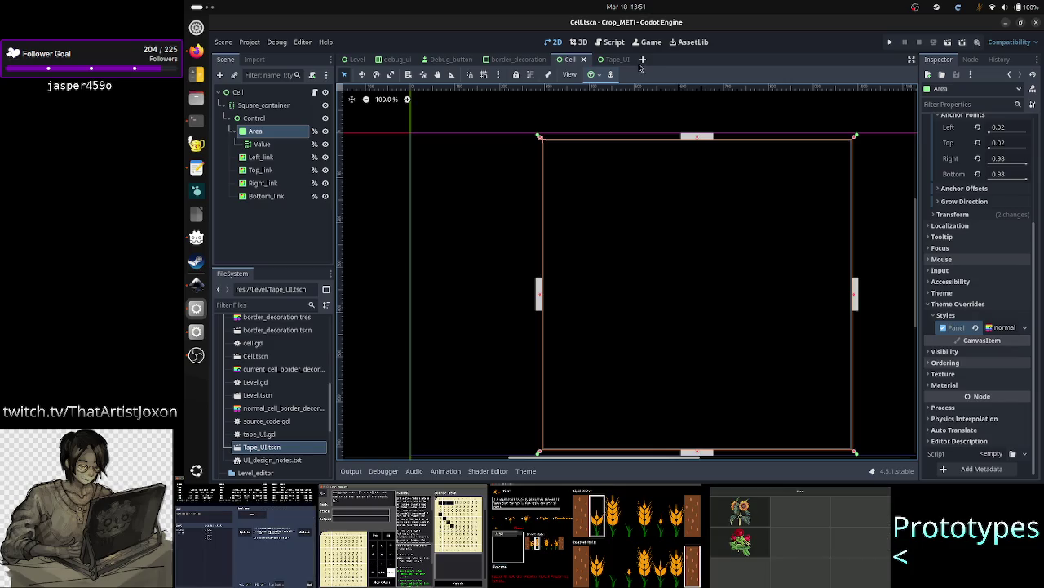
pyautogui.click(583, 60)
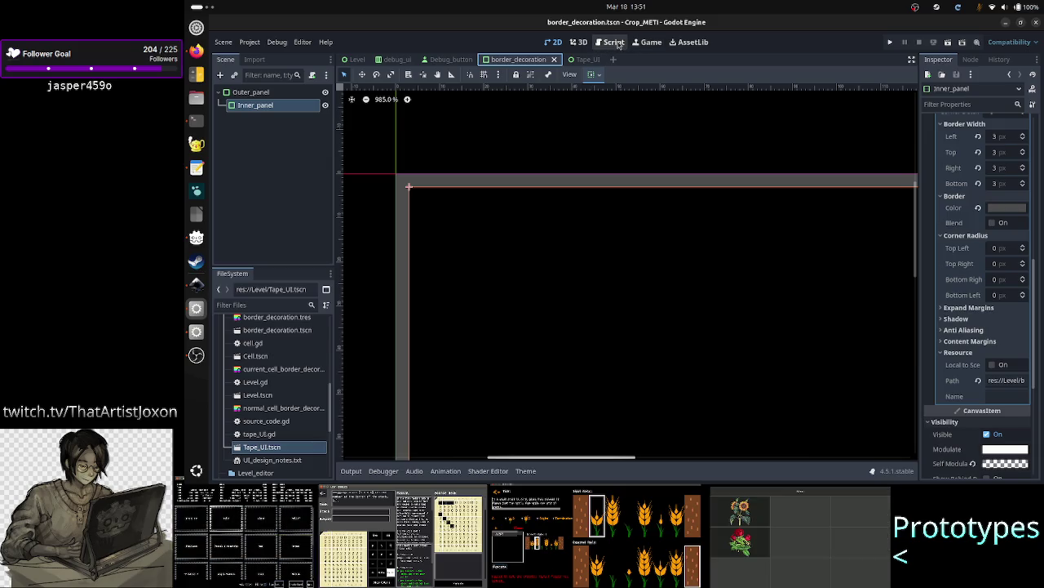
# - In the Script workspace, close cell.gd from the script list
pyautogui.click(613, 43)
pyautogui.click(395, 108)
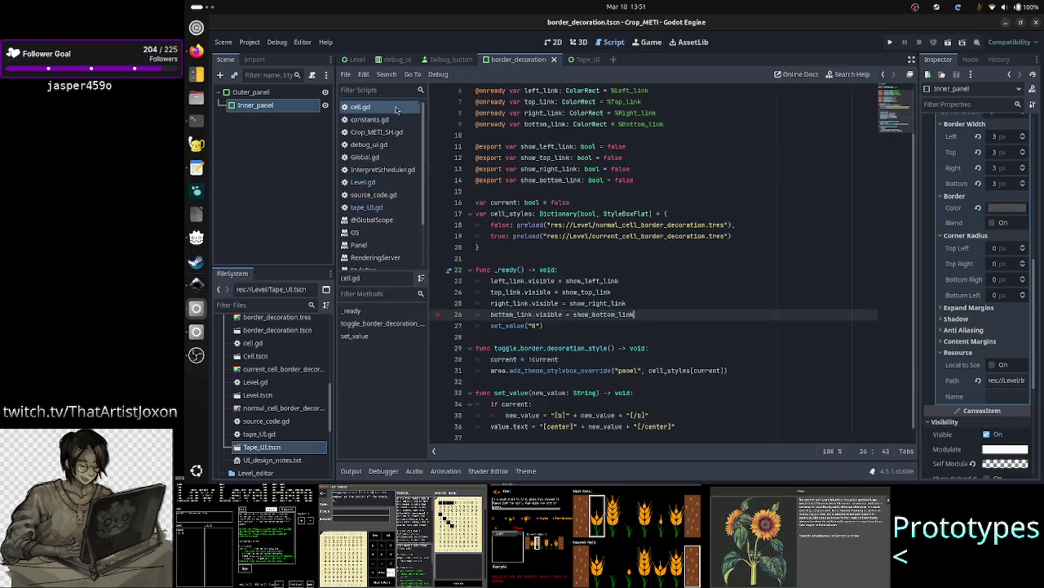
pyautogui.rightClick(397, 109)
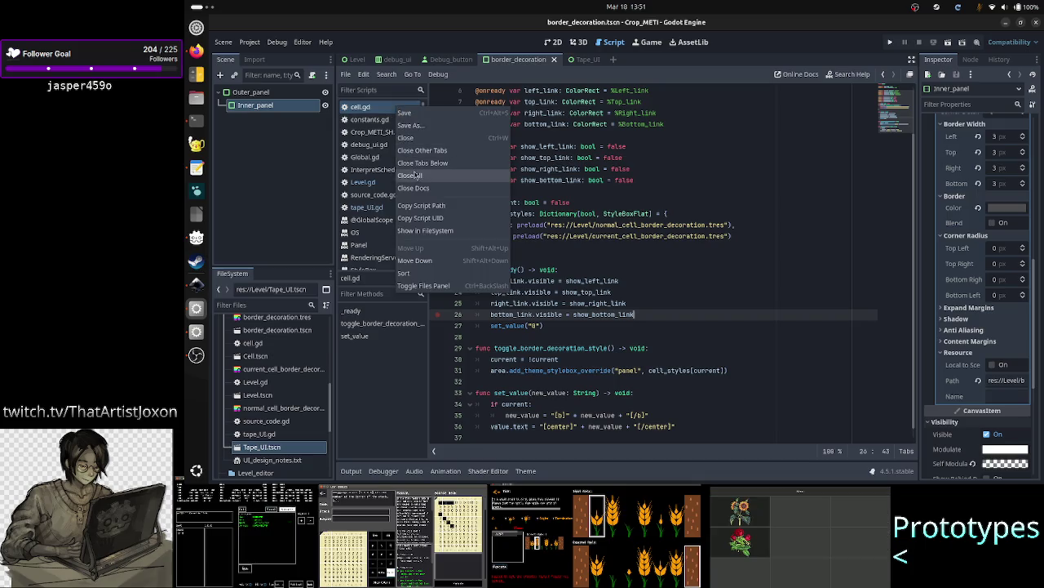
pyautogui.click(414, 137)
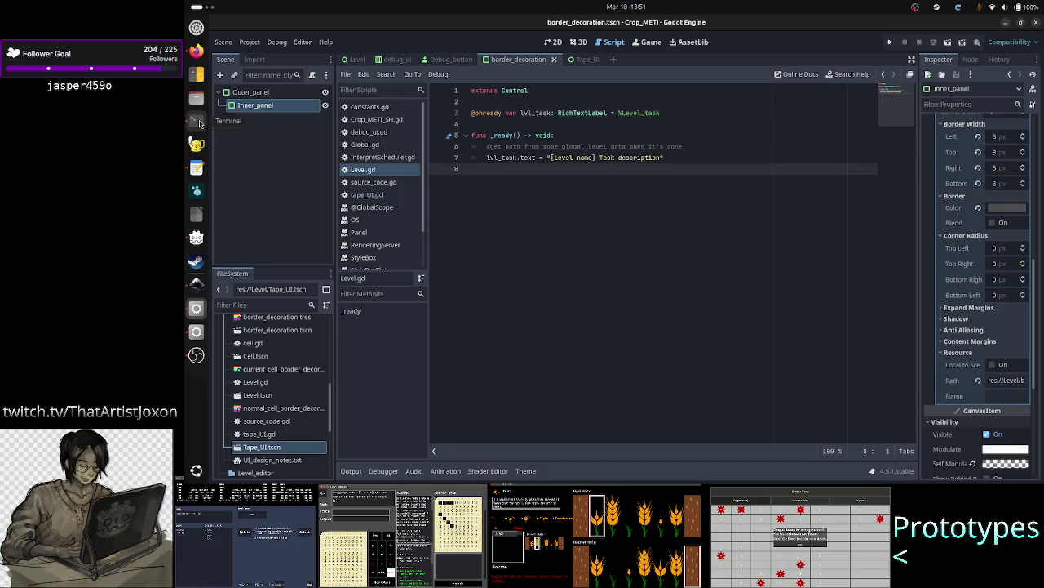
# - Create a folder named Tape under res:// in the FileSystem dock
pyautogui.rightClick(273, 352)
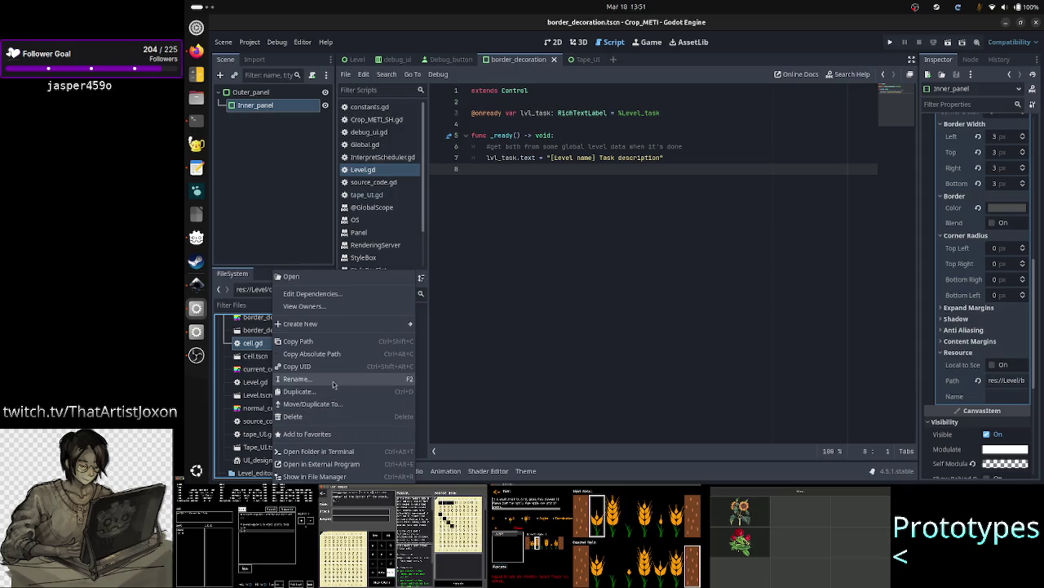
pyautogui.click(498, 351)
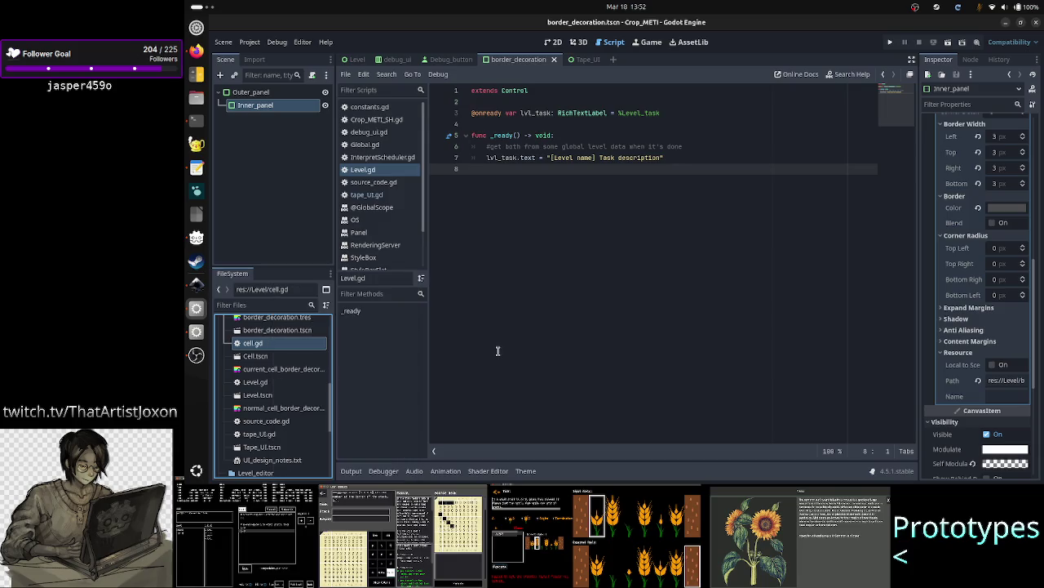
pyautogui.scroll(10, 320, 383)
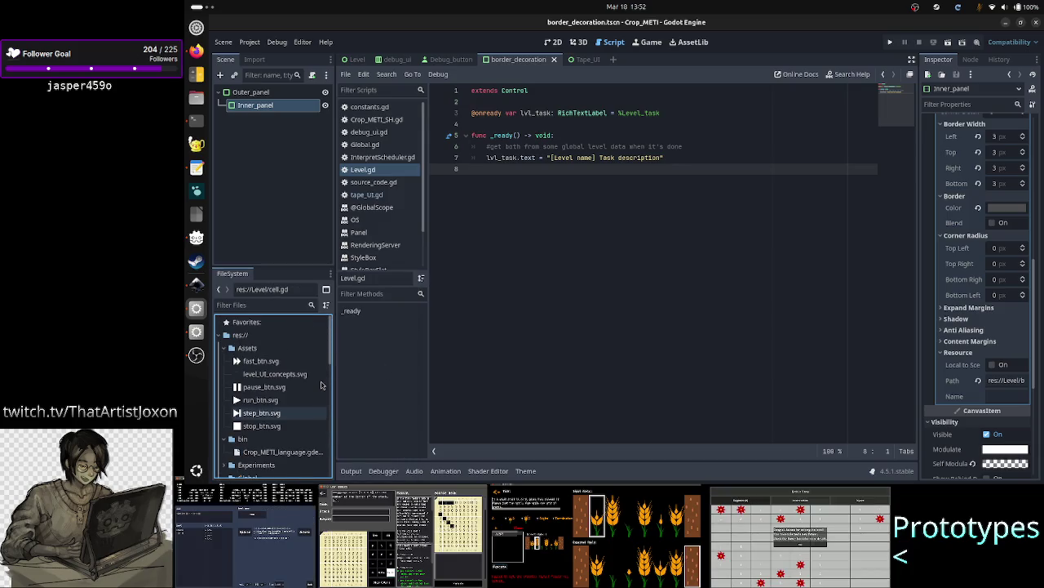
pyautogui.click(283, 336)
pyautogui.rightClick(283, 338)
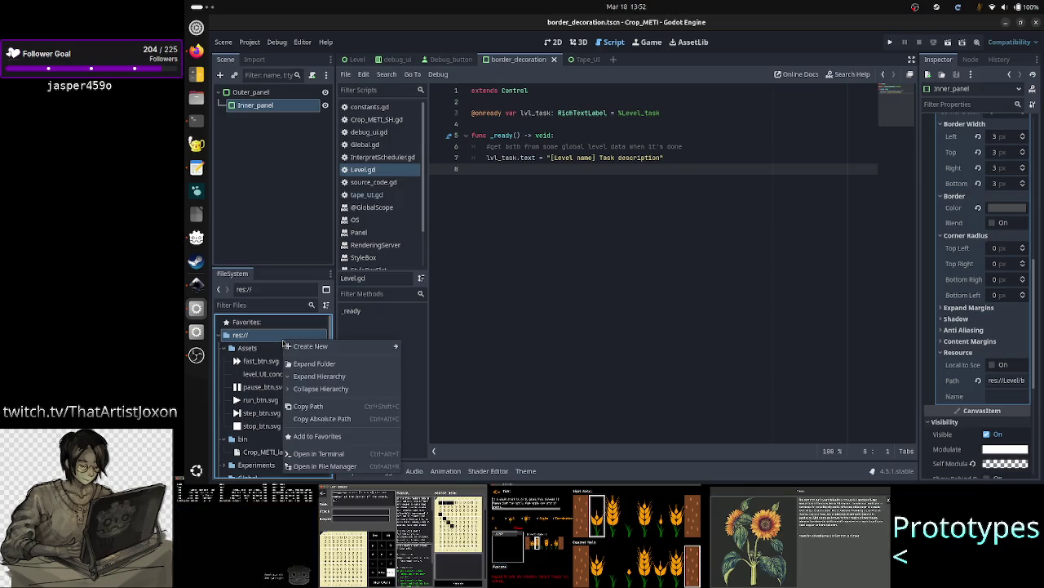
pyautogui.moveTo(330, 347)
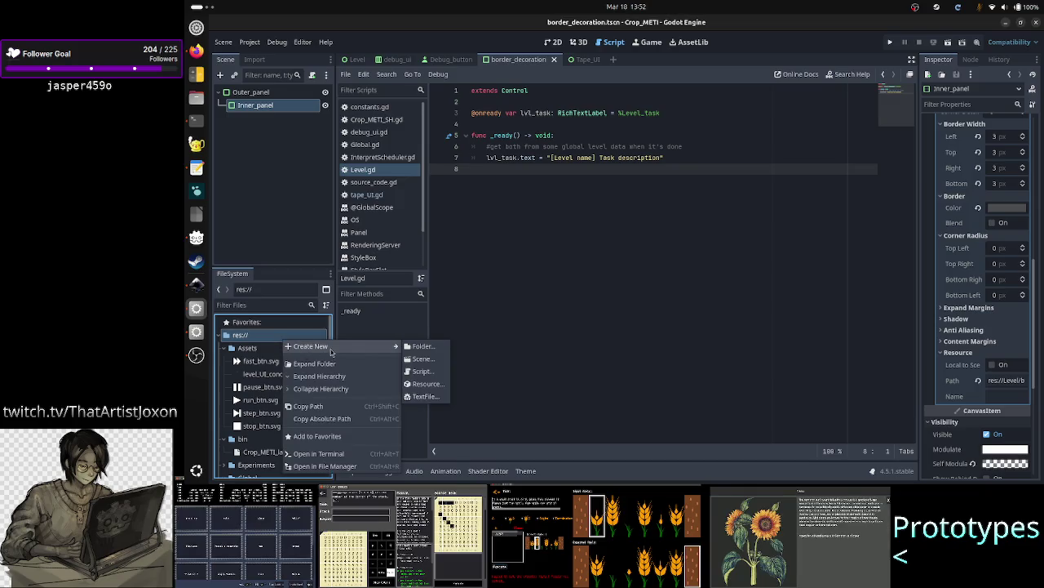
pyautogui.click(423, 346)
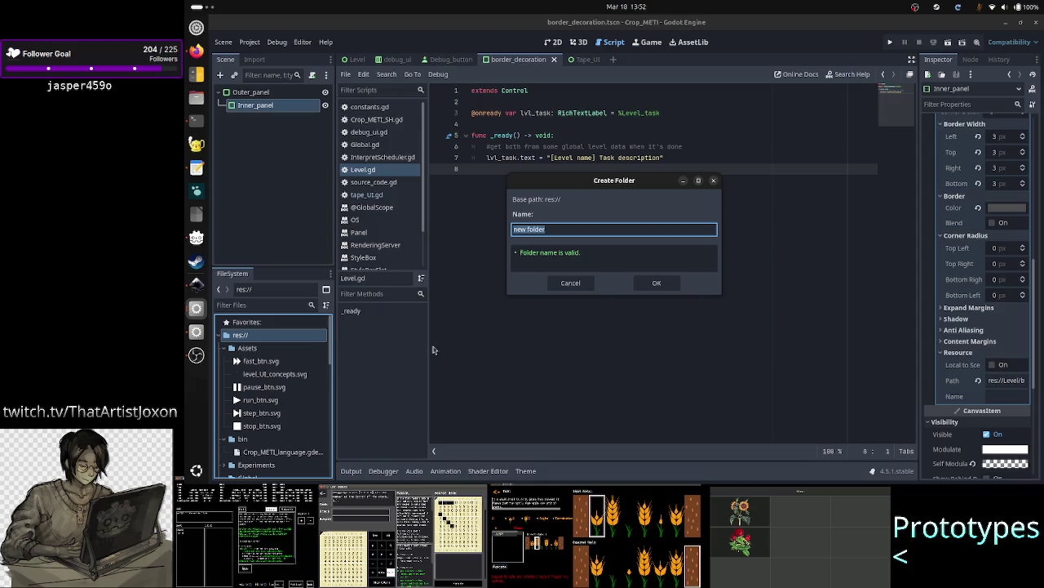
pyautogui.write('Cell')
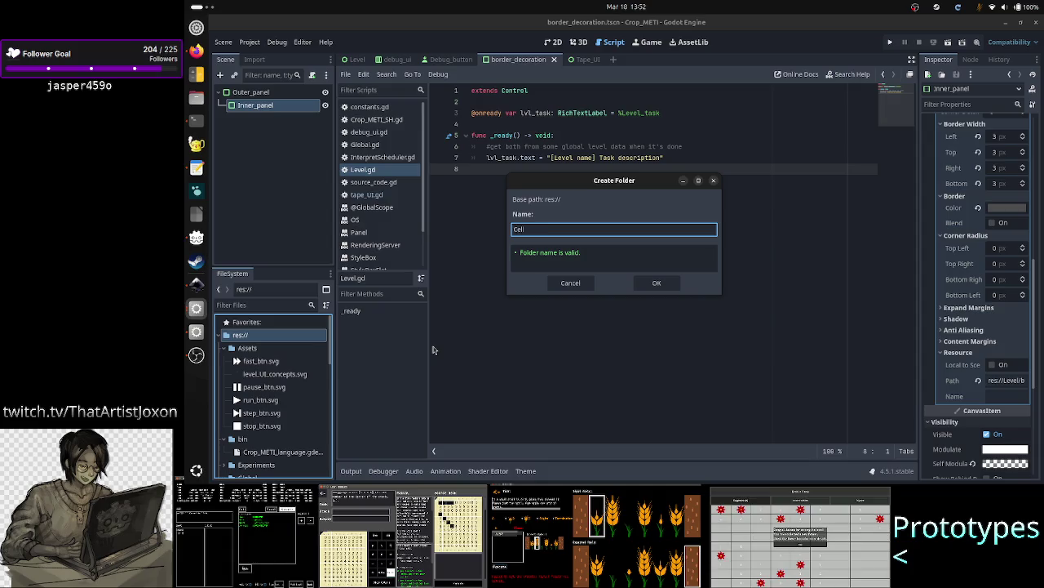
pyautogui.press('BackSpace')
pyautogui.write('Tape')
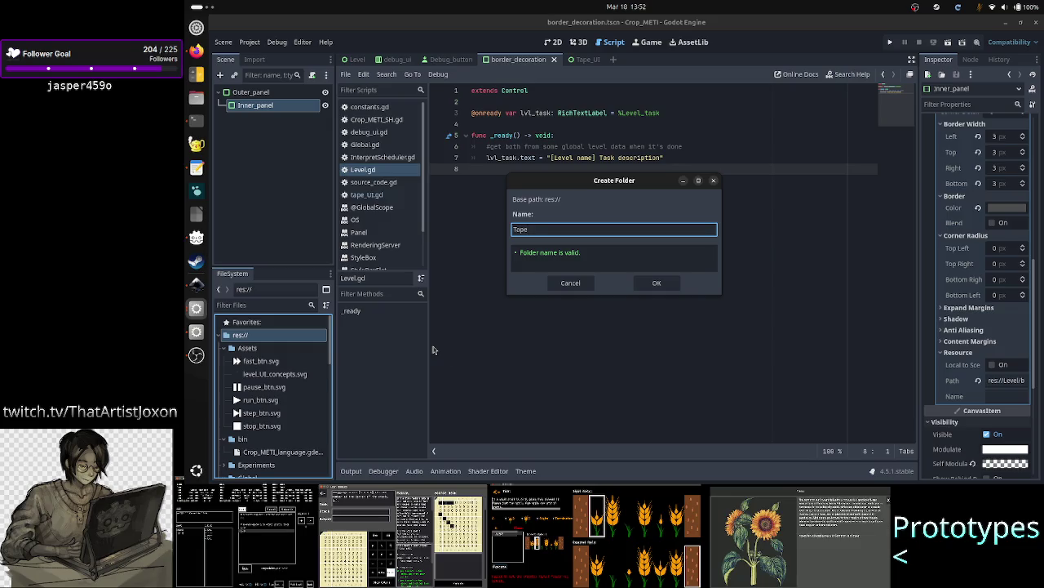
pyautogui.click(657, 283)
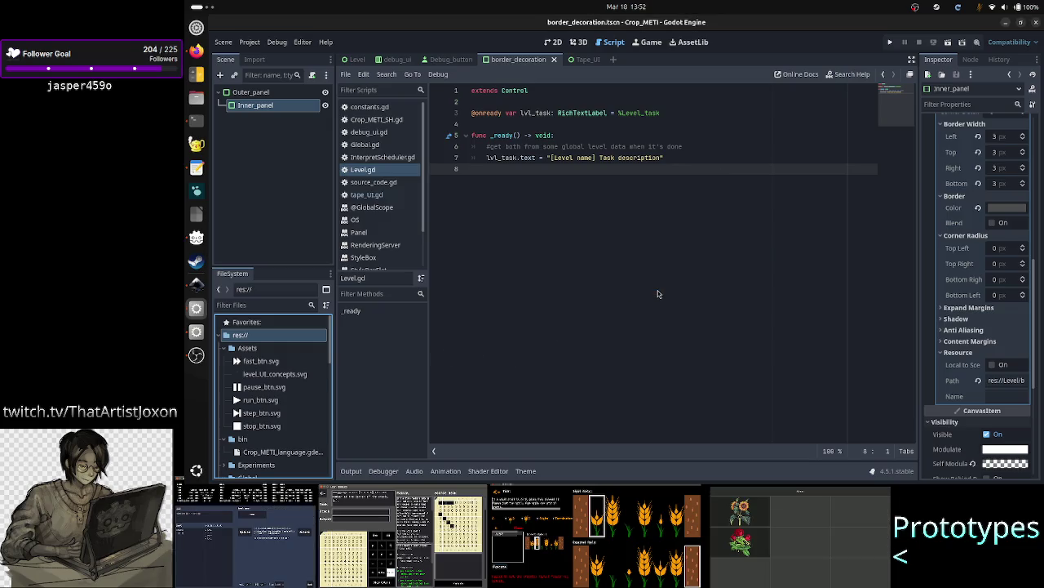
pyautogui.scroll(-5, 295, 417)
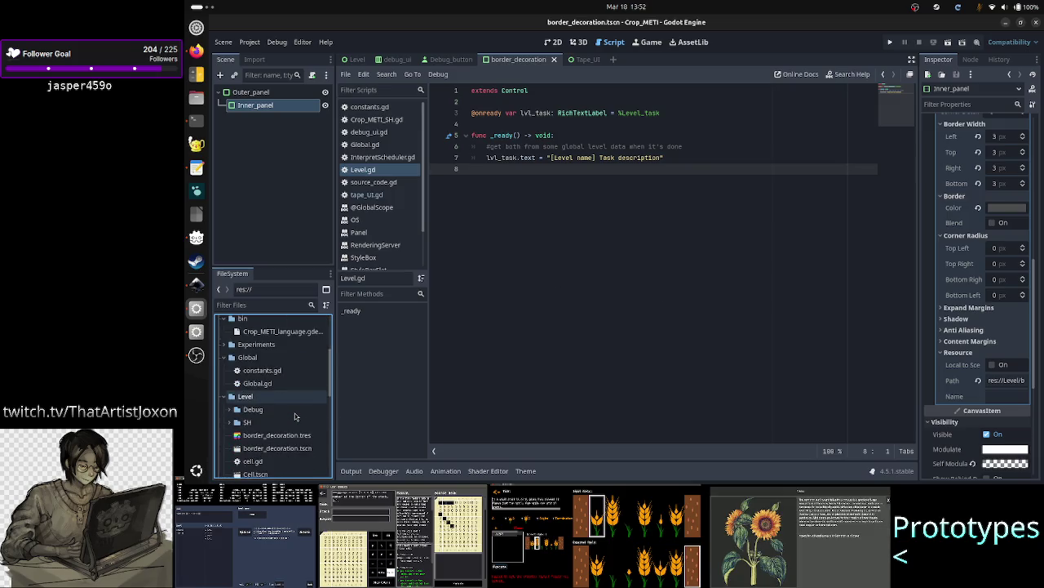
# - Close the Tape_UI scene tab and the tape_UI.gd script, leaving source_code.gd showing
pyautogui.click(583, 61)
pyautogui.click(597, 60)
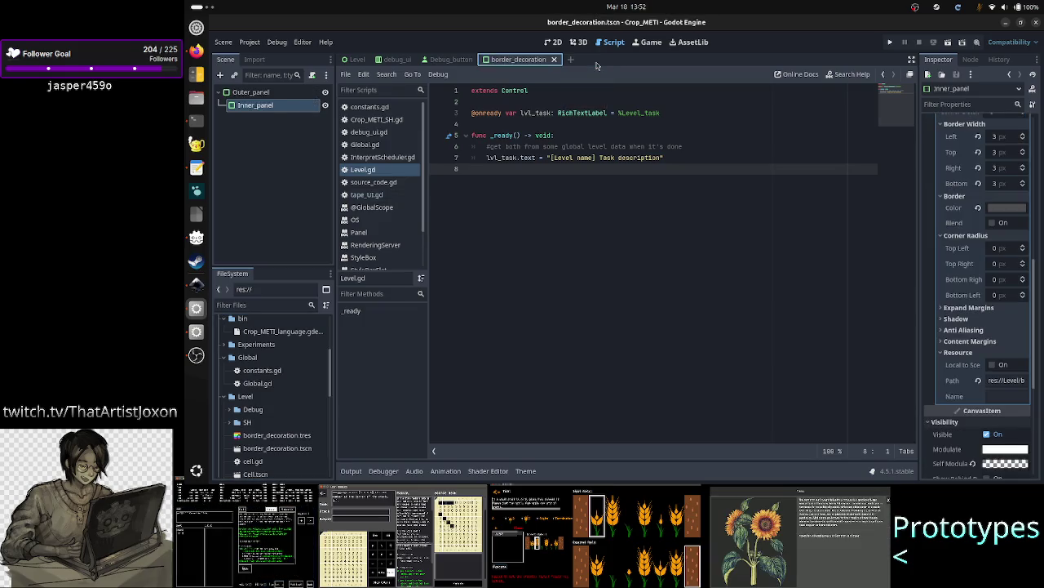
pyautogui.click(381, 196)
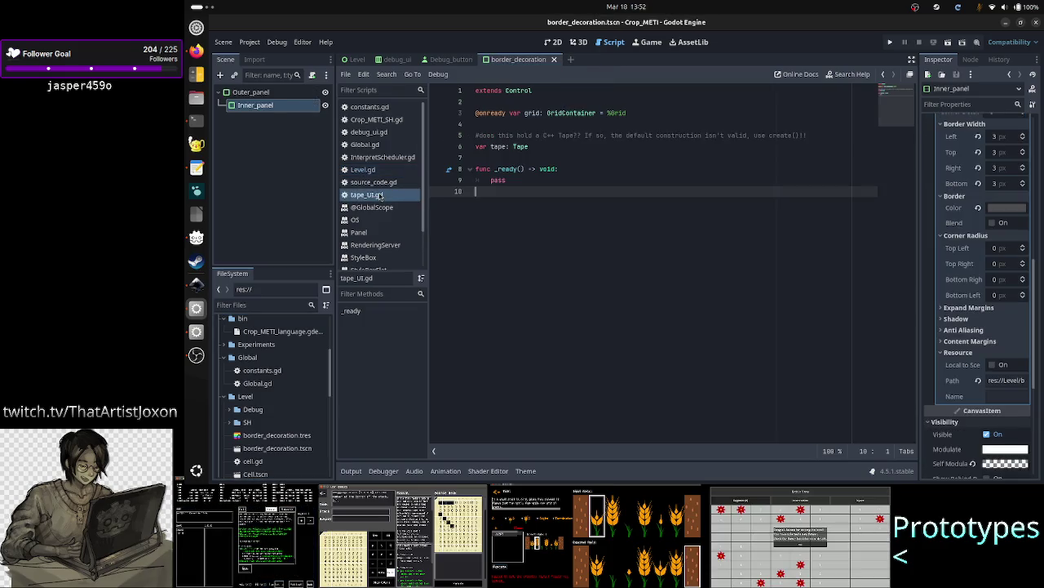
pyautogui.rightClick(380, 196)
pyautogui.click(409, 228)
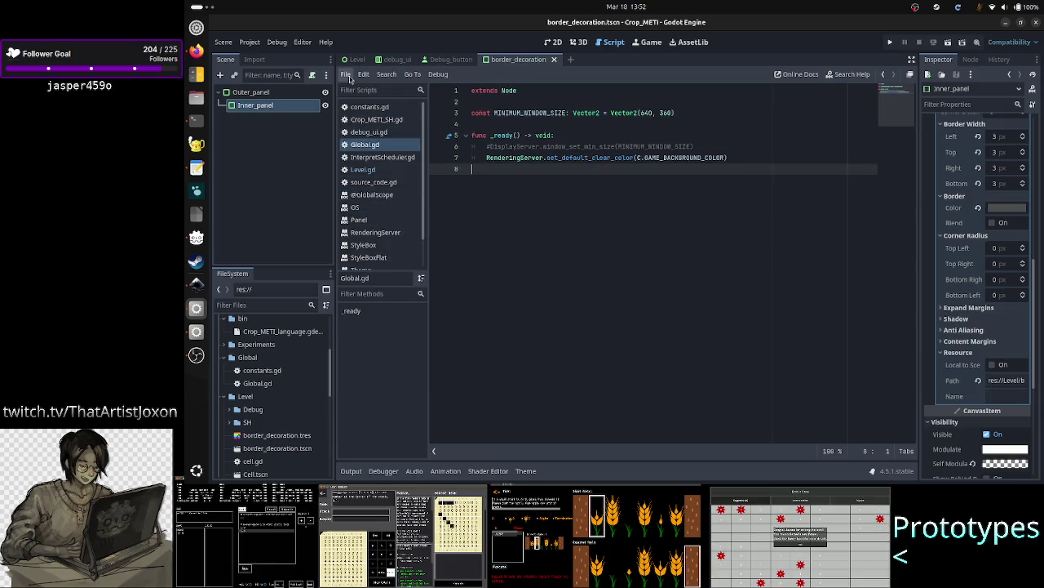
pyautogui.click(385, 183)
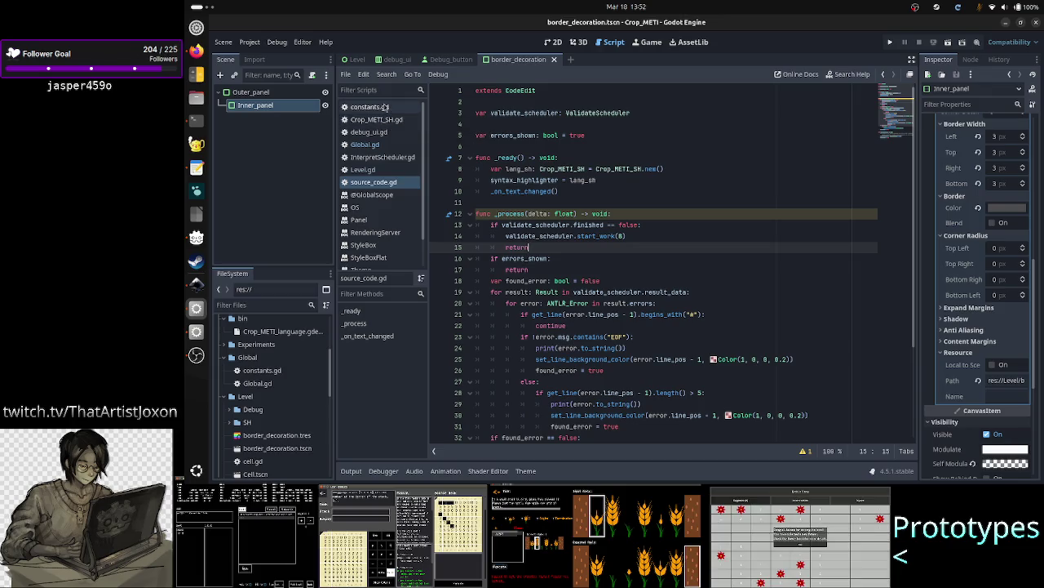
# - Browse the Level folder and inspect border_decoration.tres and border_decoration.tscn
pyautogui.scroll(-1, 286, 384)
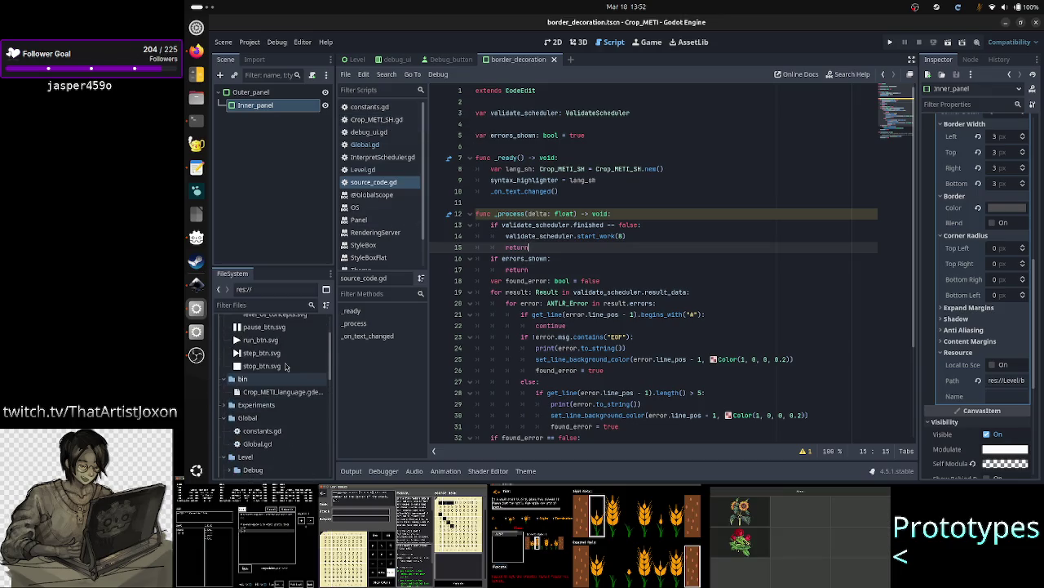
pyautogui.scroll(2, 286, 375)
pyautogui.scroll(-2, 286, 366)
pyautogui.scroll(3, 245, 359)
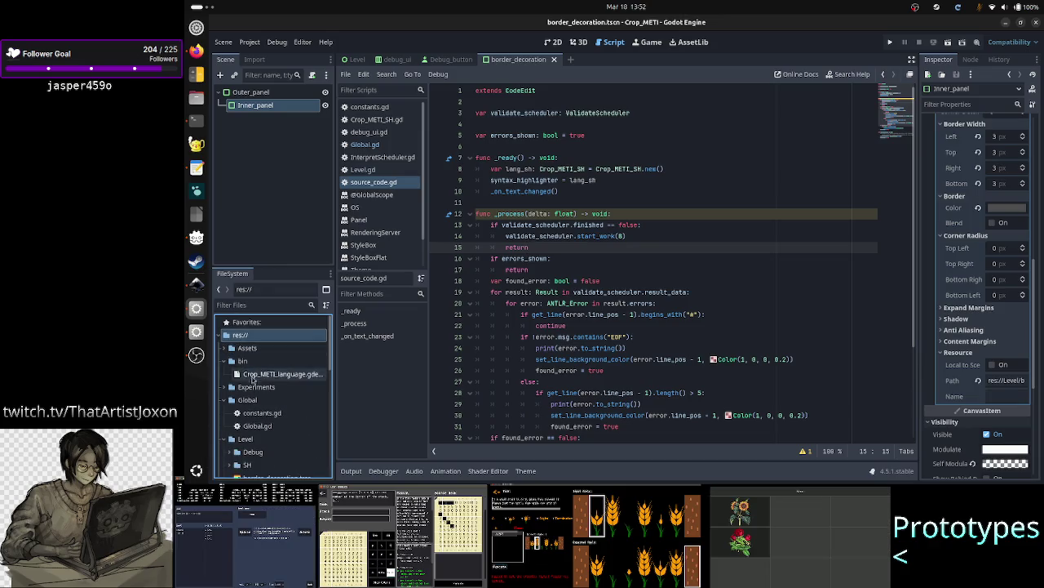
pyautogui.scroll(-3, 235, 429)
pyautogui.scroll(-4, 236, 430)
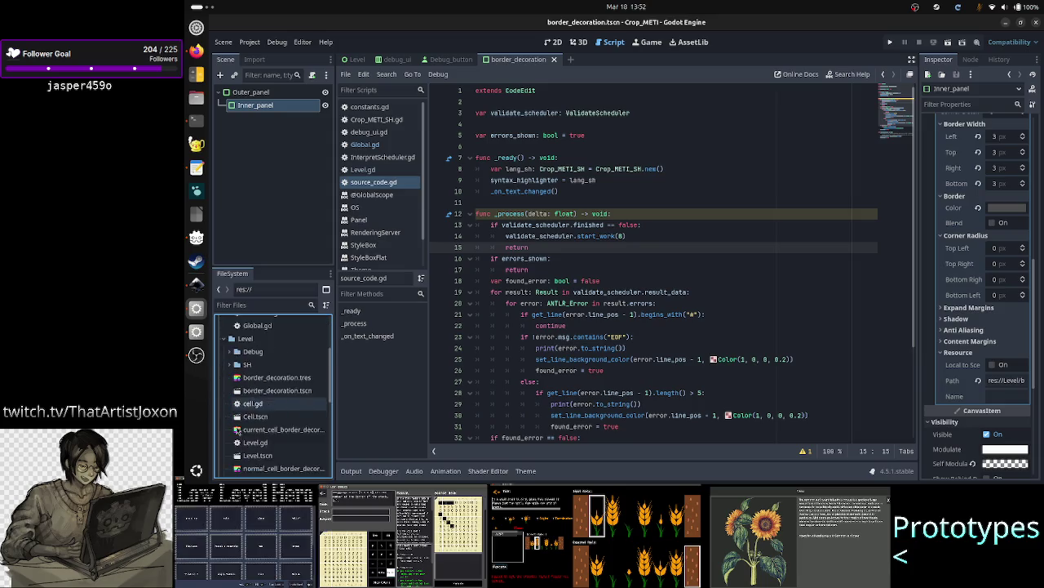
pyautogui.click(271, 337)
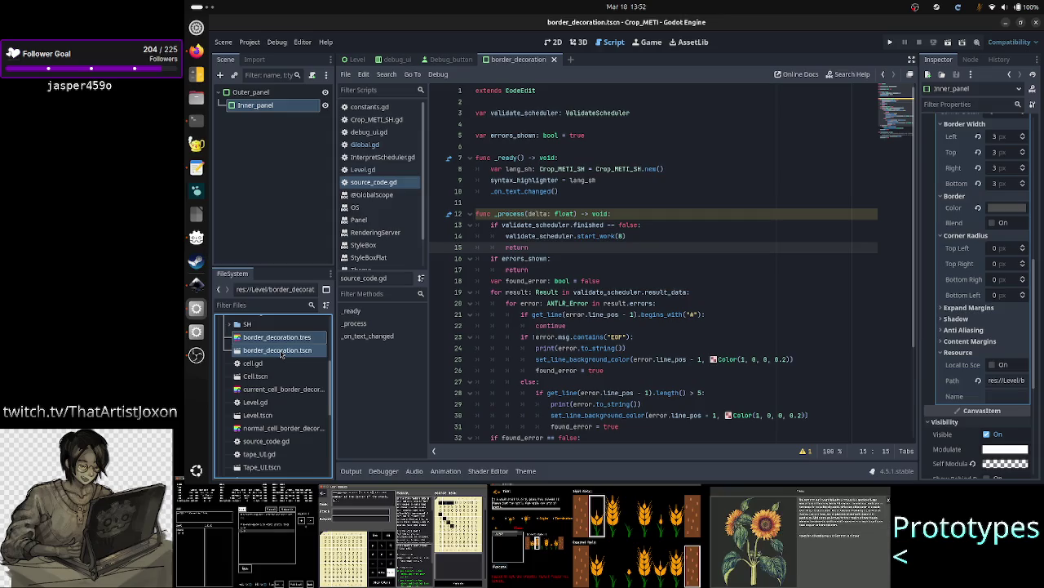
pyautogui.click(280, 351)
# - Multi-select cell.gd, Cell.tscn, both cell border decoration files, tape_UI.gd and Tape_UI.tscn for file actions
pyautogui.click(255, 363)
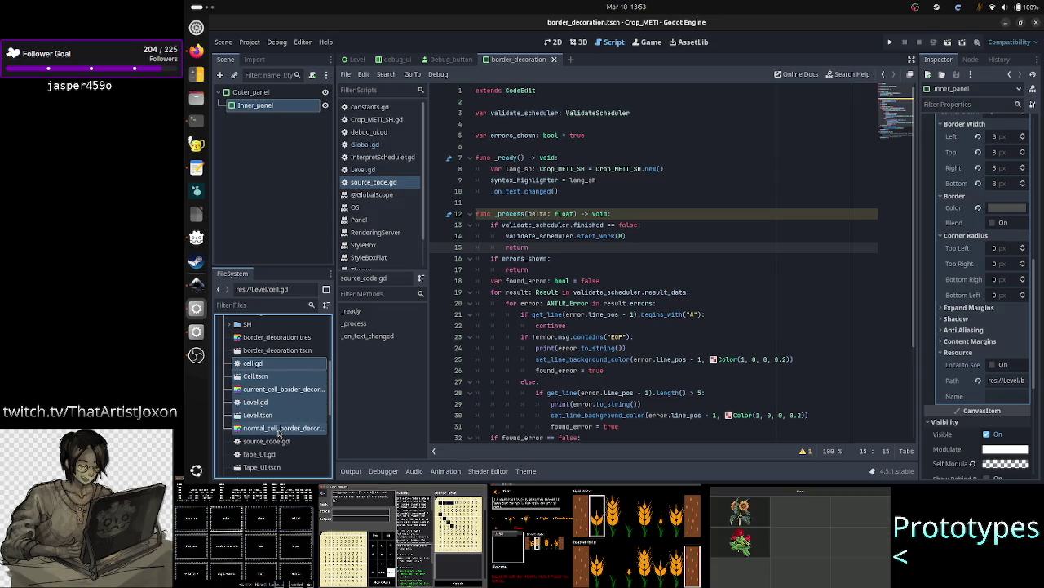
pyautogui.click(270, 376)
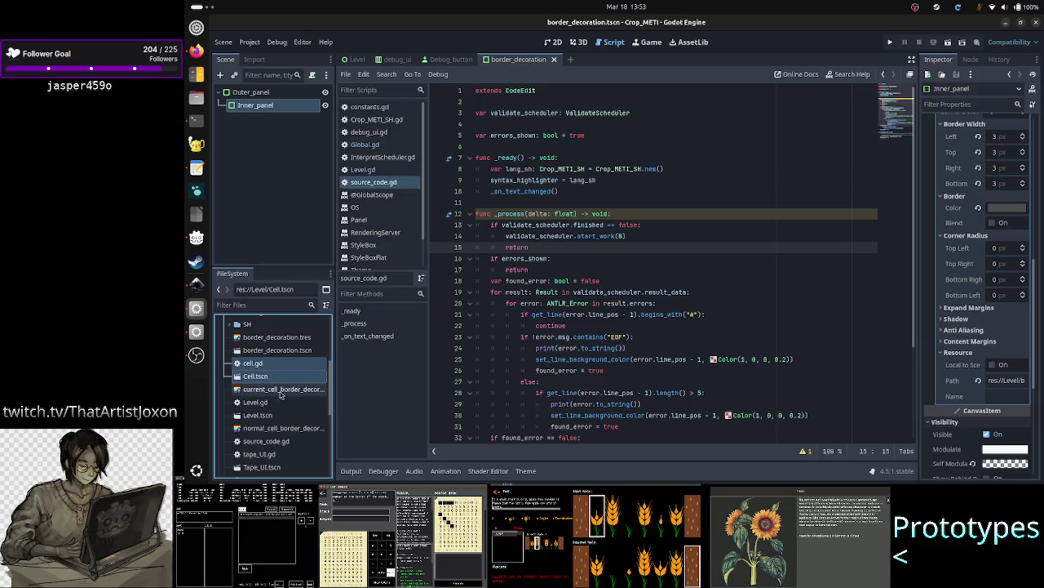
pyautogui.click(281, 390)
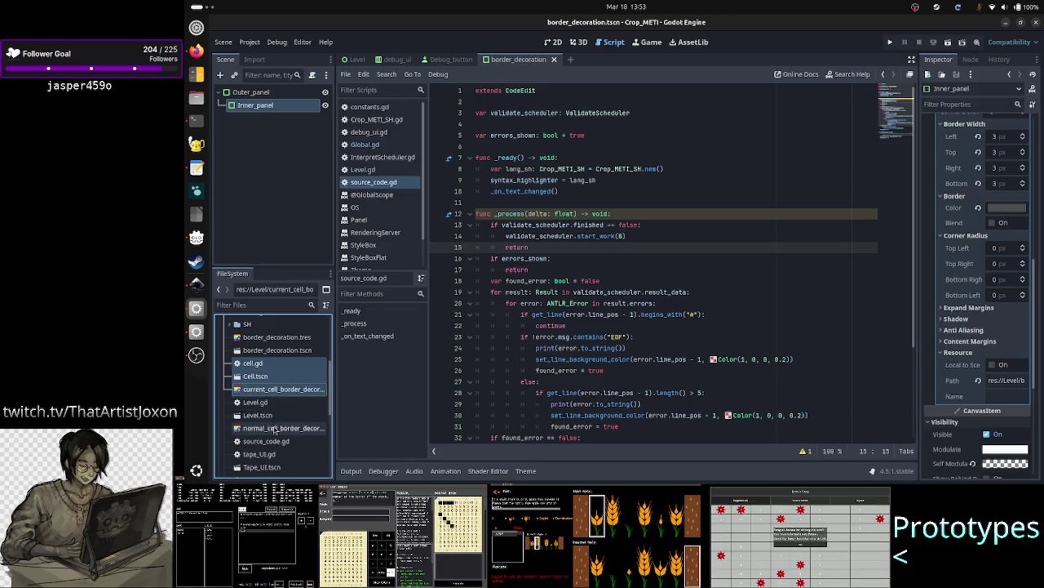
pyautogui.click(275, 430)
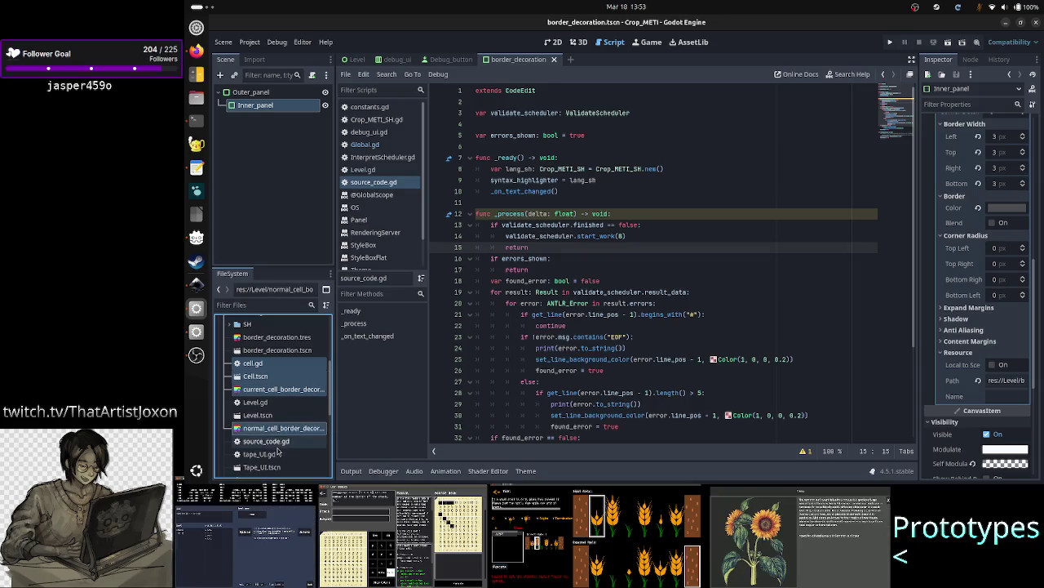
pyautogui.click(260, 455)
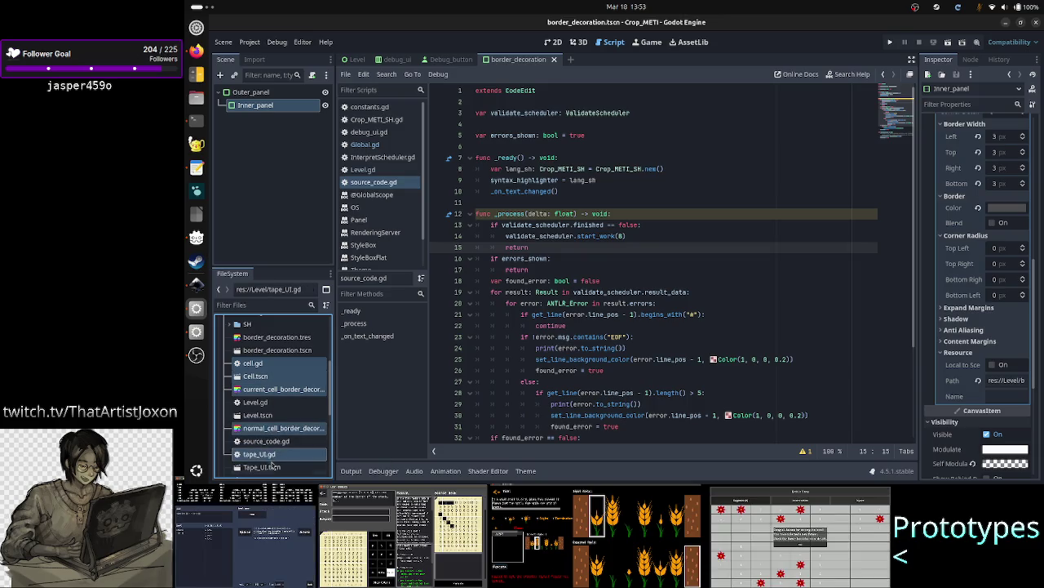
pyautogui.click(273, 465)
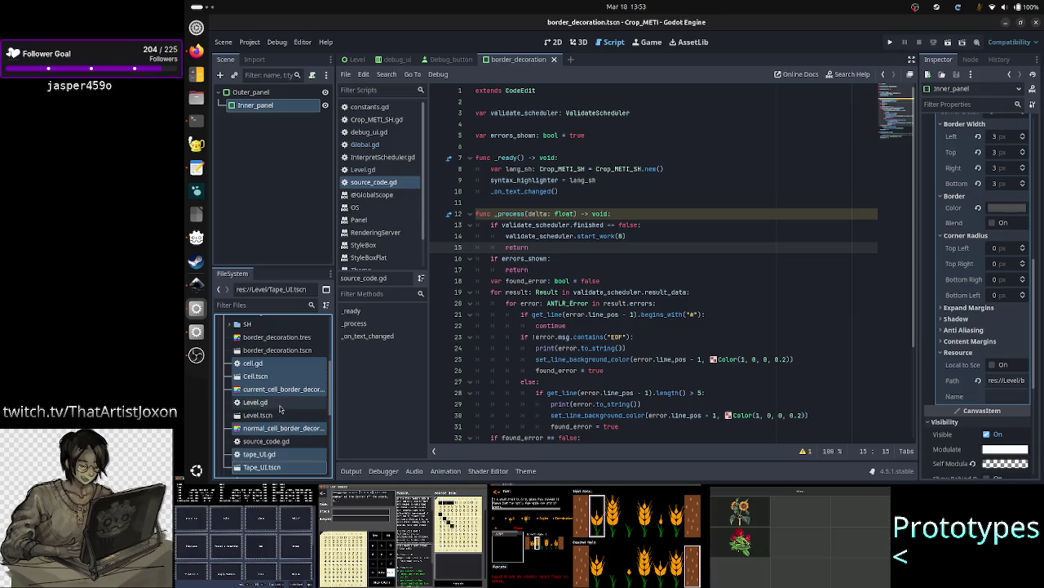
pyautogui.scroll(-3, 279, 408)
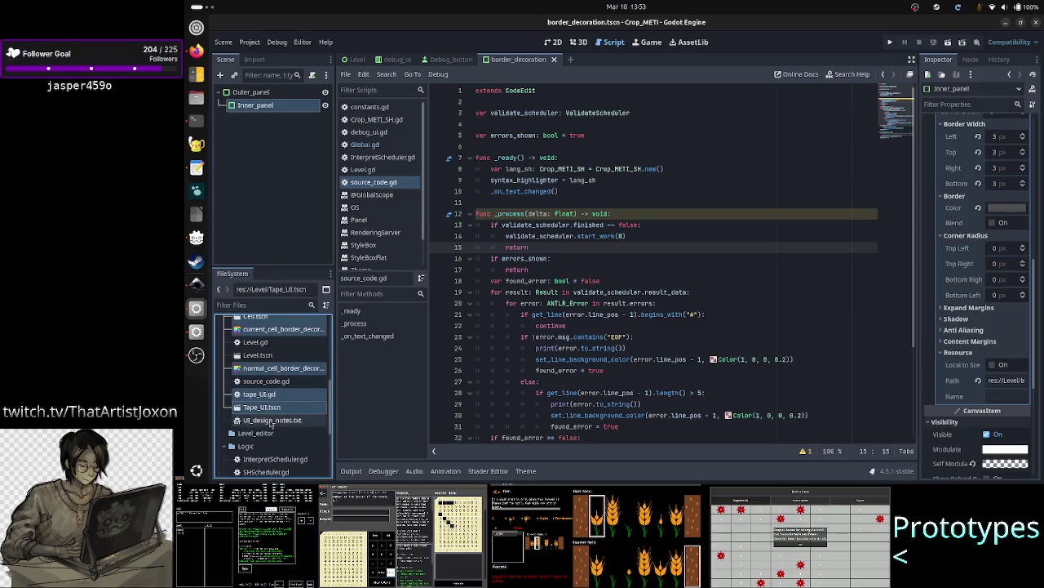
pyautogui.rightClick(277, 411)
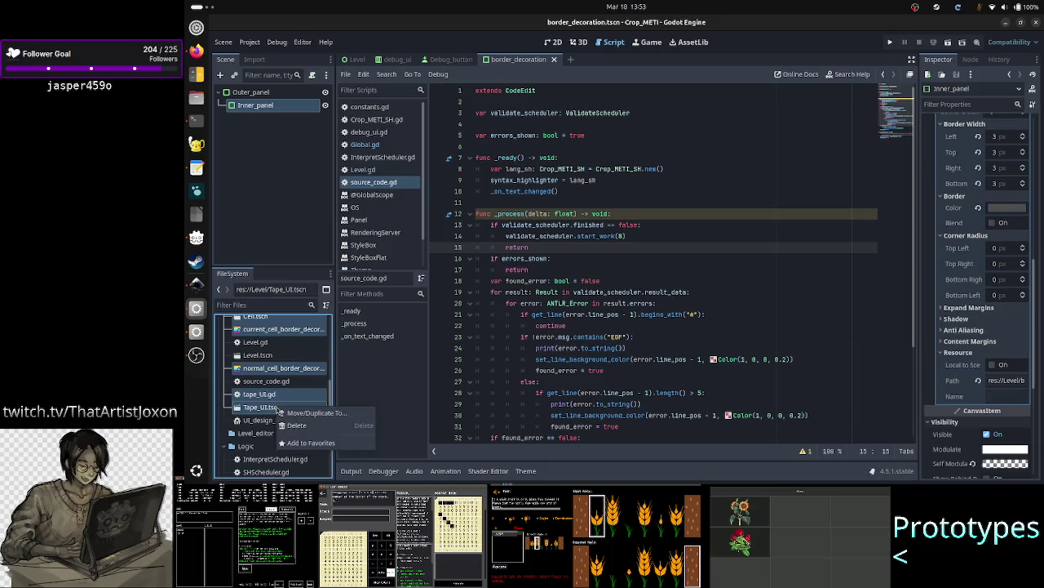
# - Move the six selected files into the Tape folder
pyautogui.click(308, 413)
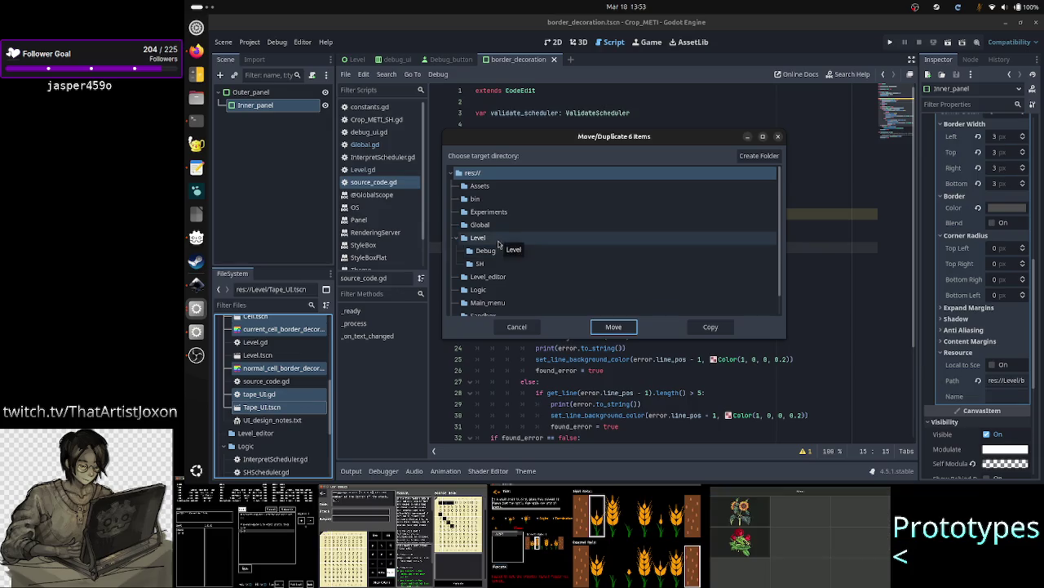
pyautogui.scroll(-1, 499, 251)
pyautogui.click(487, 307)
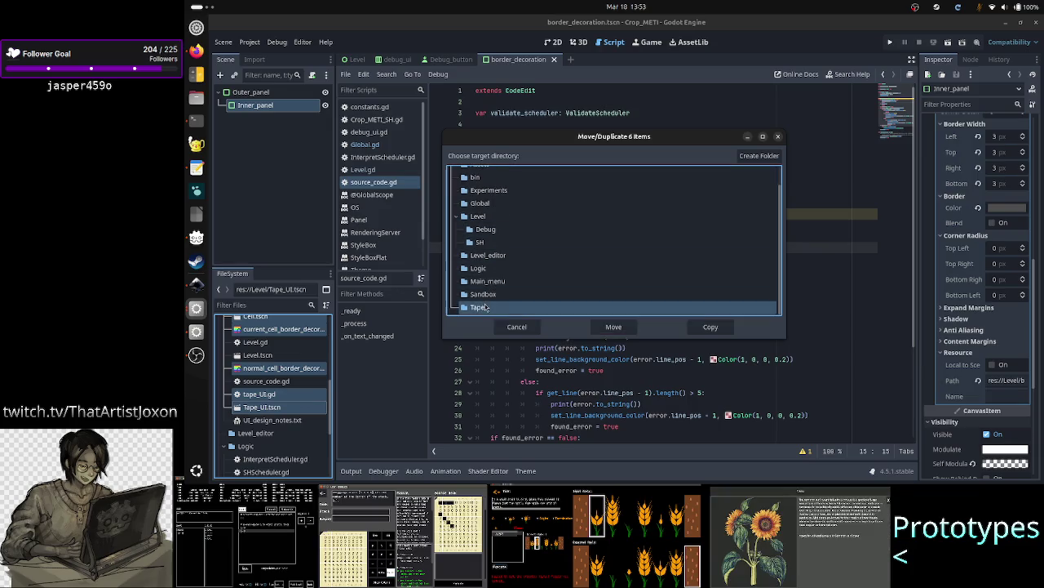
pyautogui.click(614, 326)
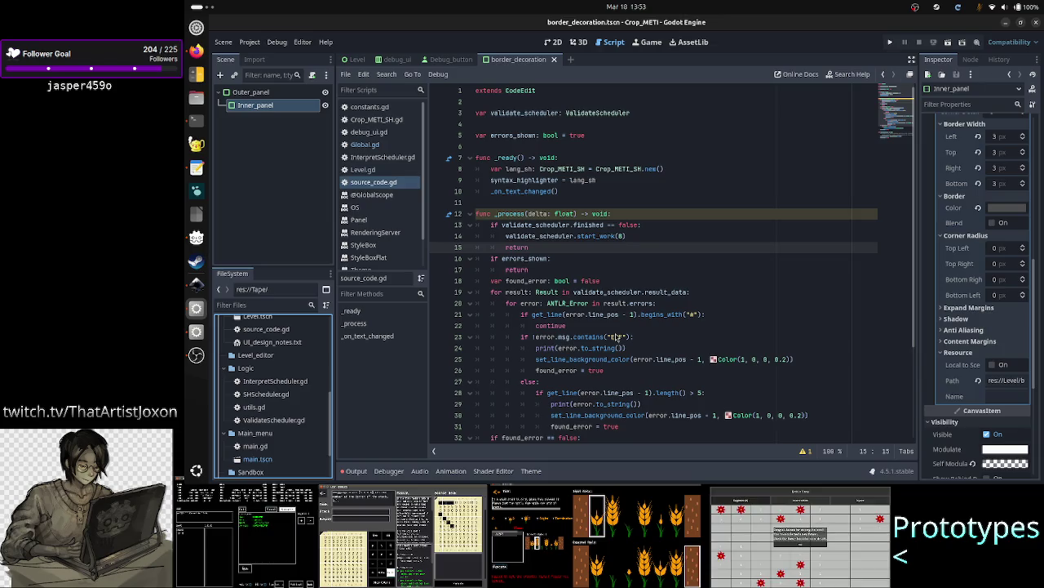
# - Expand the Tape folder and bring up file actions for Cell.tscn
pyautogui.scroll(5, 286, 430)
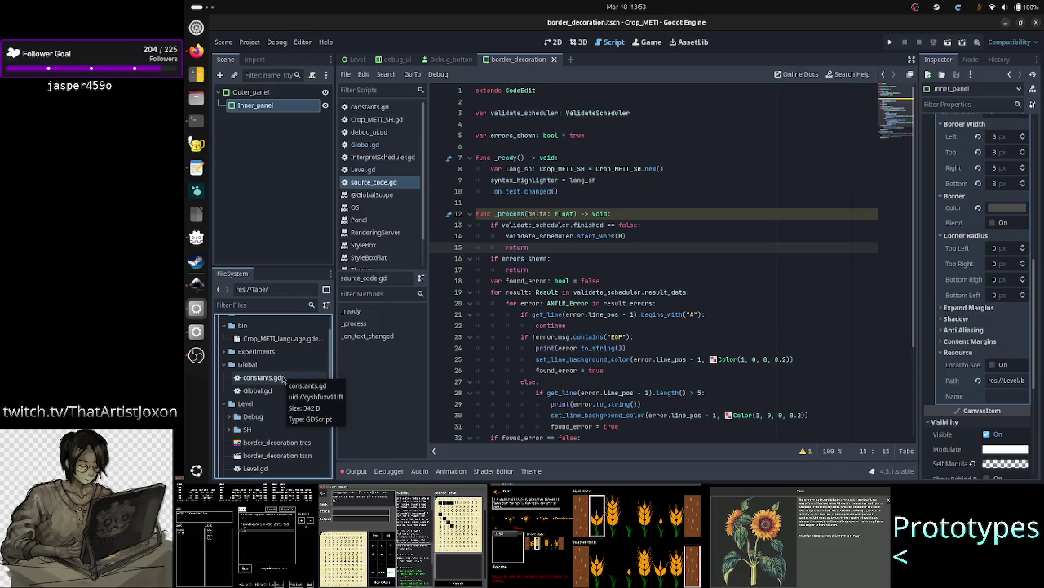
pyautogui.scroll(-5, 274, 408)
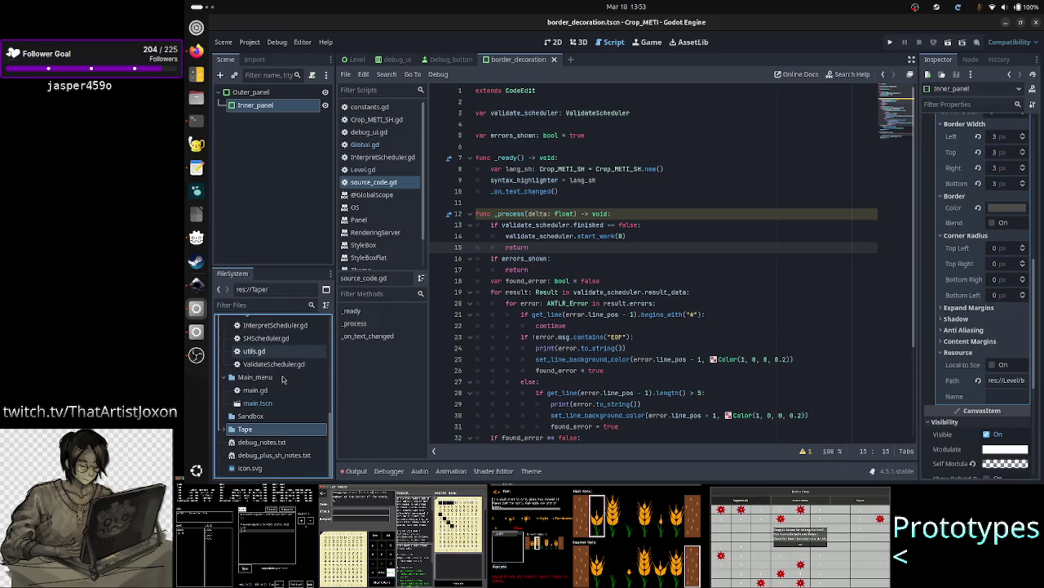
pyautogui.click(231, 429)
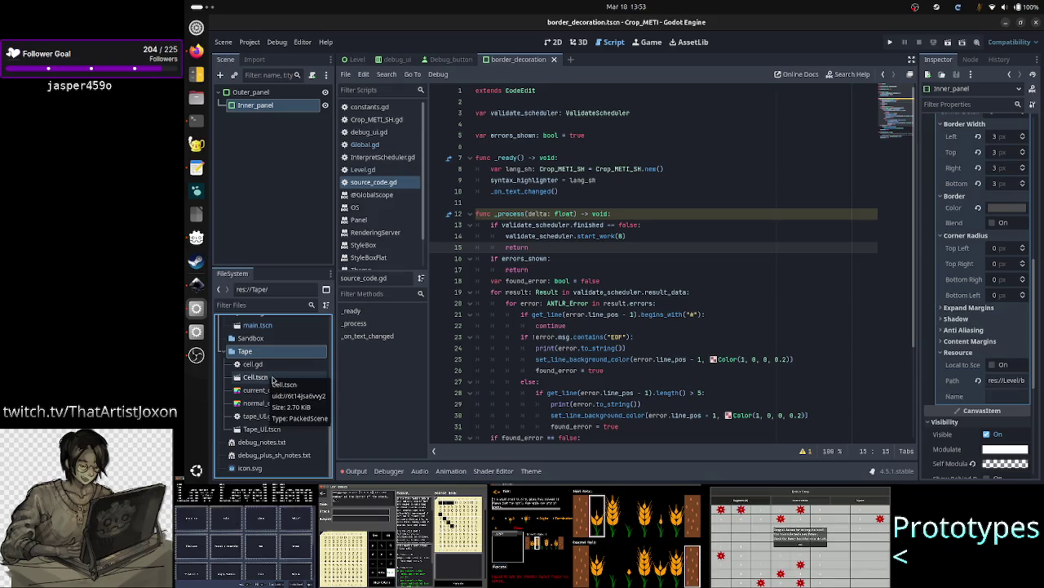
pyautogui.click(278, 378)
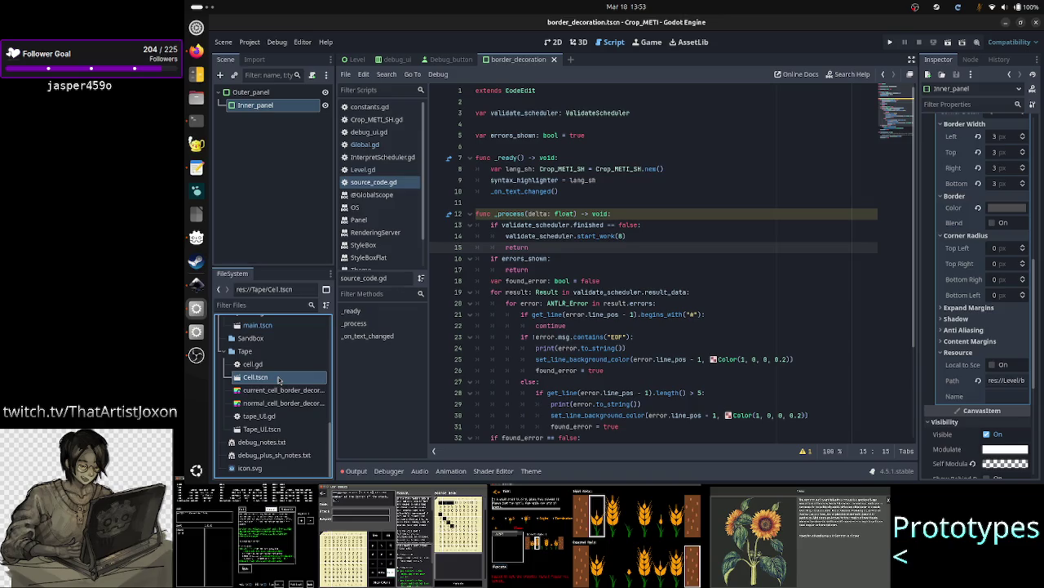
pyautogui.rightClick(278, 380)
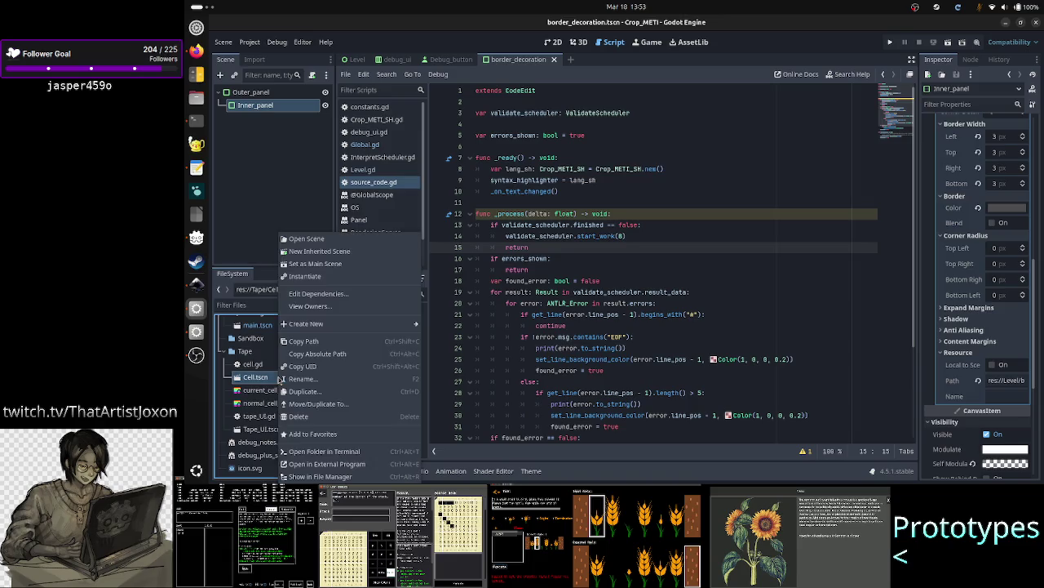
# - Rename the Tape folder's Cell.tscn scene to Linked_cell.tscn
pyautogui.click(318, 378)
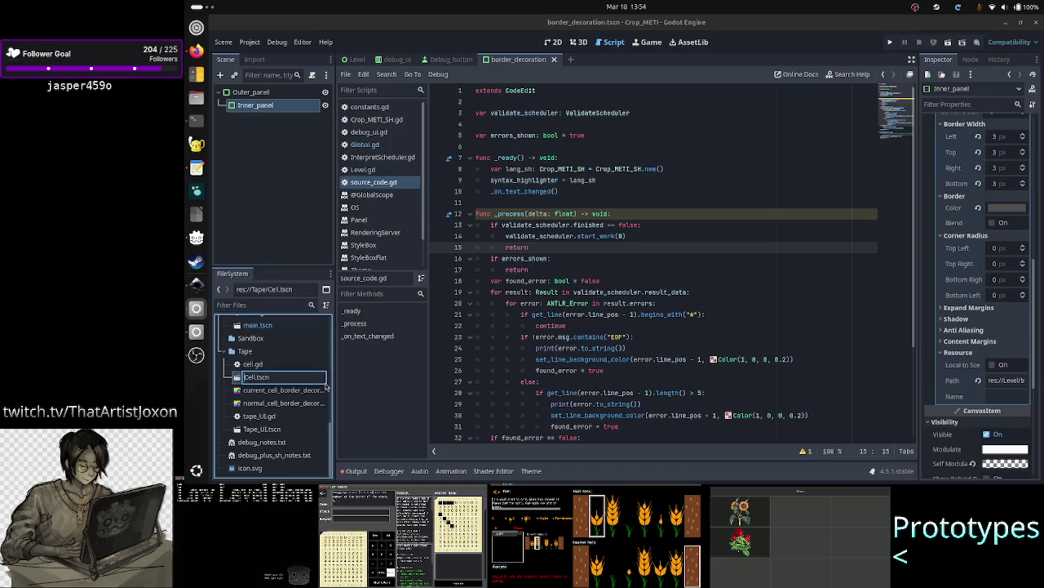
pyautogui.write('Linked')
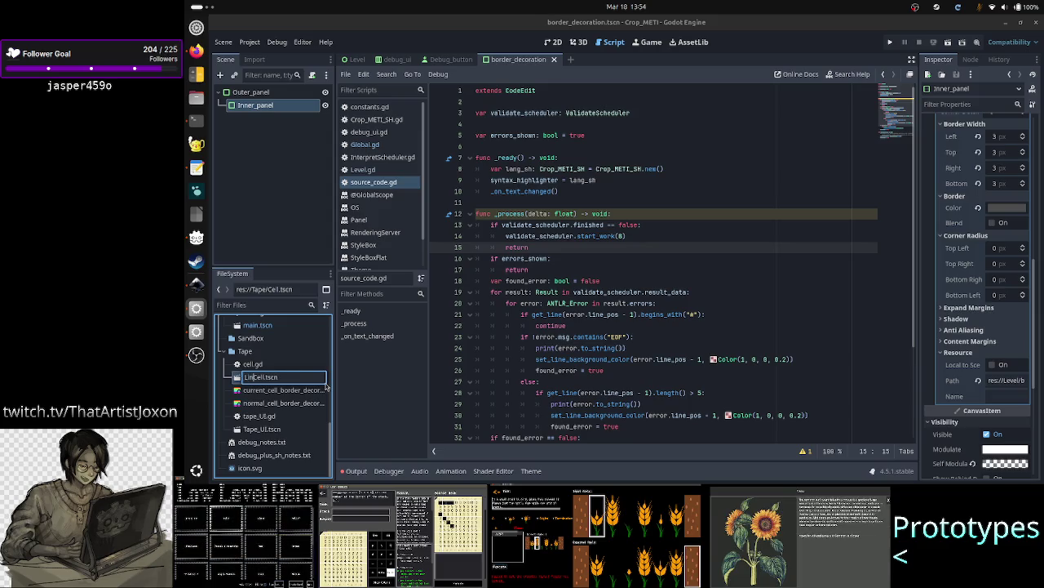
pyautogui.write('_')
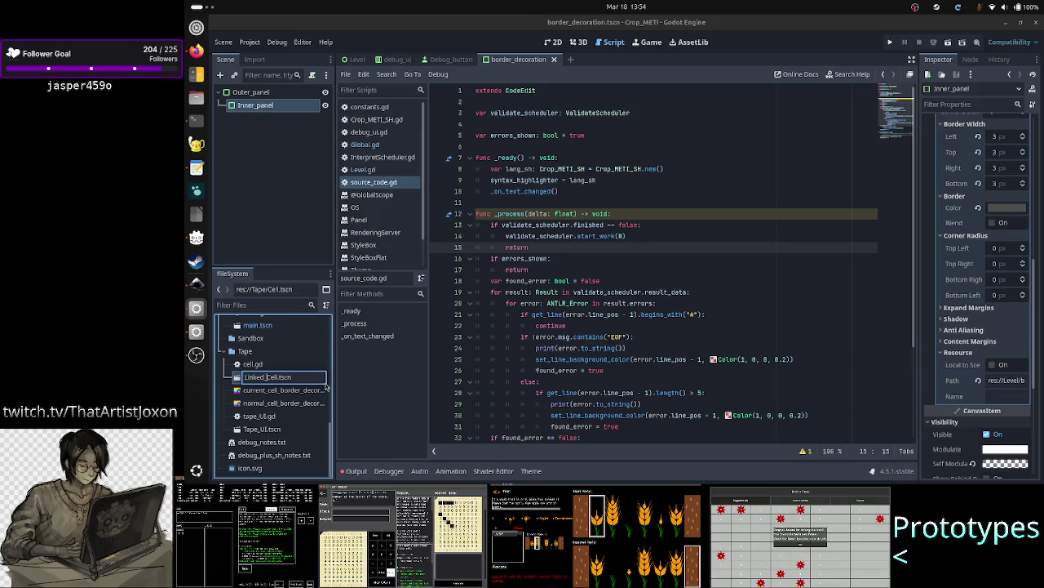
pyautogui.press('Delete')
pyautogui.write('c')
pyautogui.press('Return')
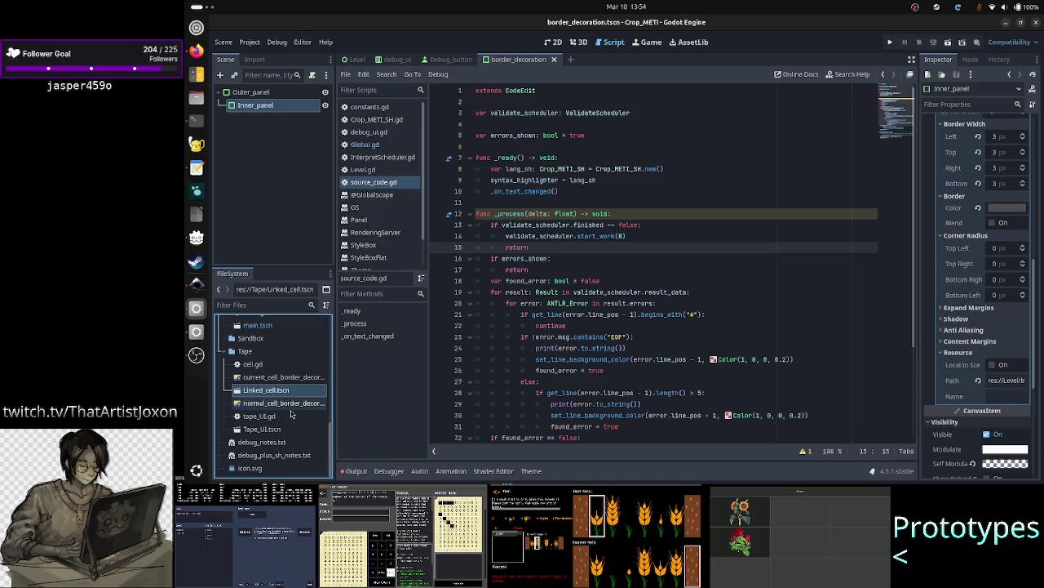
# - Rename cell.gd in Tape to linked_cell.gd, then bring the terminal to the front
pyautogui.click(276, 366)
pyautogui.rightClick(275, 366)
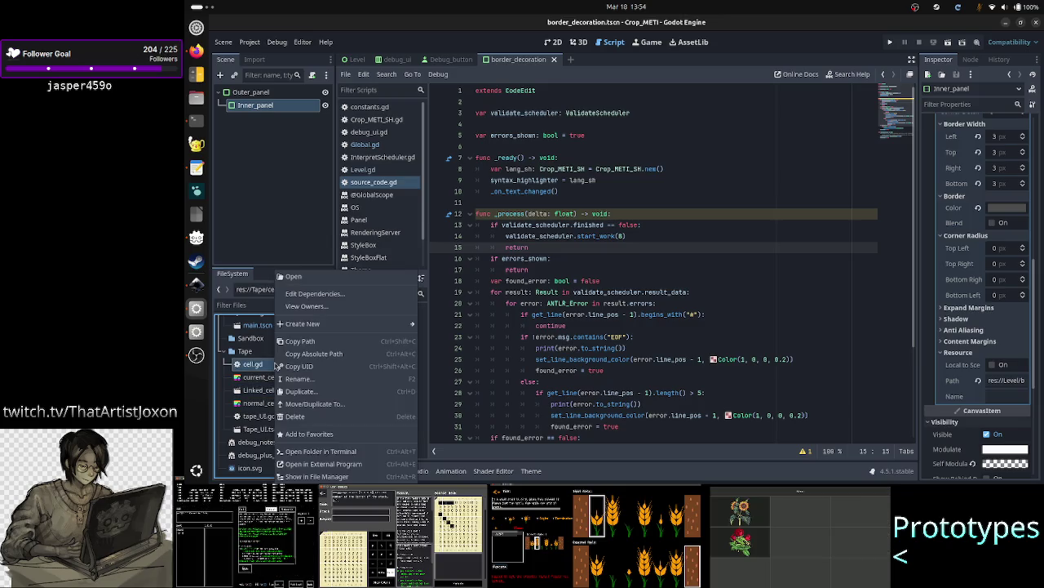
pyautogui.click(302, 380)
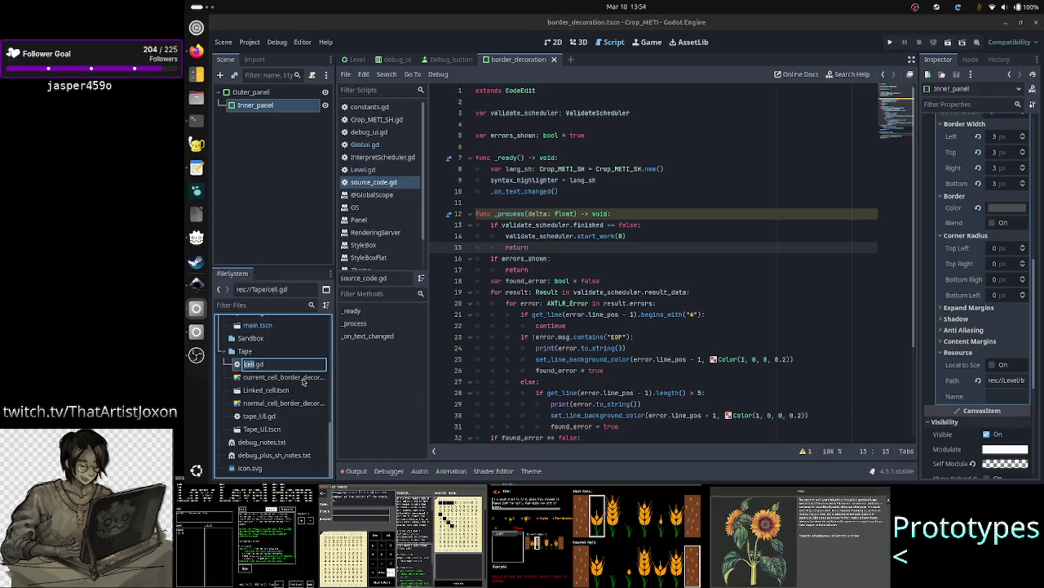
pyautogui.write('linked_')
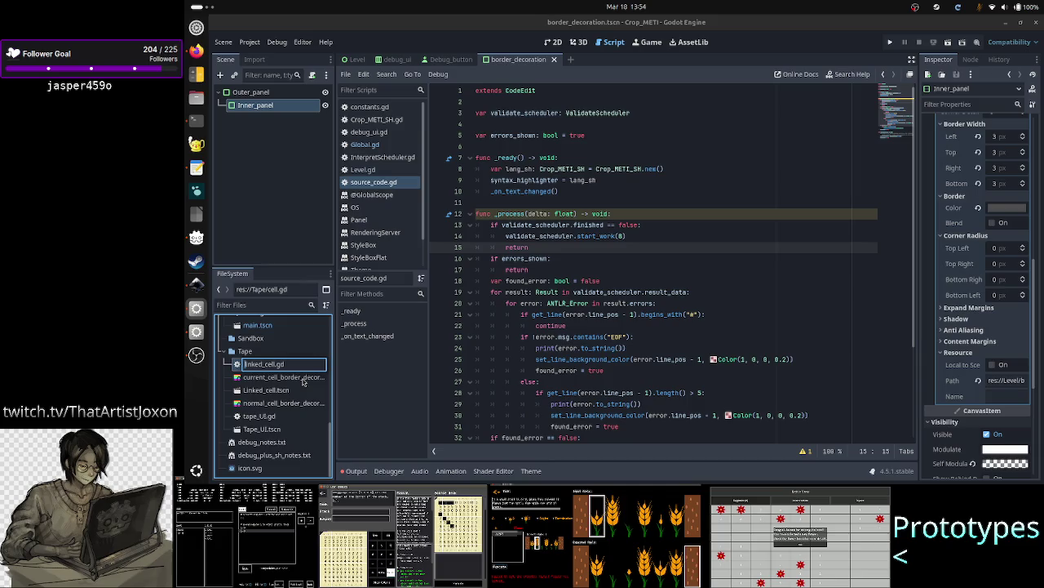
pyautogui.press('Delete')
pyautogui.write('L')
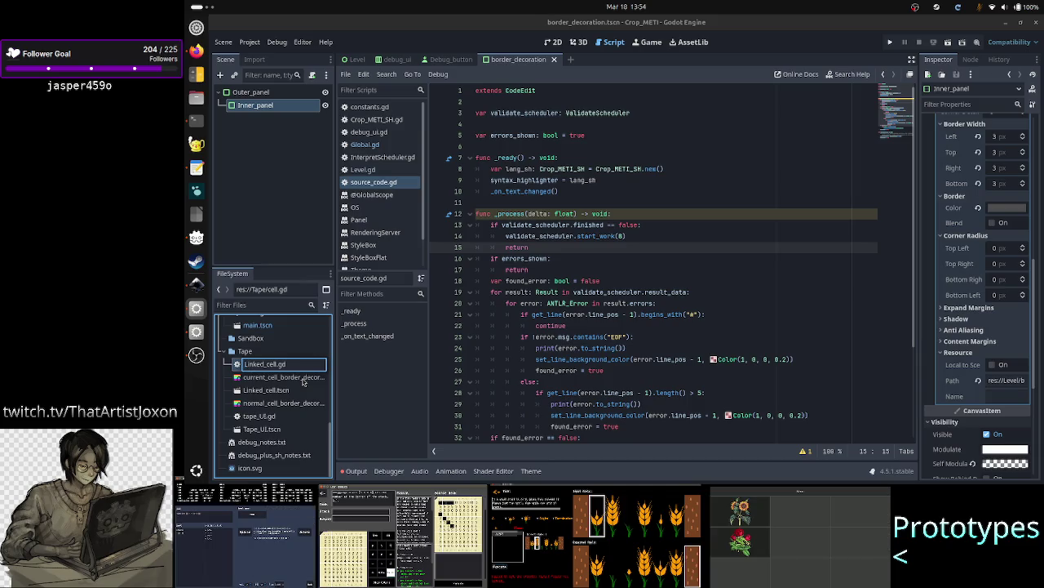
pyautogui.press('BackSpace')
pyautogui.write('l')
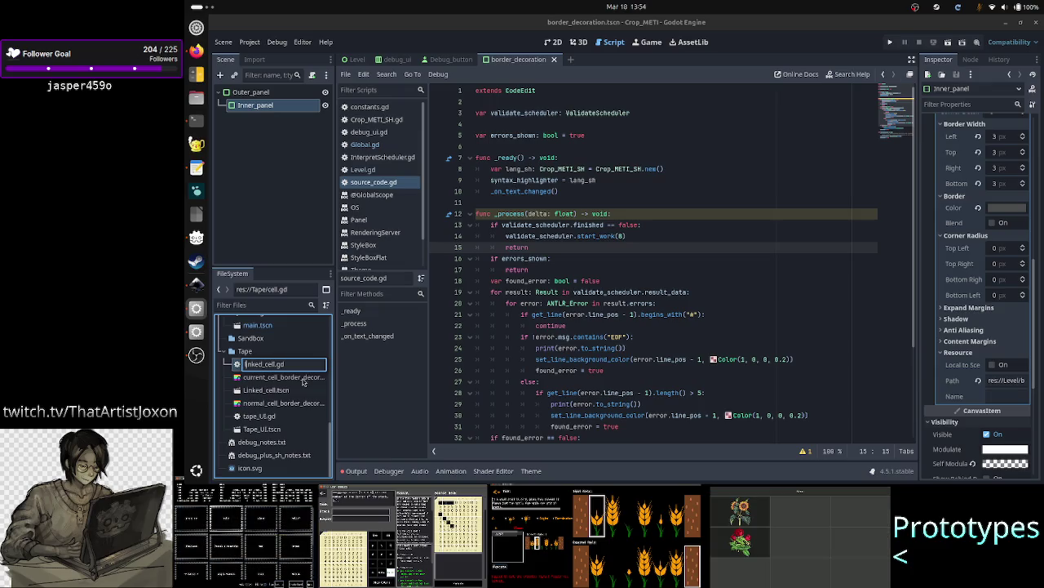
pyautogui.press('Return')
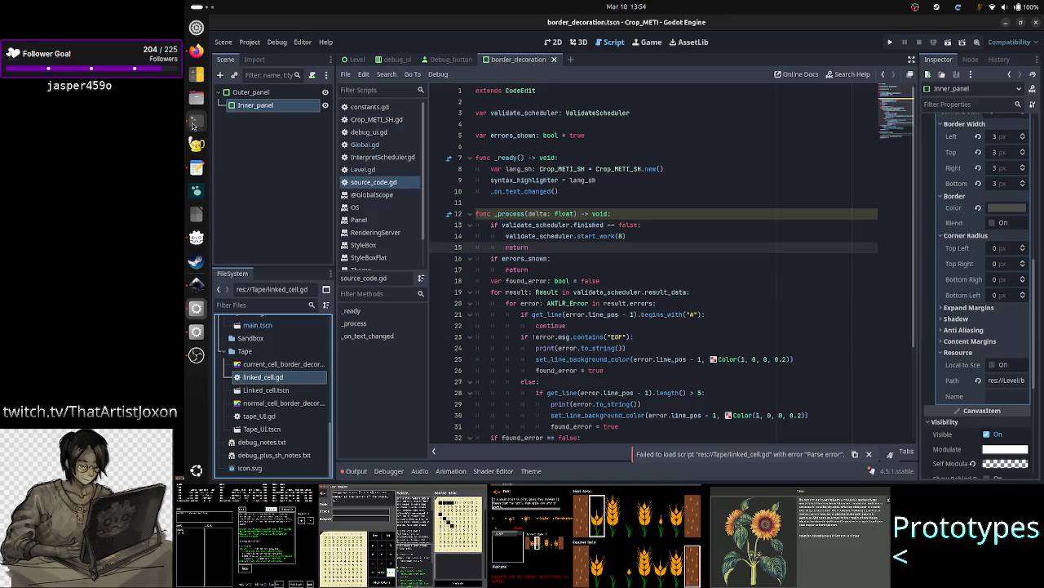
pyautogui.click(196, 120)
# - Quit the grammar viewer, switch to the TODO-search terminal session and pushd the current folder
pyautogui.press('q')
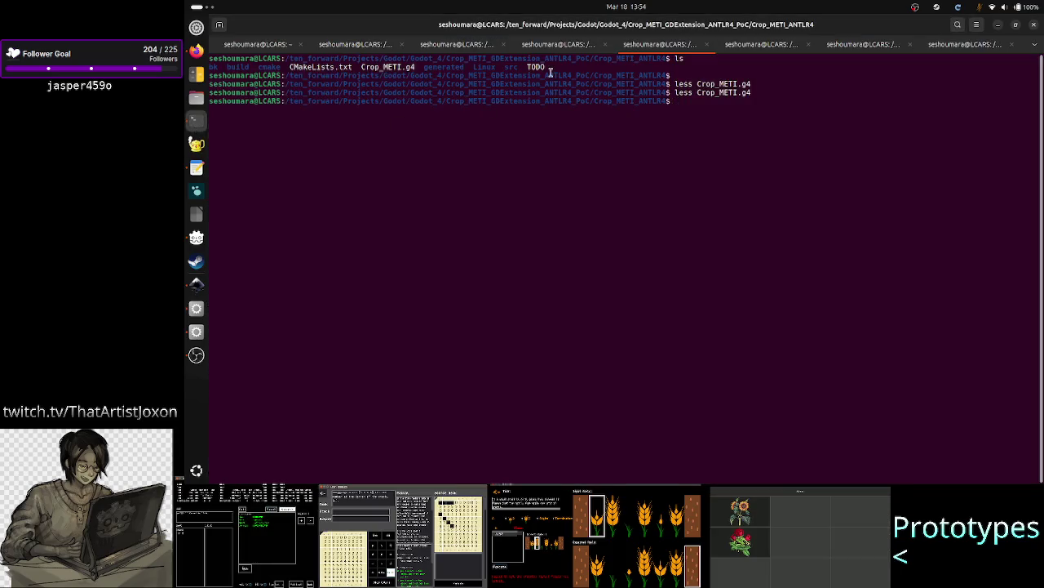
pyautogui.click(761, 46)
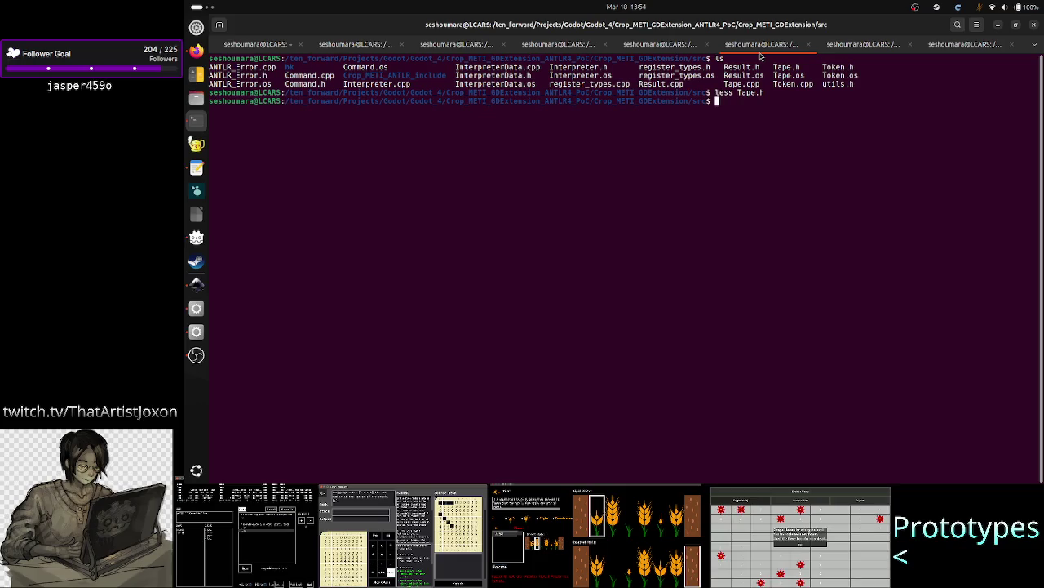
pyautogui.click(667, 49)
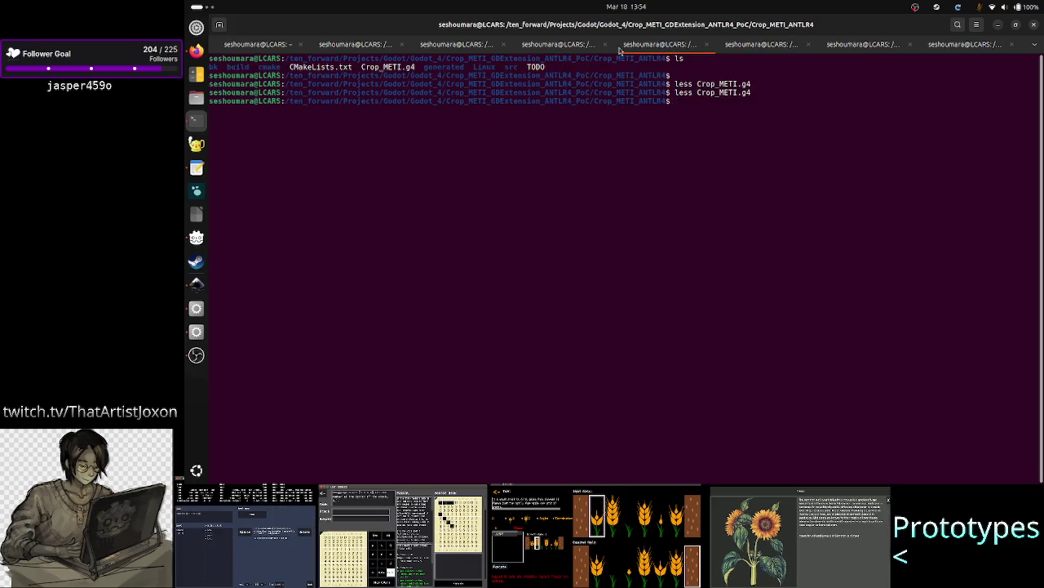
pyautogui.click(576, 46)
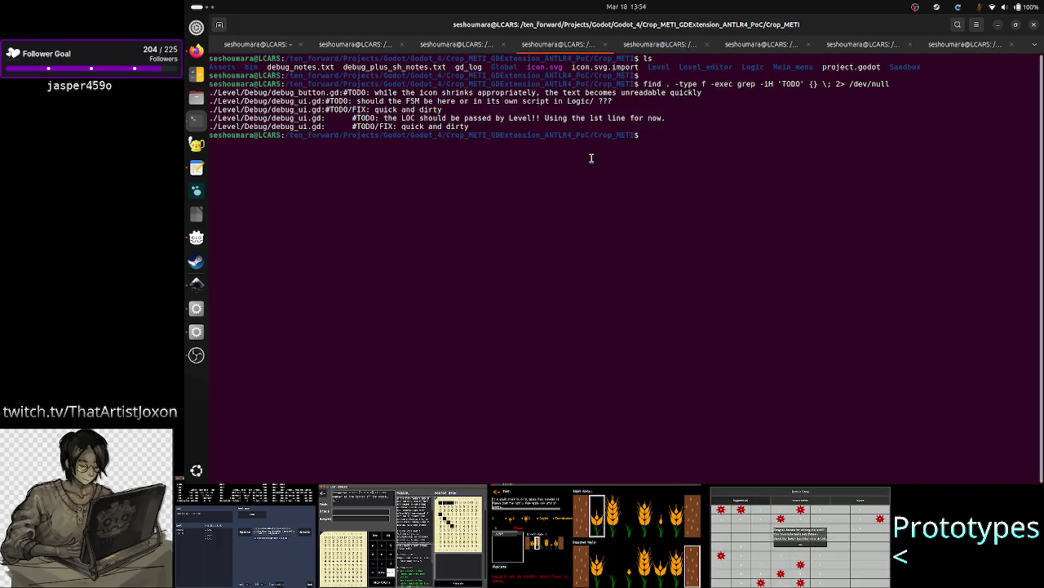
pyautogui.write('pushd ')
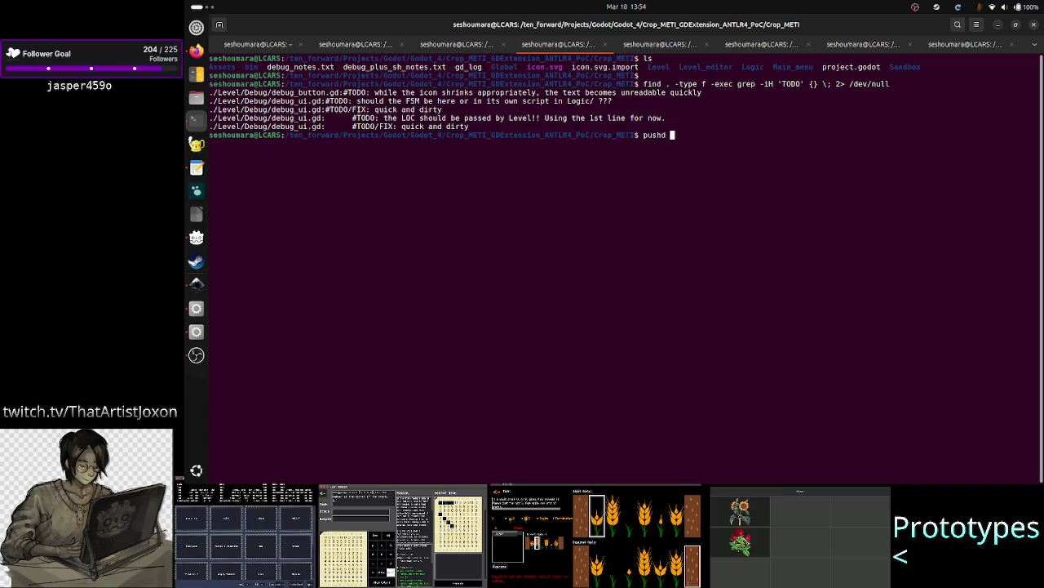
pyautogui.write('.')
pyautogui.press('Return')
# - Go up three folders to the Godot projects folder and list it
pyautogui.write('cd ..')
pyautogui.press('Return')
pyautogui.write('cd ..')
pyautogui.press('Return')
pyautogui.write('cd ..')
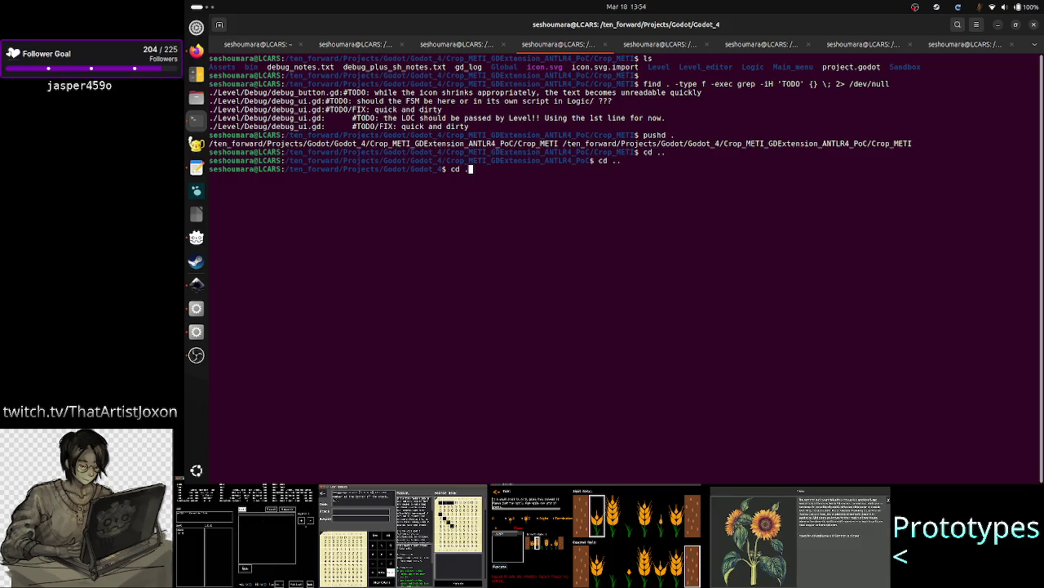
pyautogui.press('Return')
pyautogui.write('ls')
pyautogui.press('Return')
# - Enter the Games folder and list the games in it
pyautogui.write('d')
pyautogui.press('BackSpace')
pyautogui.write('cd G')
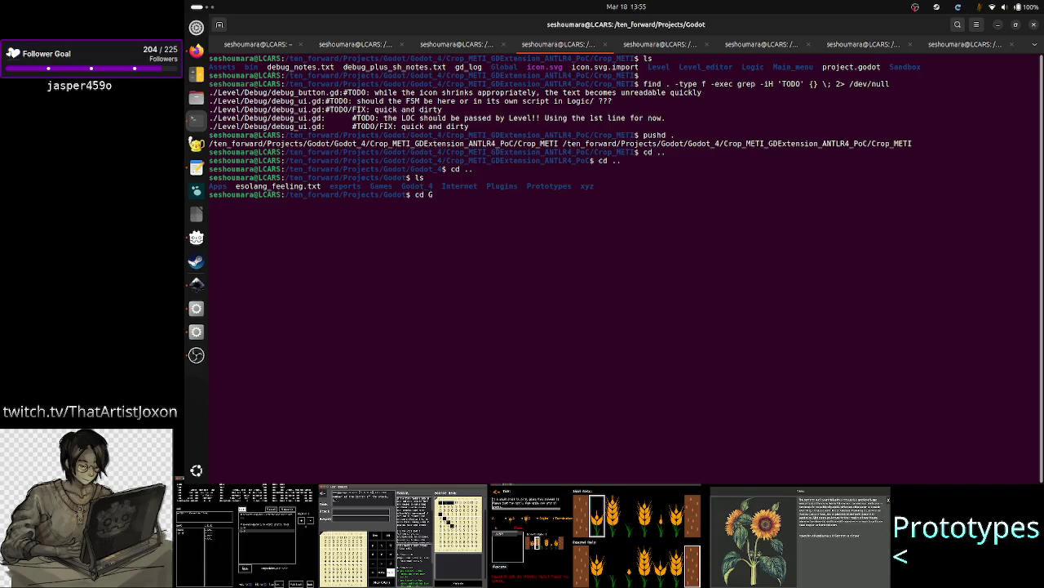
pyautogui.write('o')
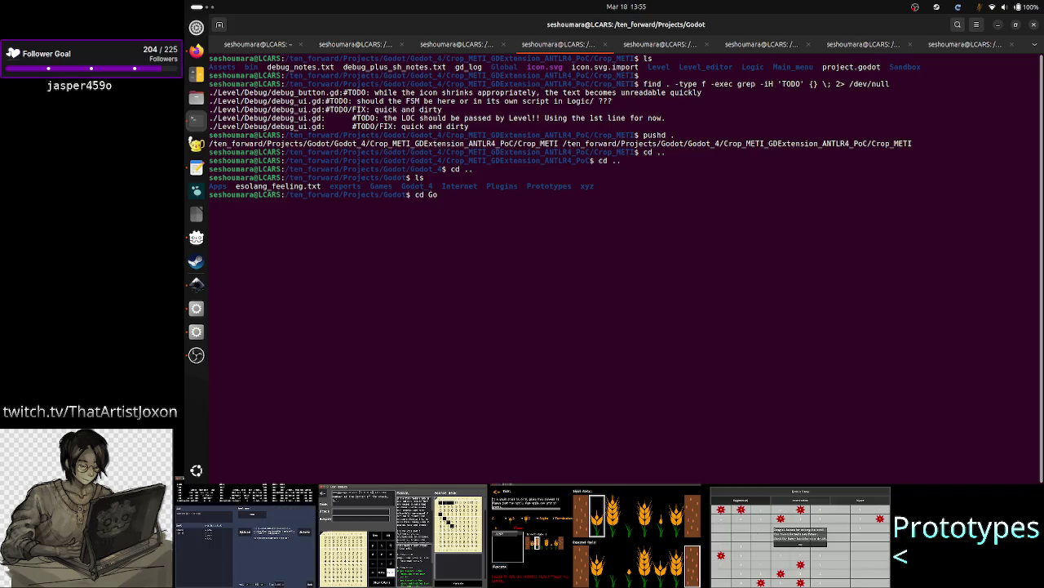
pyautogui.press('BackSpace')
pyautogui.press('BackSpace')
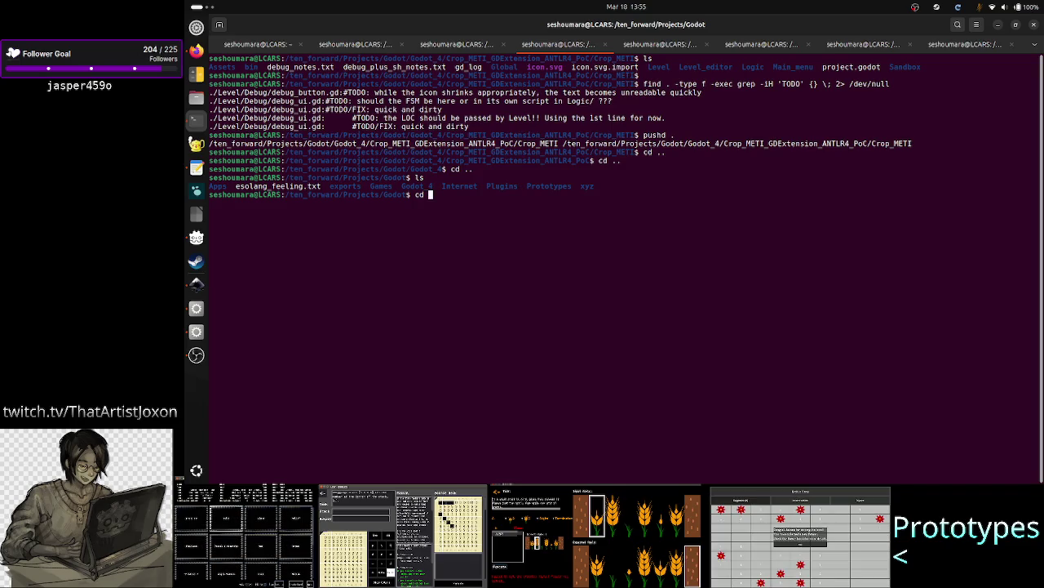
pyautogui.write('Games/')
pyautogui.press('Return')
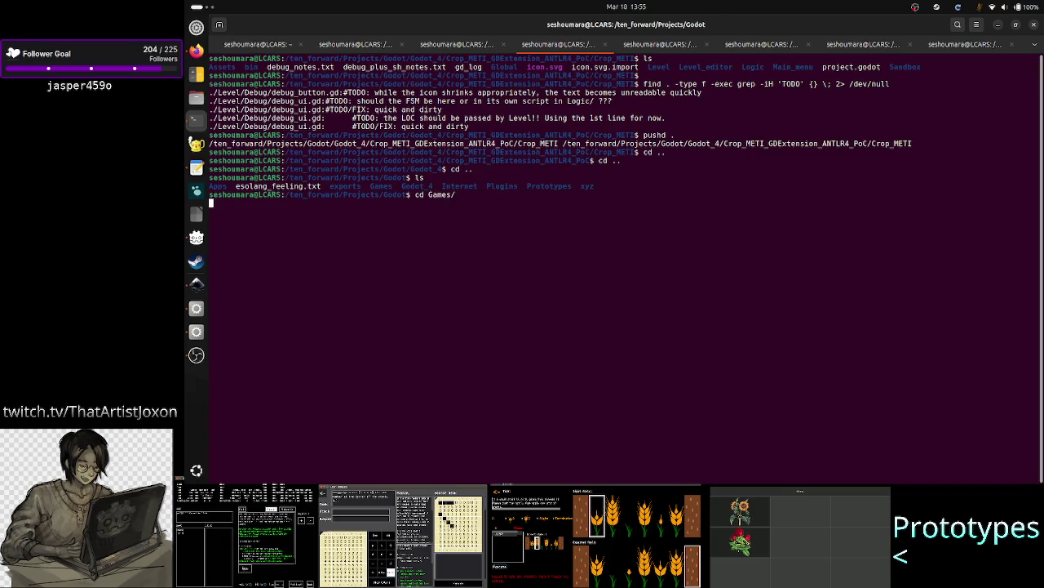
pyautogui.write('ls')
pyautogui.press('Return')
# - Enter the Low-Level-Hero_4.5 project folder and list its files
pyautogui.write('cd L')
pyautogui.press('Tab')
pyautogui.write('_')
pyautogui.press('Tab')
pyautogui.press('Return')
pyautogui.write('ls')
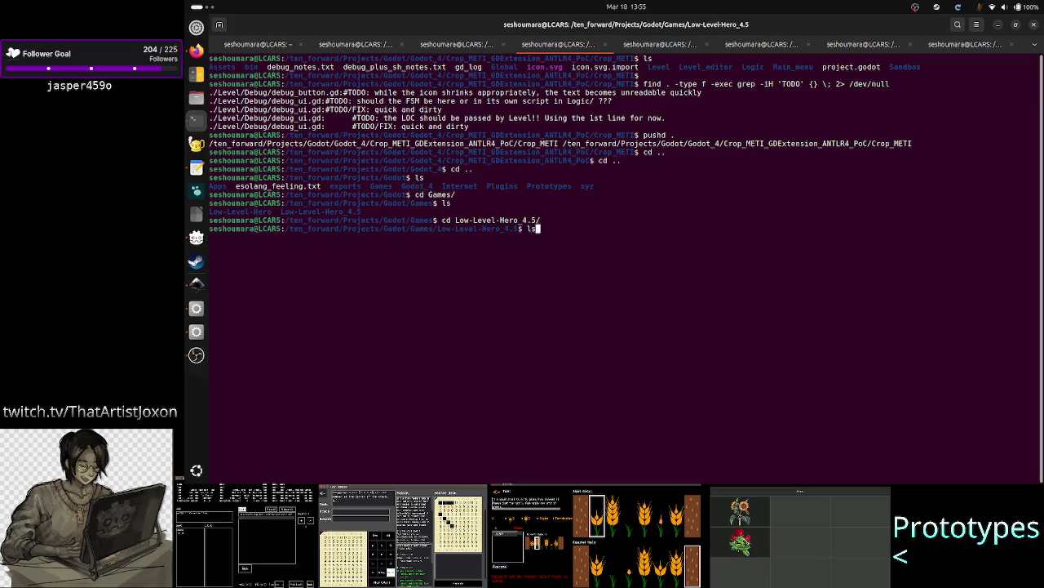
pyautogui.press('Return')
# - List the contents of the project's Level and Level_map folders
pyautogui.write('ls Level')
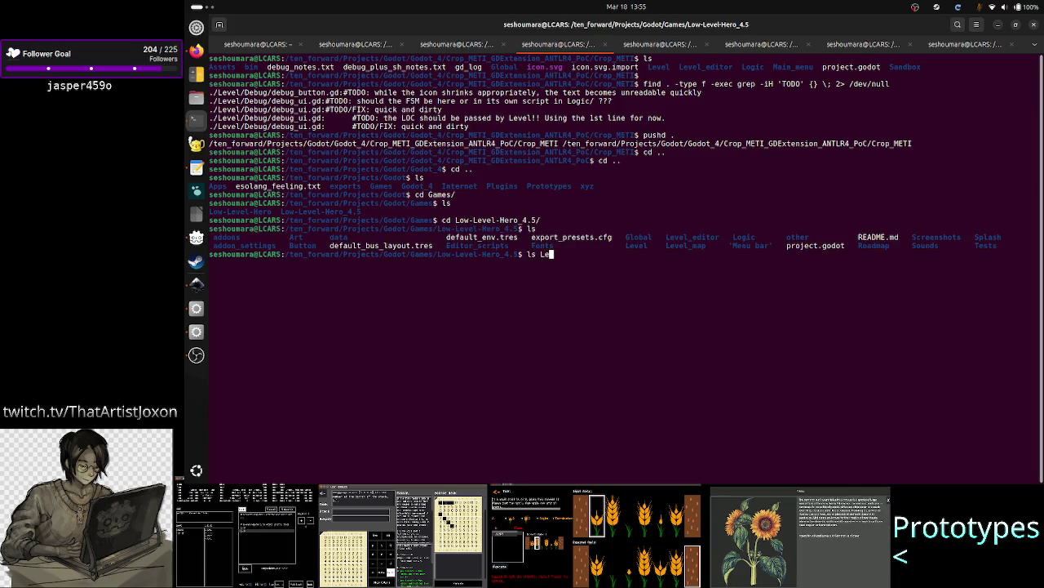
pyautogui.press('Return')
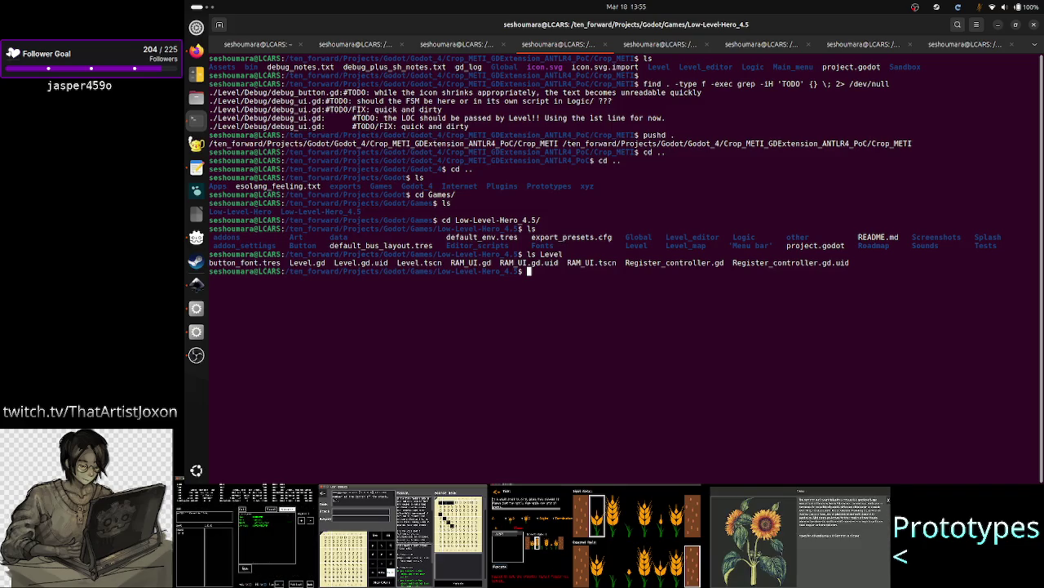
pyautogui.write('ls')
pyautogui.press('Return')
pyautogui.write('ls ')
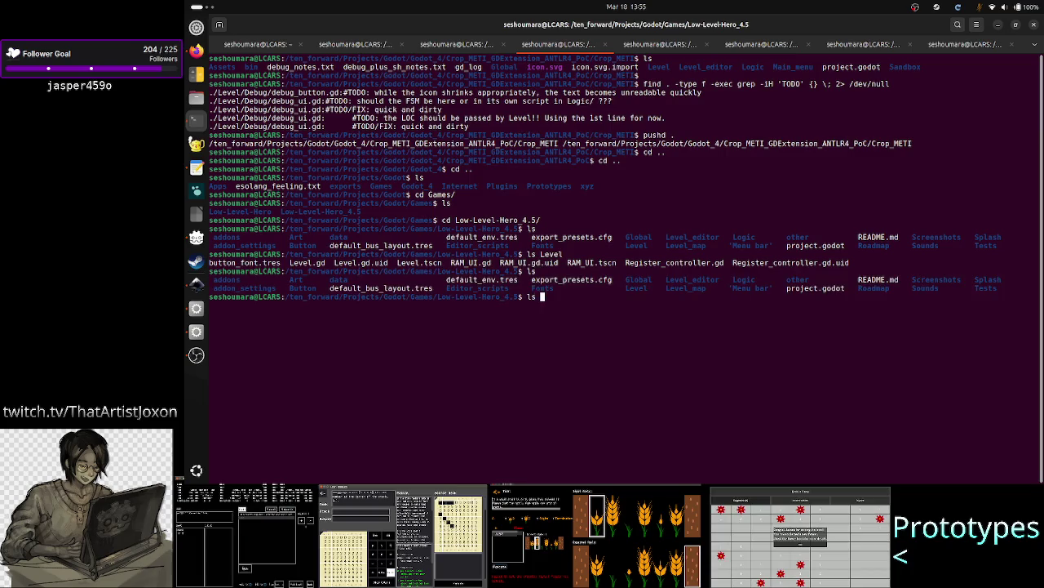
pyautogui.write('Level_ma')
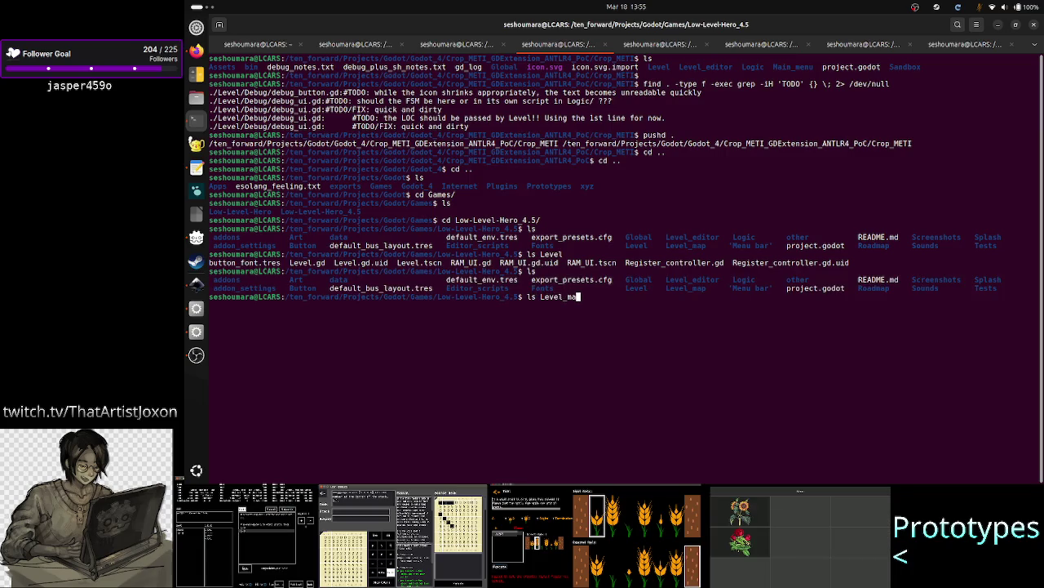
pyautogui.press('Tab')
pyautogui.press('Return')
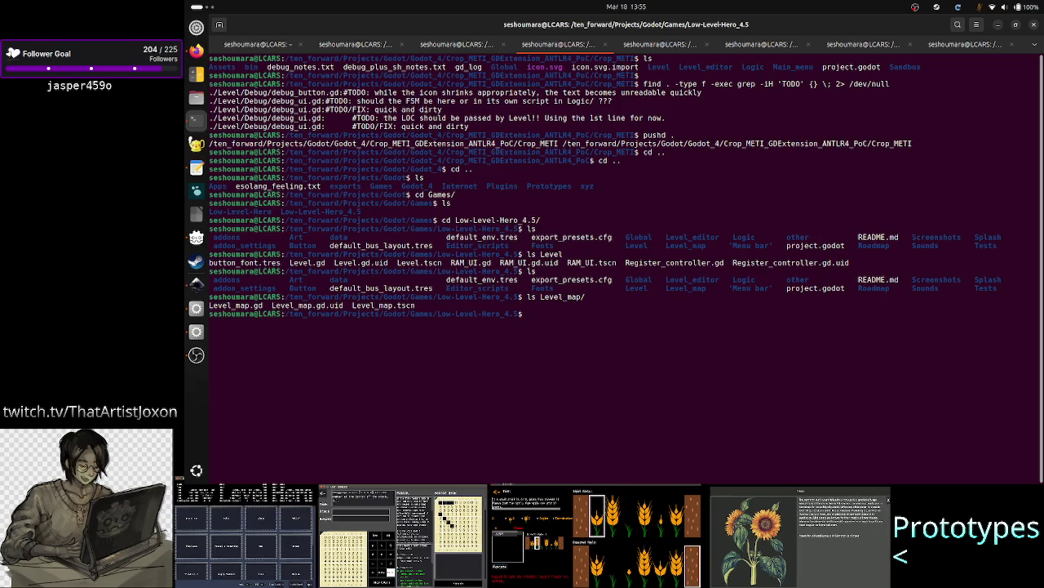
# - Popd back to the Crop_METI folder, clear the screen, and return to Godot
pyautogui.write('popd')
pyautogui.press('Return')
pyautogui.write('clear')
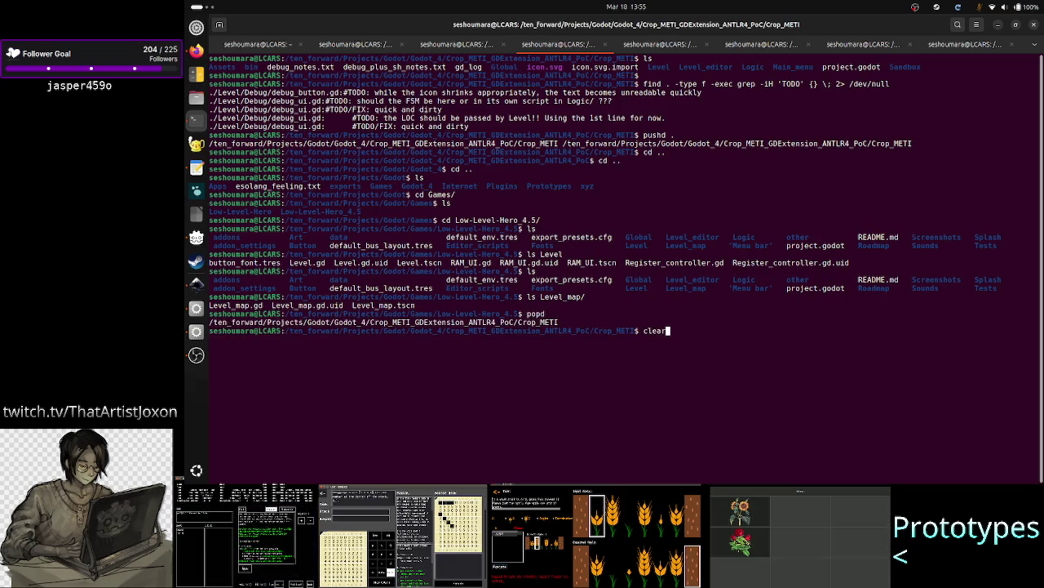
pyautogui.press('Return')
pyautogui.write('ls')
pyautogui.press('Return')
pyautogui.hotkey('alt', 'Tab')
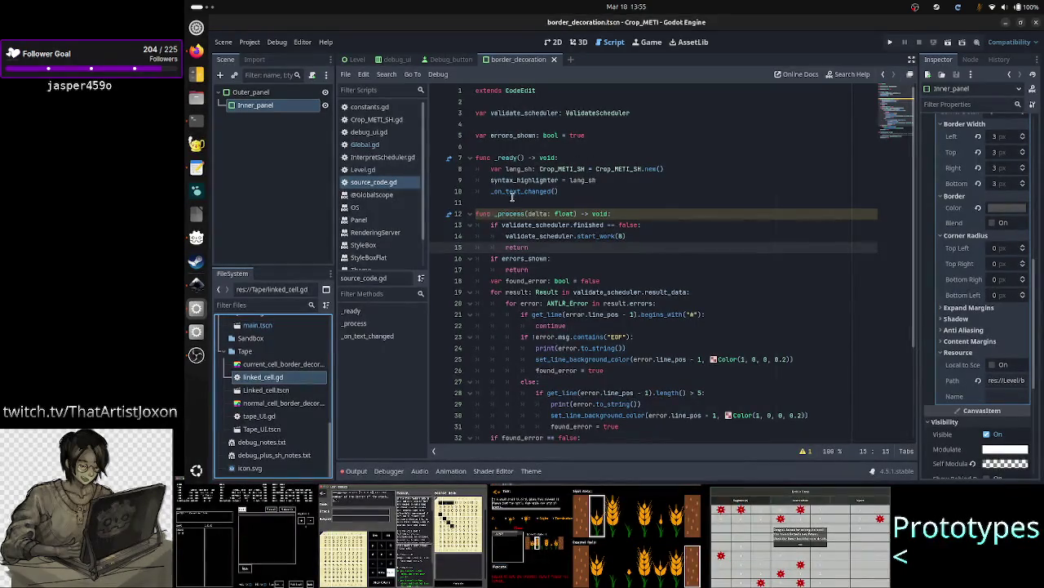
# - Rename linked_cell.gd to Linked_cell.gd
pyautogui.rightClick(292, 377)
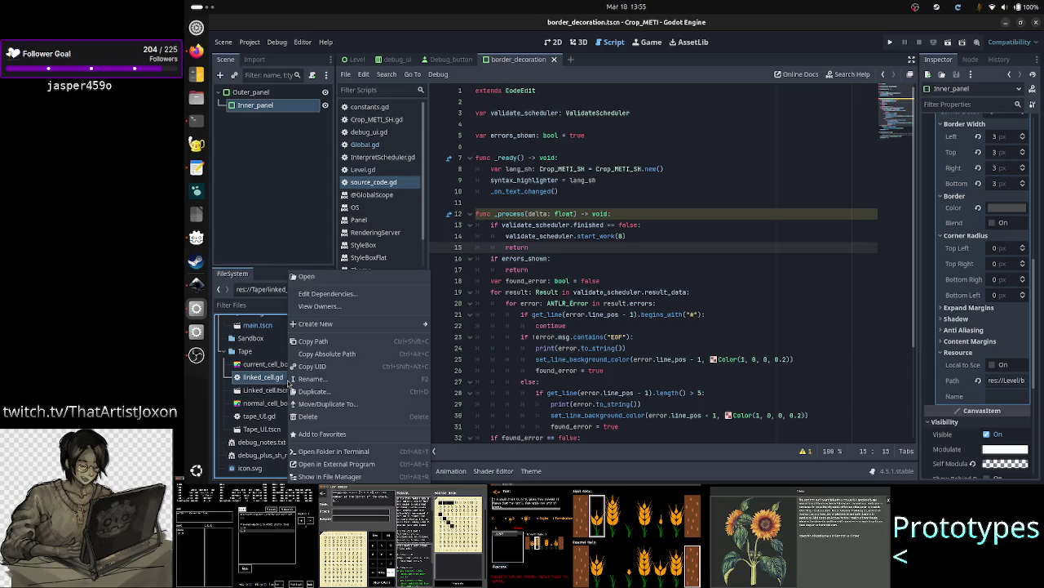
pyautogui.click(323, 379)
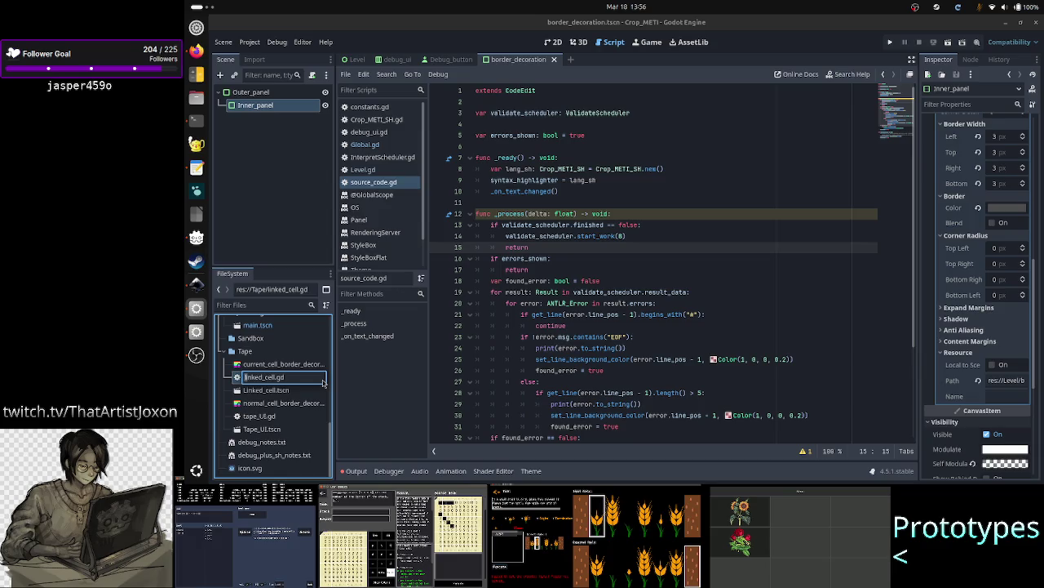
pyautogui.write('Linked_cell')
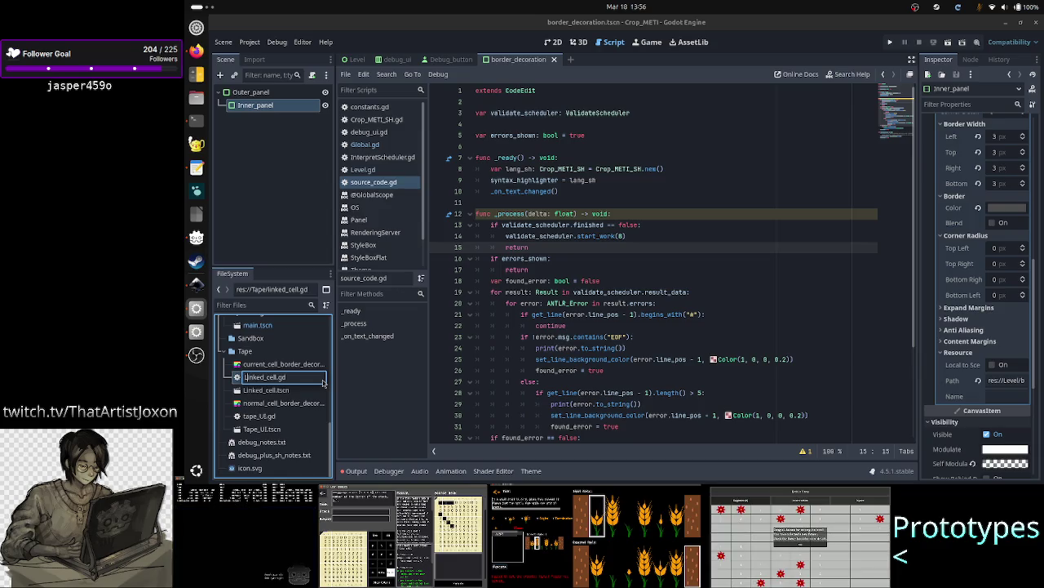
pyautogui.press('Return')
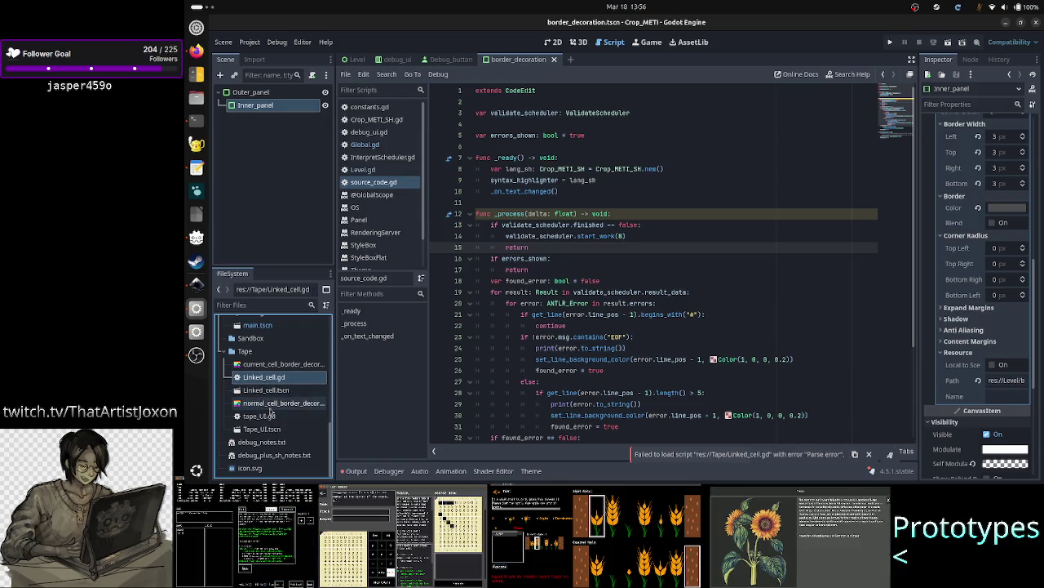
# - Rename tape_UI.gd to Tape_UI.gd and open the Tape_UI.tscn scene
pyautogui.click(274, 417)
pyautogui.rightClick(276, 417)
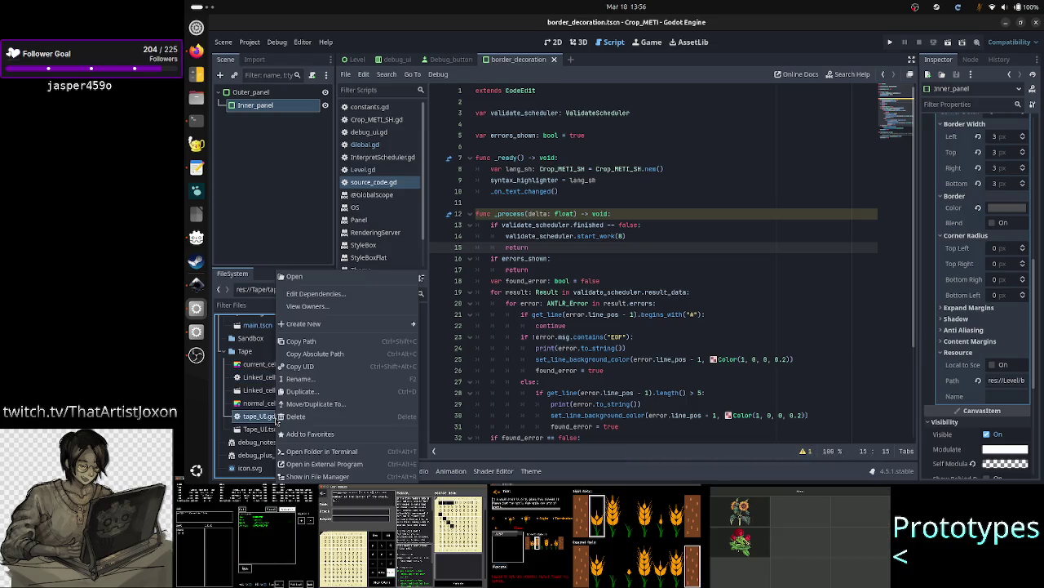
pyautogui.click(318, 382)
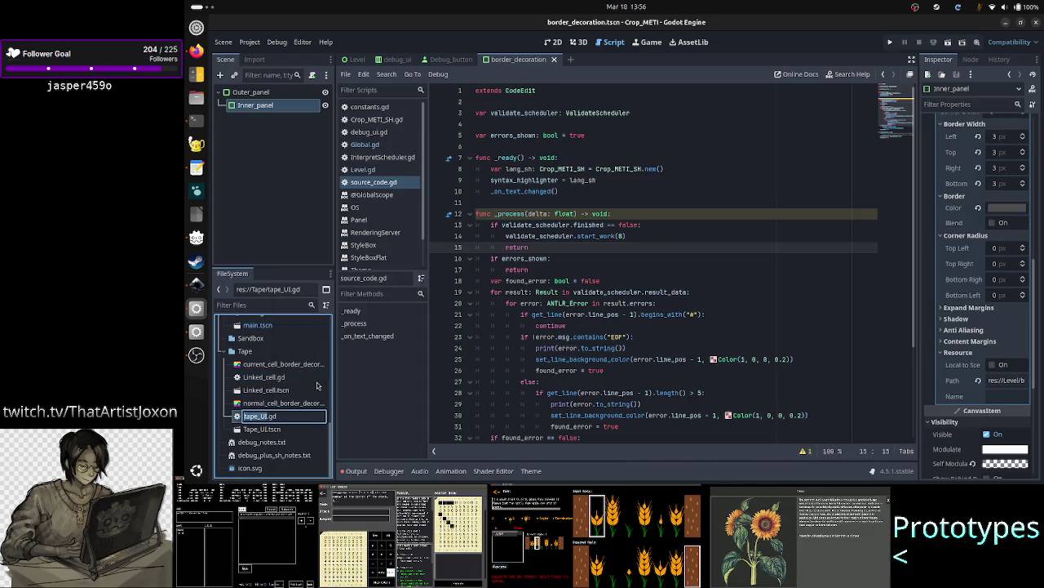
pyautogui.press('Delete')
pyautogui.write('T')
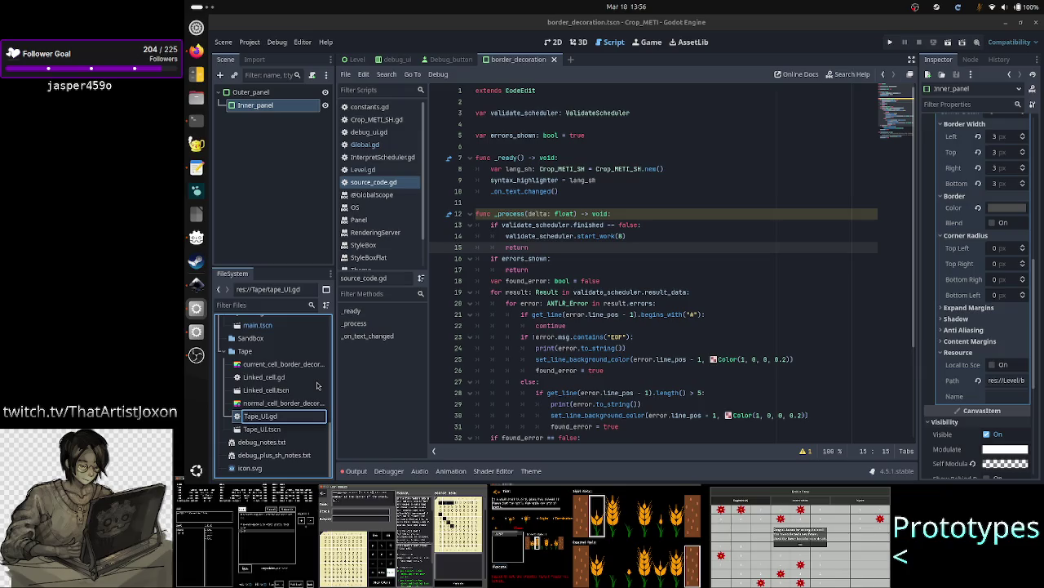
pyautogui.press('Return')
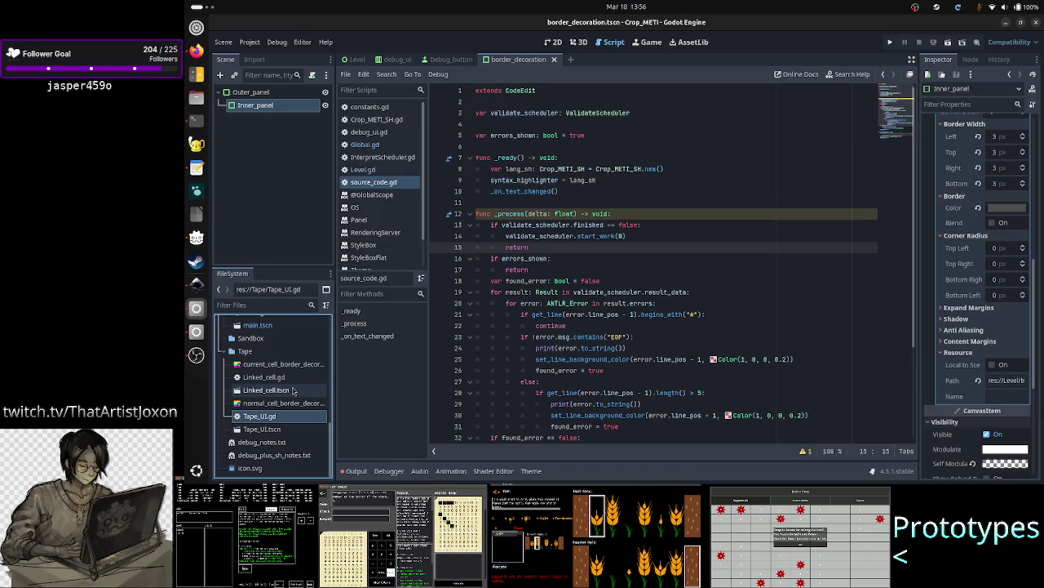
pyautogui.click(284, 392)
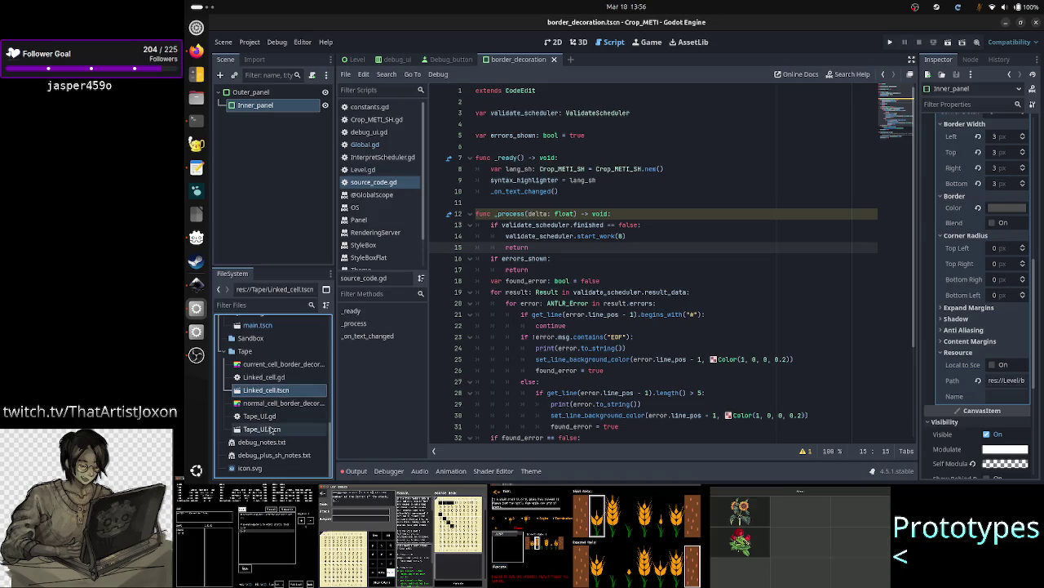
pyautogui.doubleClick(277, 431)
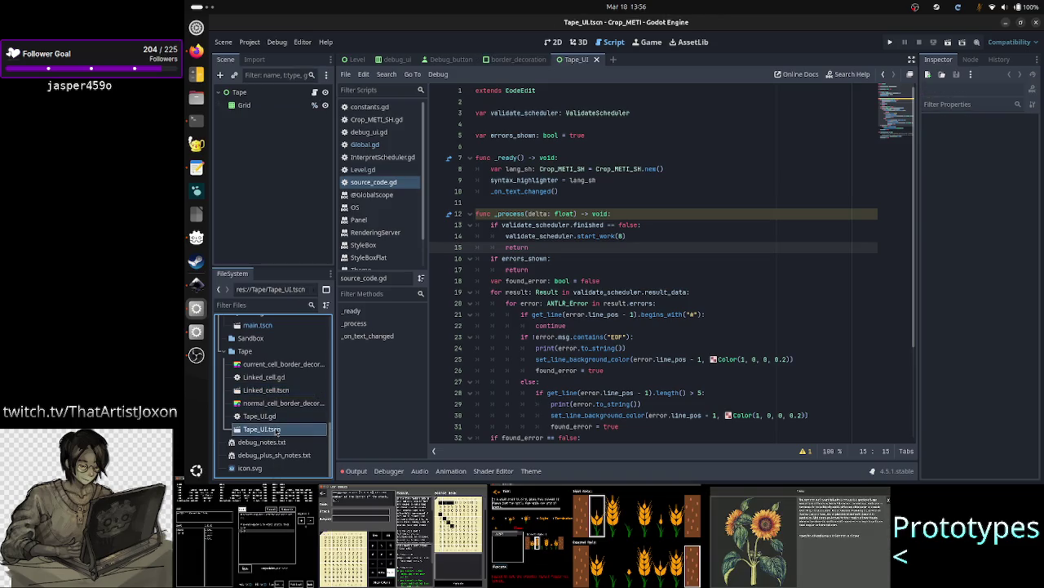
# - In the 2D view, select the Tape root node and open its script
pyautogui.click(554, 42)
pyautogui.click(310, 93)
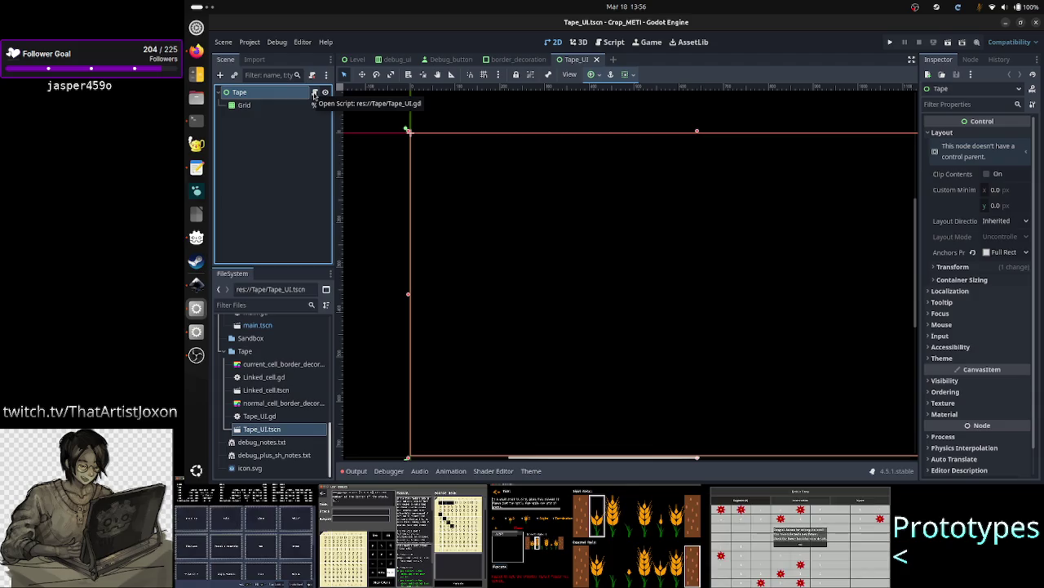
pyautogui.click(314, 95)
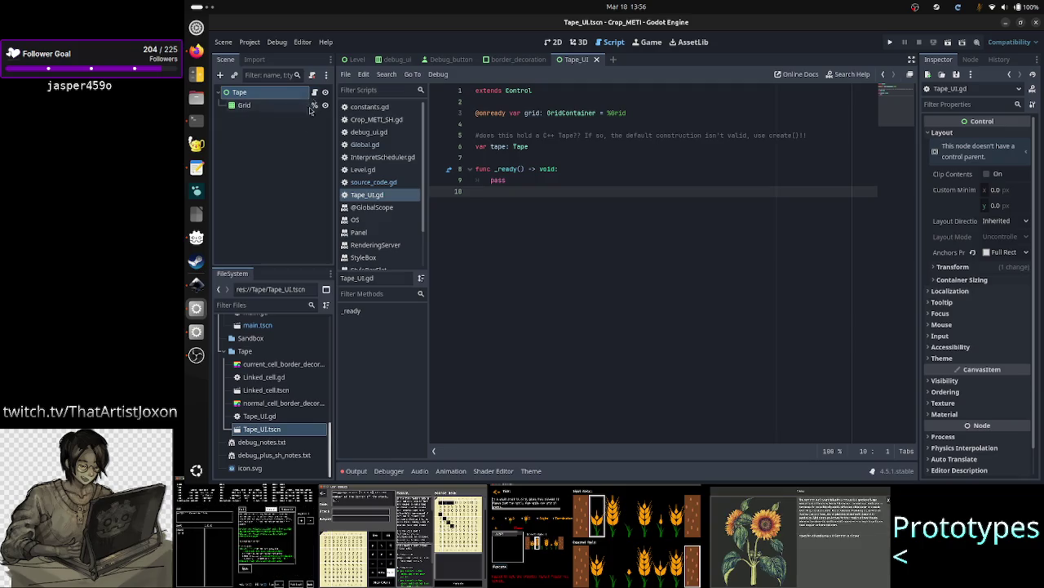
# - Open the Linked_cell scene and the Linked_cell.gd script on its root Cell node
pyautogui.doubleClick(285, 390)
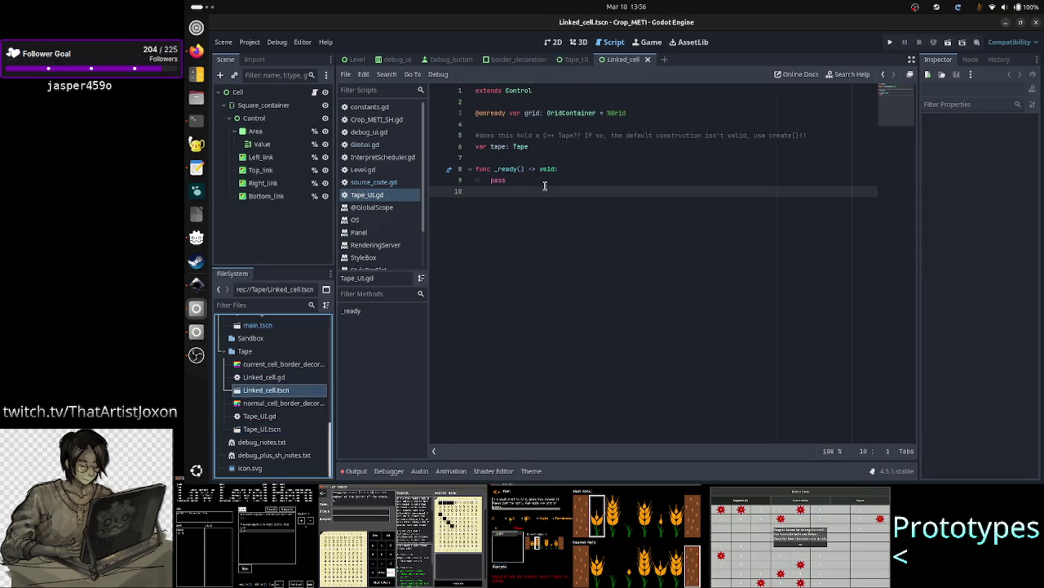
pyautogui.click(553, 42)
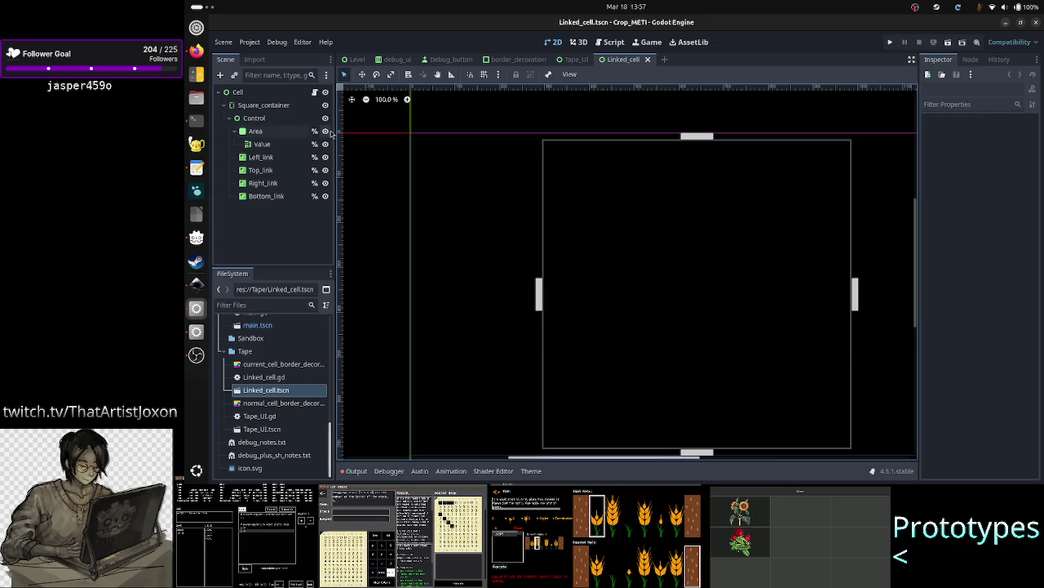
pyautogui.click(287, 94)
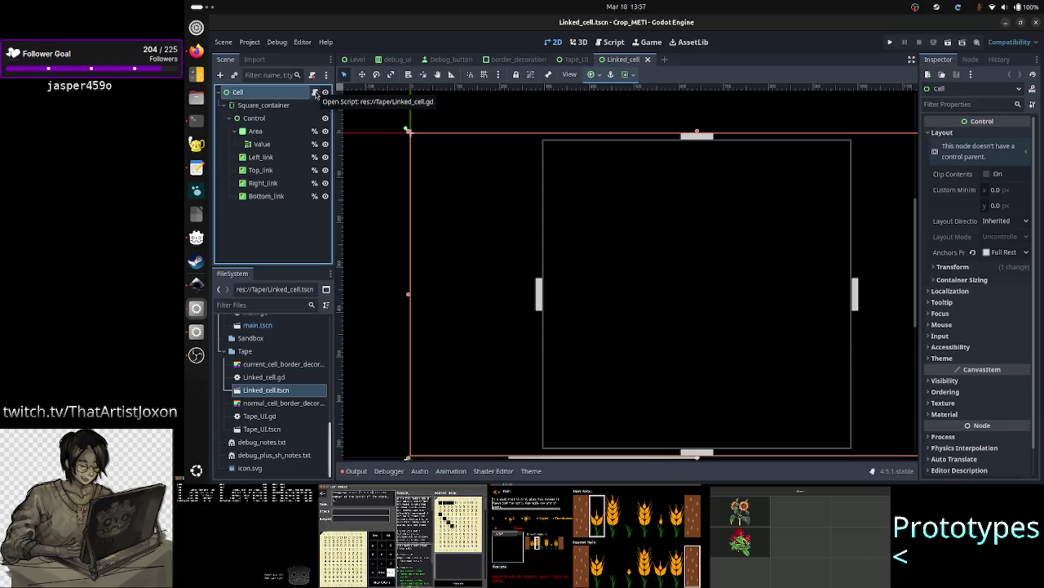
pyautogui.click(317, 95)
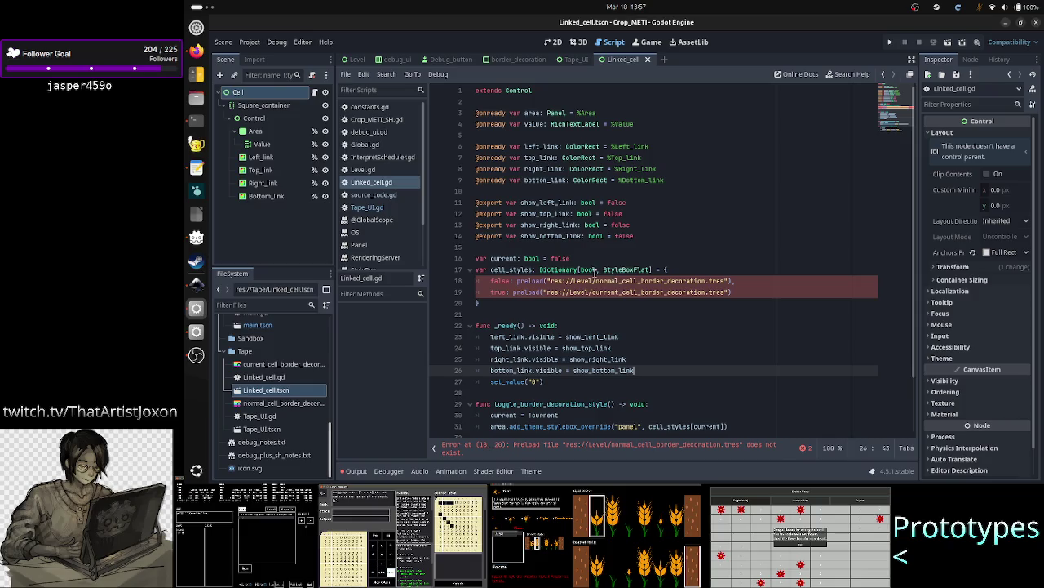
# - Change the line 18 and 19 preload paths from res://Level to res://Tape and save Linked_cell.gd
pyautogui.scroll(-2, 594, 271)
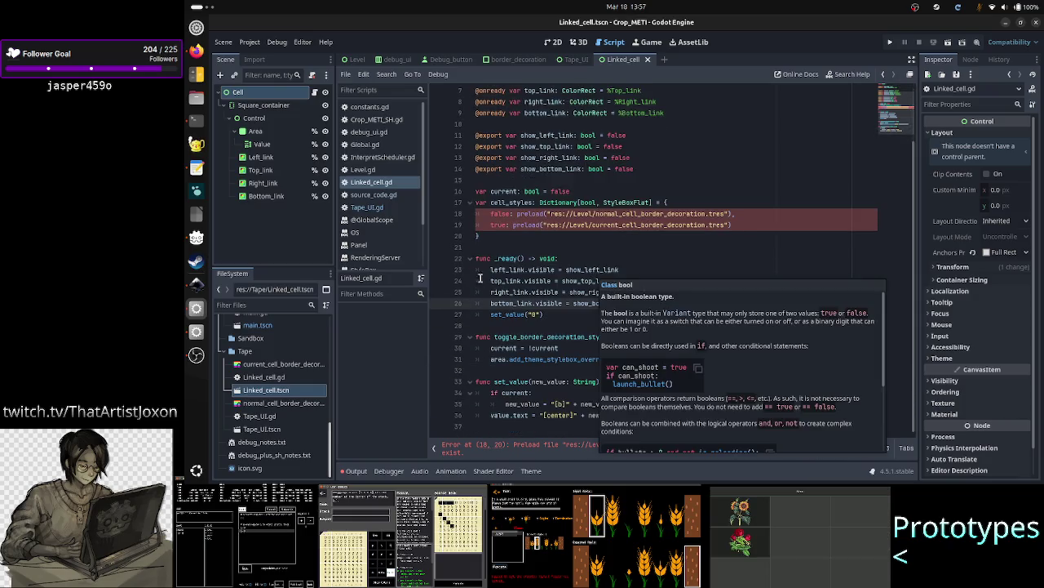
pyautogui.click(590, 214)
pyautogui.press('BackSpace')
pyautogui.press('BackSpace')
pyautogui.press('BackSpace')
pyautogui.write('Tape')
pyautogui.press('Escape')
pyautogui.press('Down')
pyautogui.press('BackSpace')
pyautogui.press('BackSpace')
pyautogui.press('BackSpace')
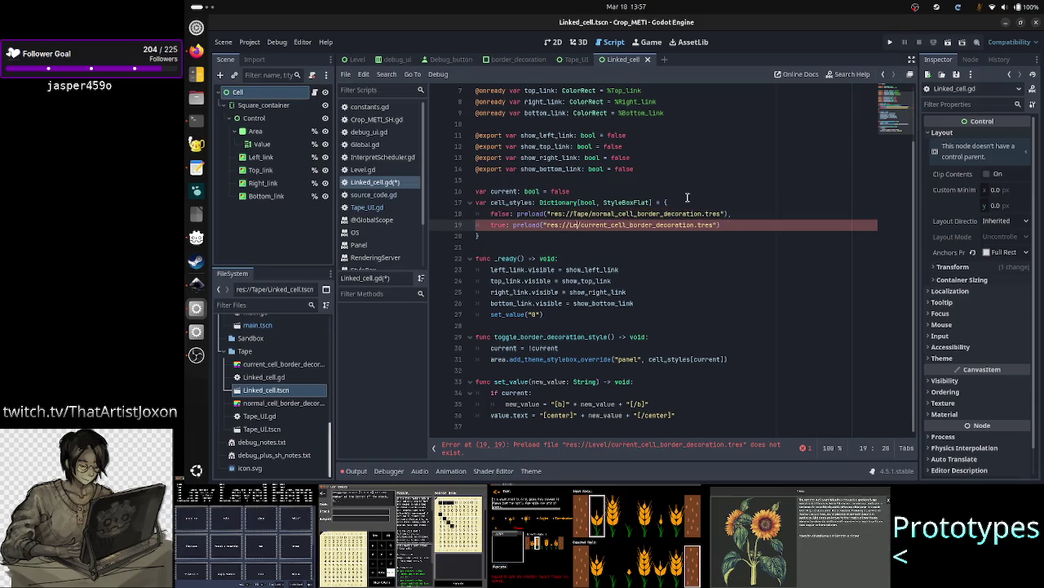
pyautogui.write('Tape')
pyautogui.press('Escape')
pyautogui.press('Down')
pyautogui.press('Down')
pyautogui.hotkey('ctrl', 's')
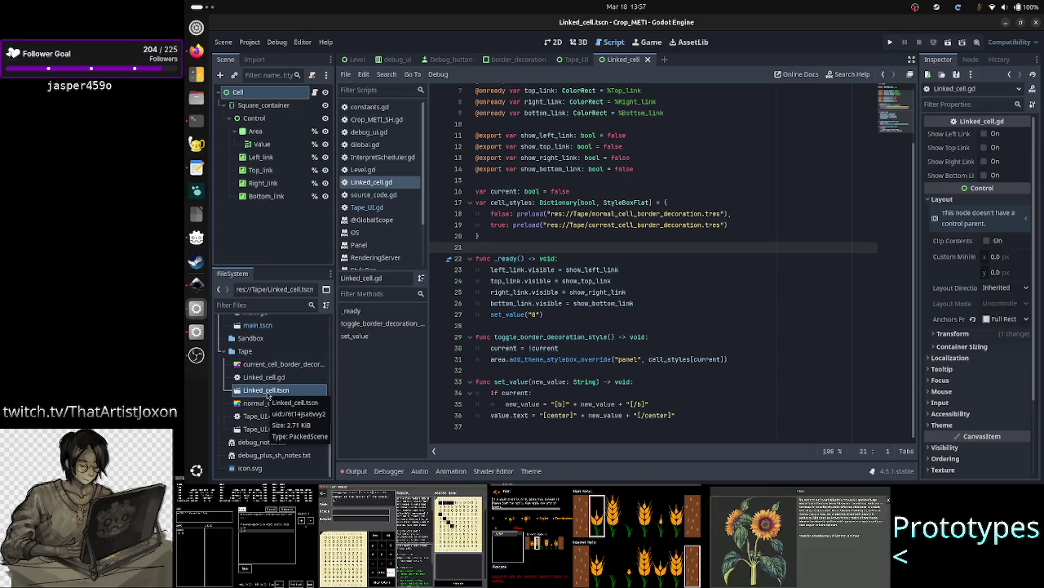
# - Duplicate Linked_cell.tscn as Simple_cell.tscn in the Tape folder and open the copy
pyautogui.rightClick(268, 393)
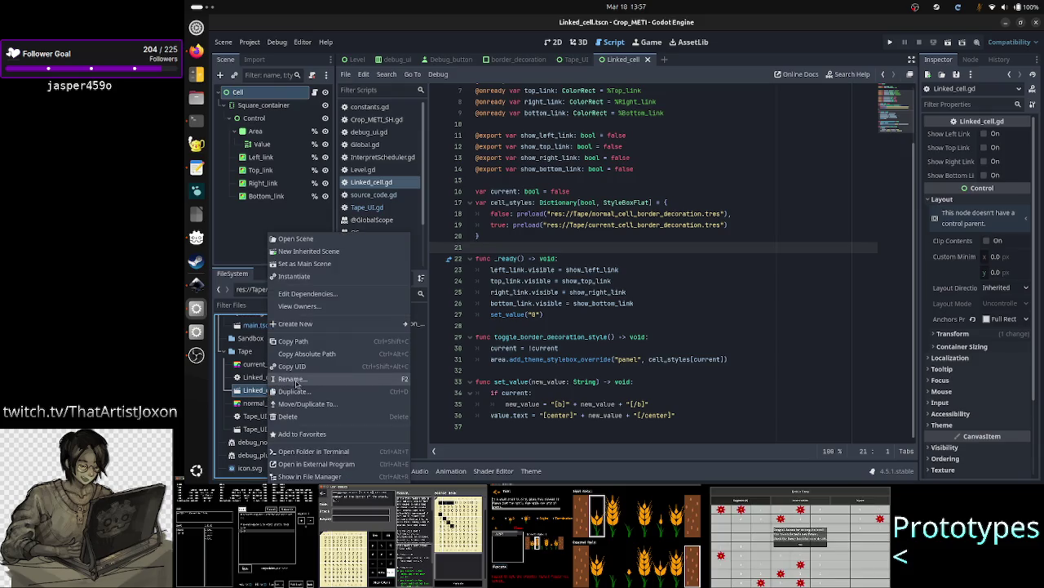
pyautogui.click(307, 395)
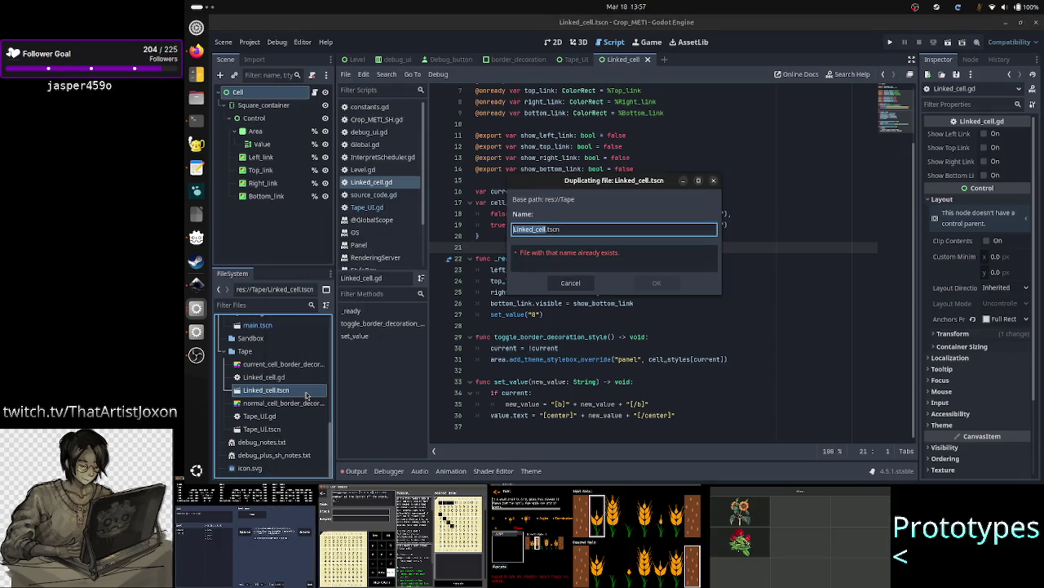
pyautogui.press('Right')
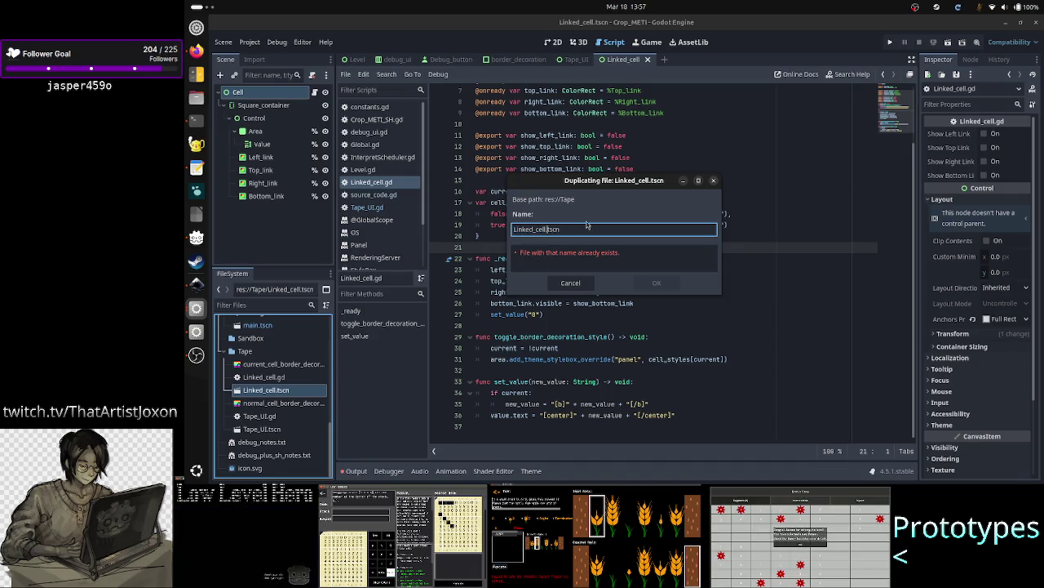
pyautogui.press('Left')
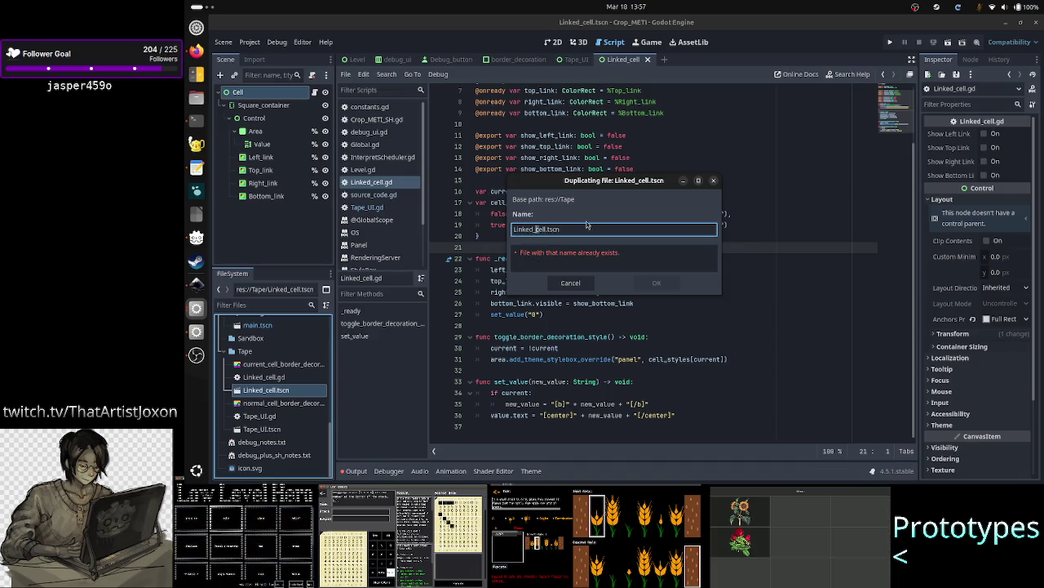
pyautogui.press('Left')
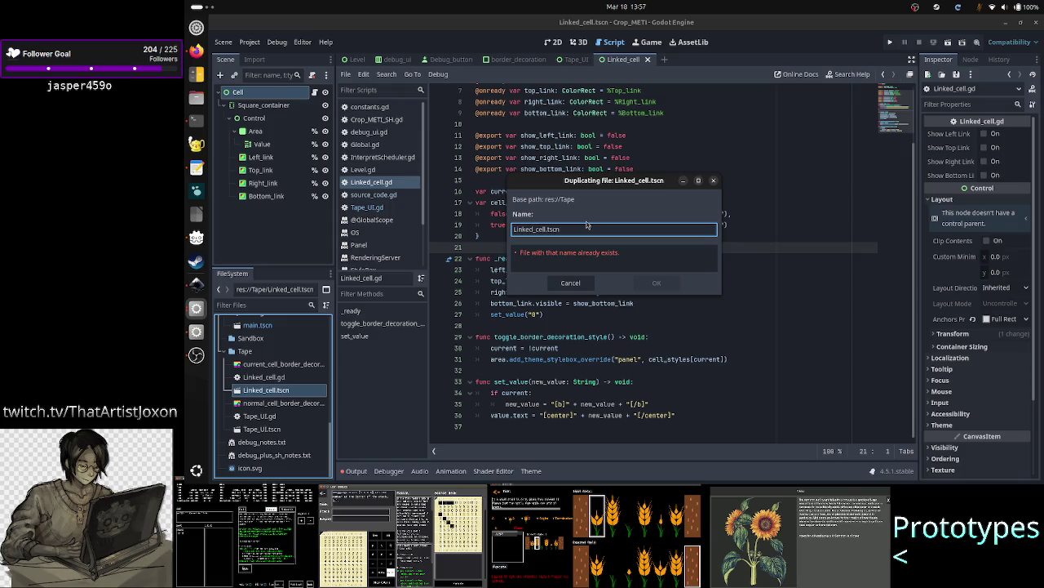
pyautogui.press('BackSpace')
pyautogui.press('BackSpace')
pyautogui.press('BackSpace')
pyautogui.write('Simple')
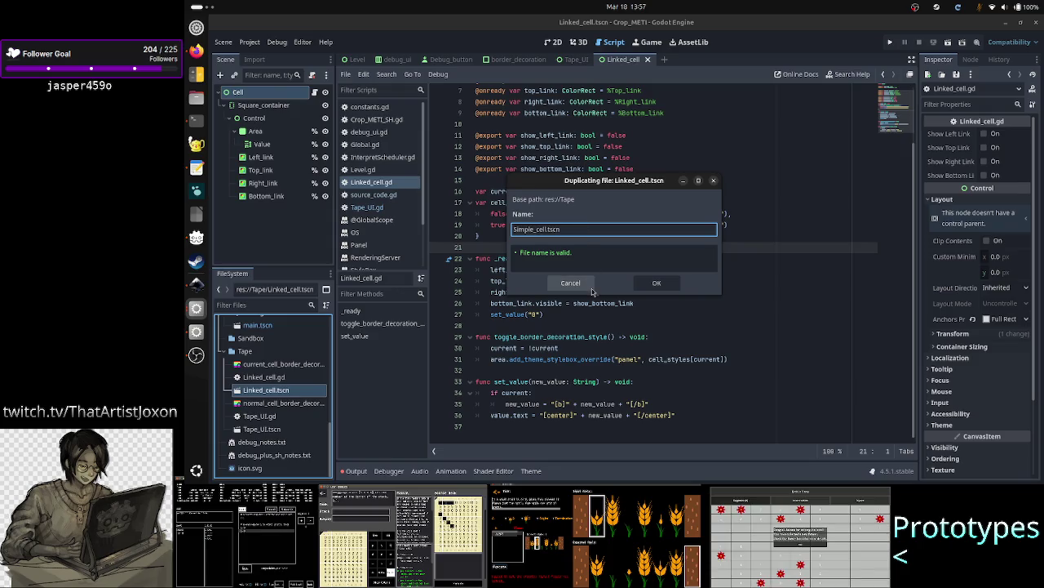
pyautogui.click(653, 288)
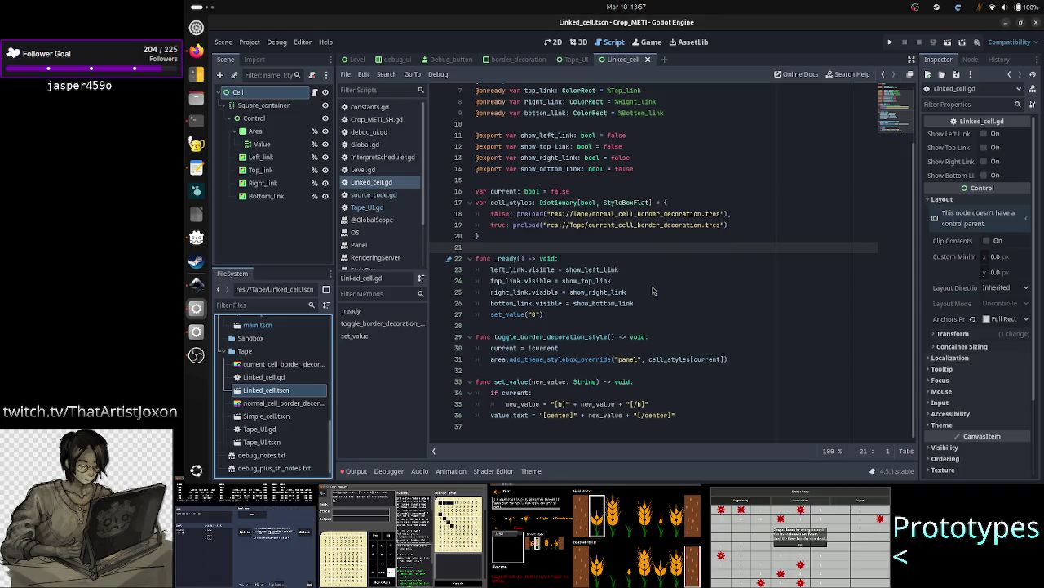
pyautogui.doubleClick(278, 421)
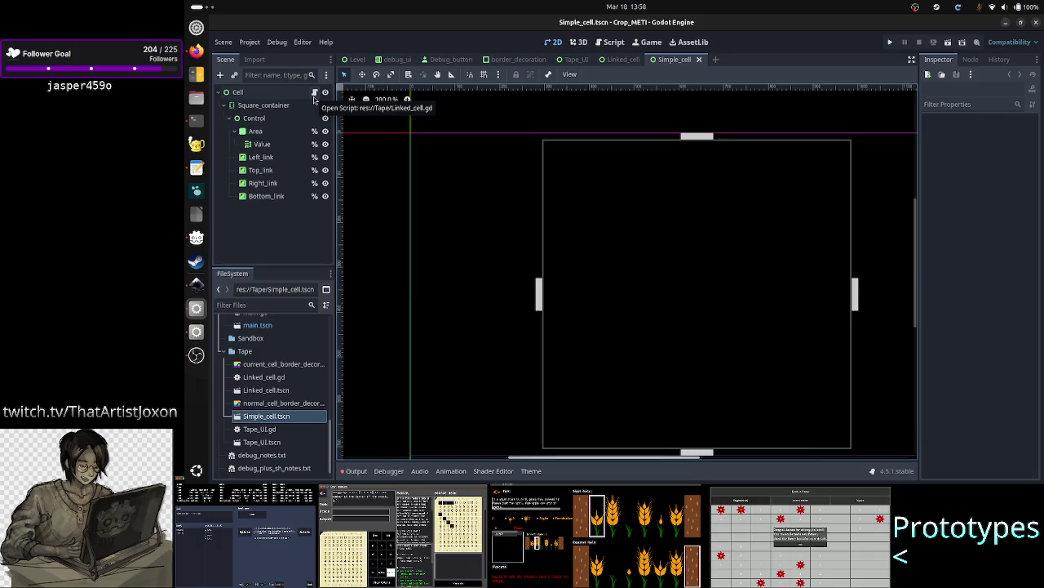
# - Detach the Linked_cell script from Simple_cell's root Cell node
pyautogui.click(271, 94)
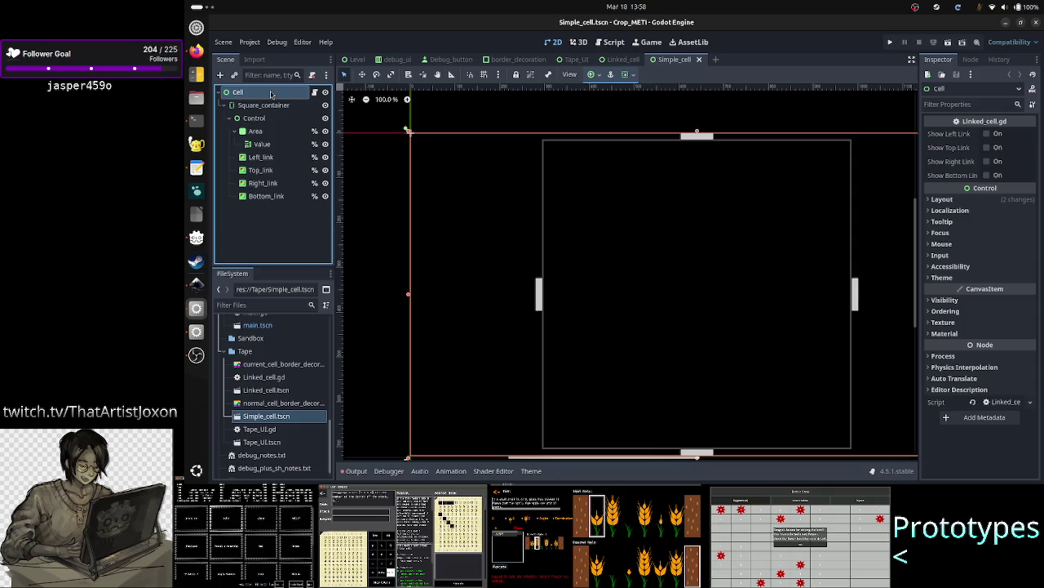
pyautogui.rightClick(271, 94)
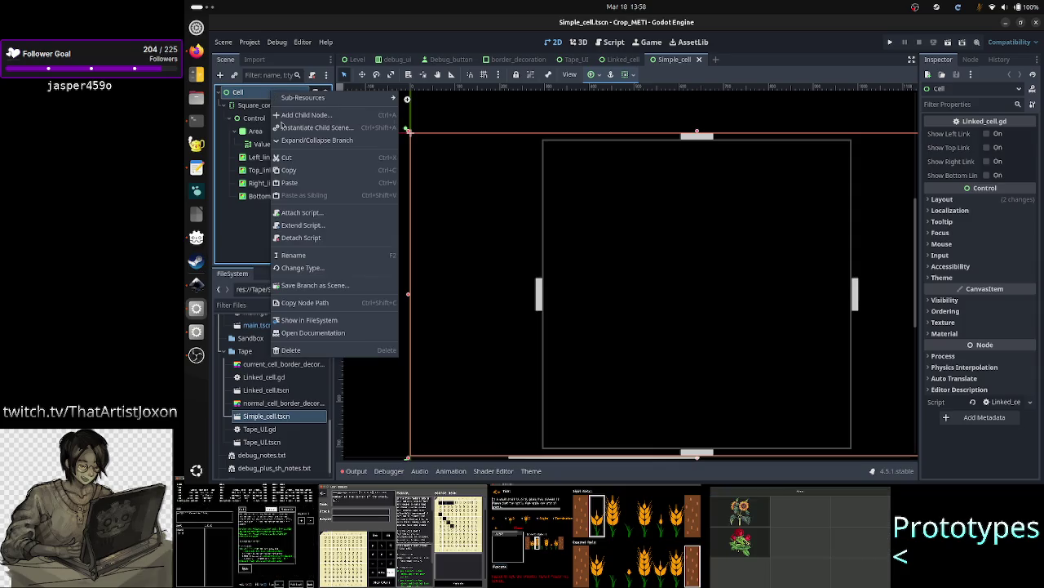
pyautogui.click(318, 237)
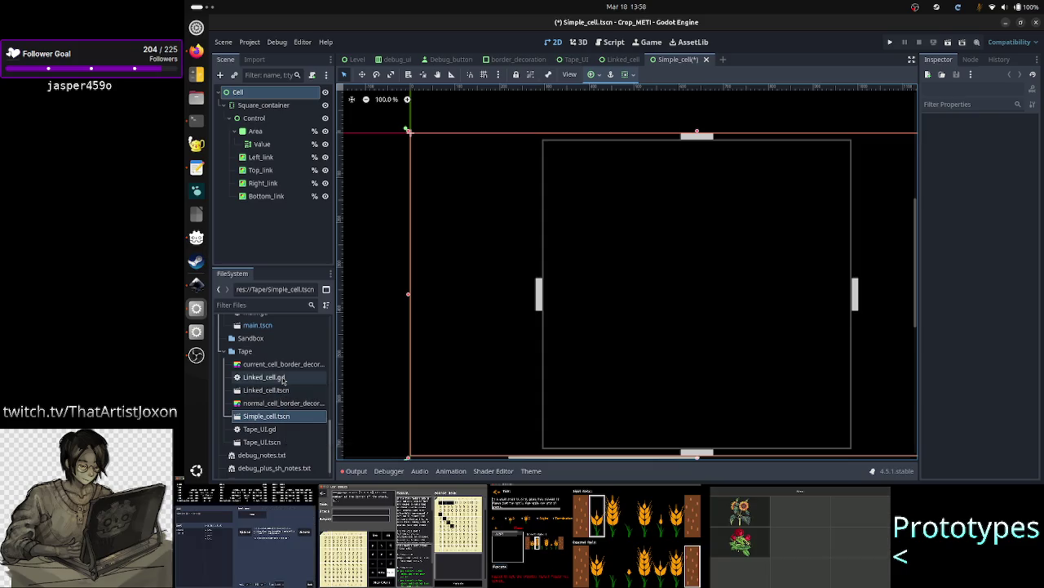
# - Duplicate Linked_cell.gd as Simple_cell.gd in the Tape folder
pyautogui.click(299, 379)
pyautogui.rightClick(298, 379)
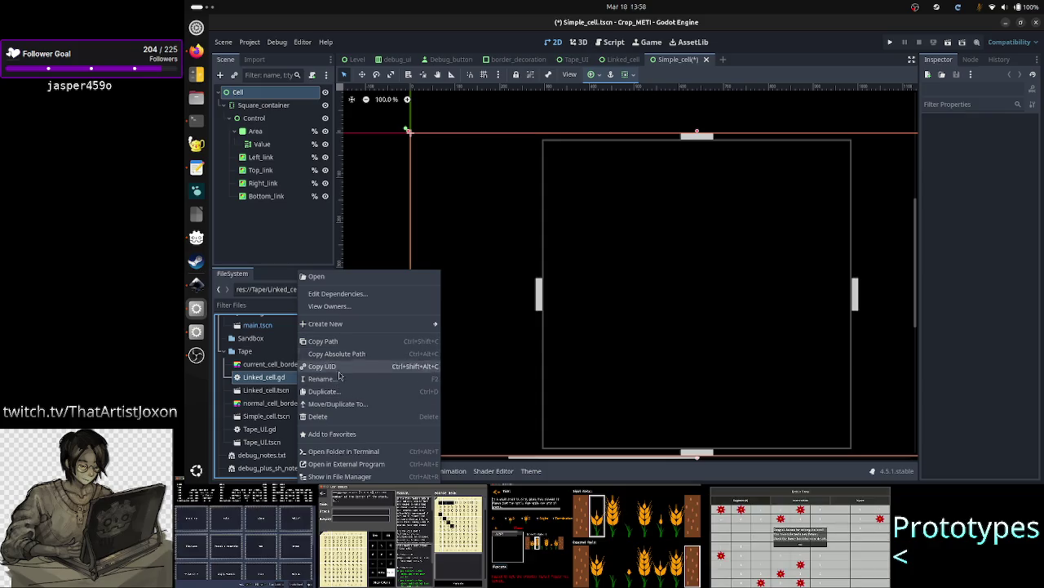
pyautogui.click(325, 392)
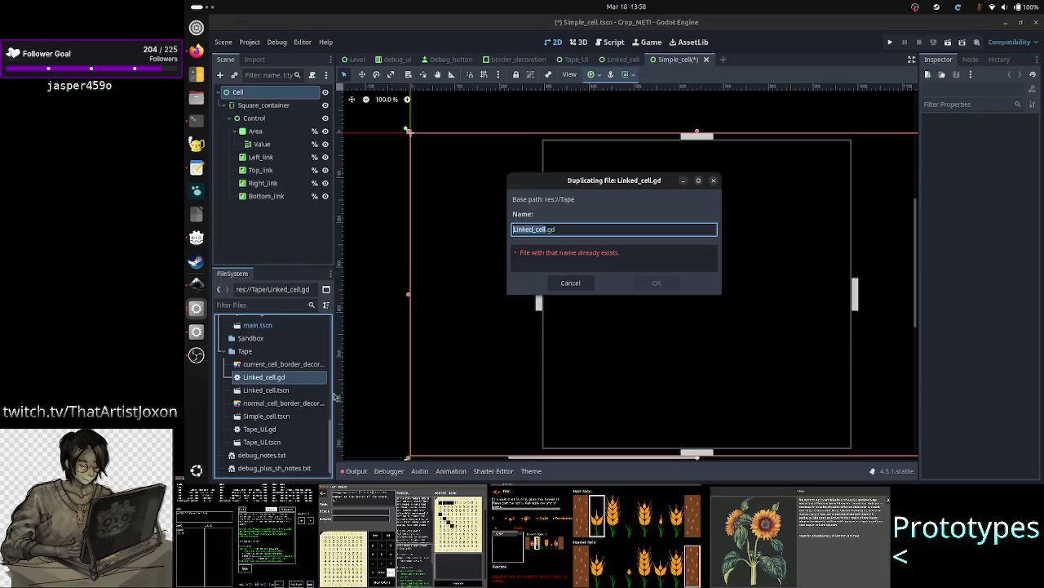
pyautogui.click(612, 228)
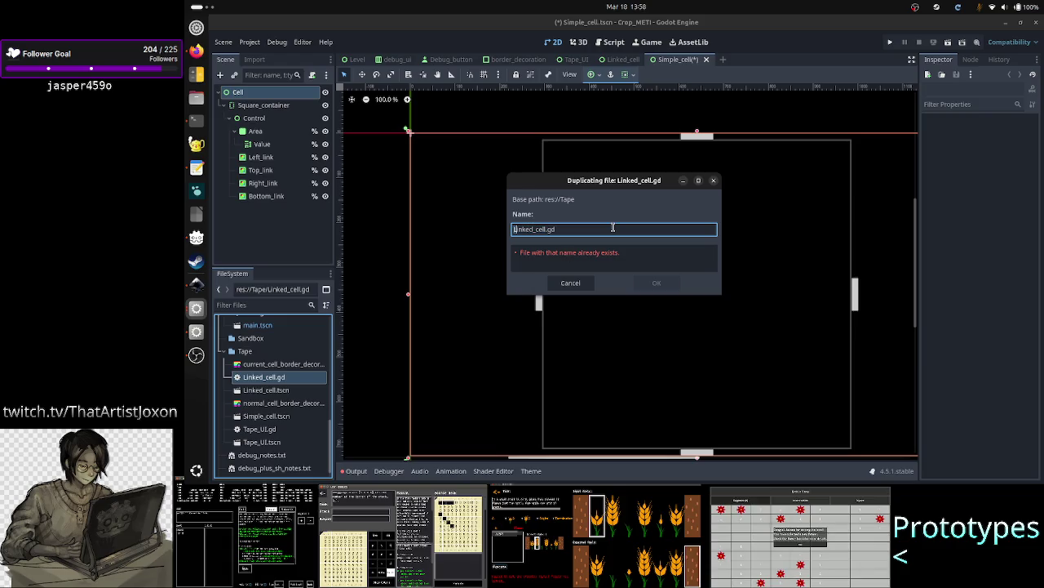
pyautogui.hotkey('shift', 'Right')
pyautogui.hotkey('shift', 'Right')
pyautogui.hotkey('shift', 'Right')
pyautogui.write('Simple')
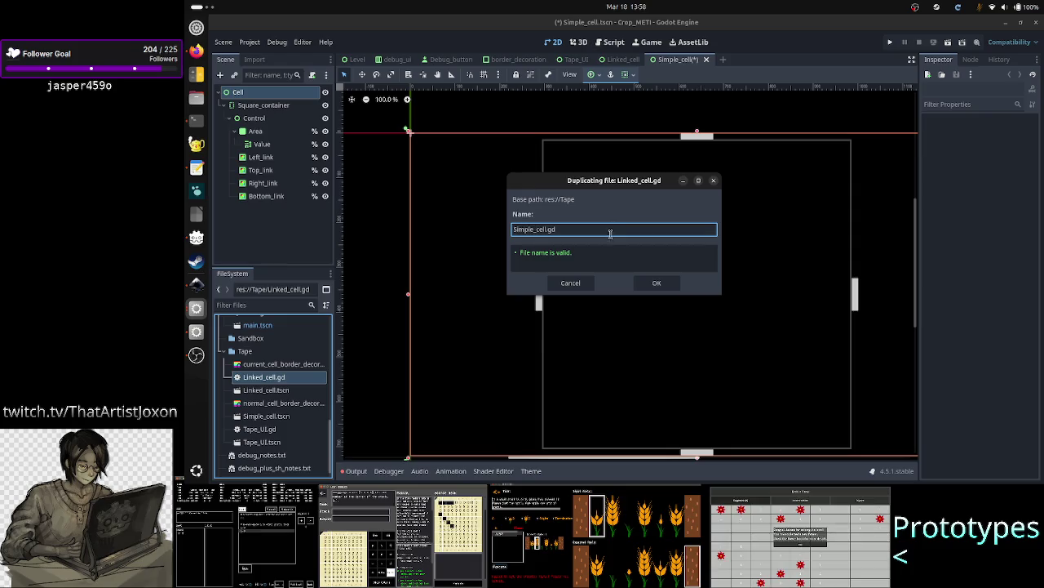
pyautogui.click(664, 285)
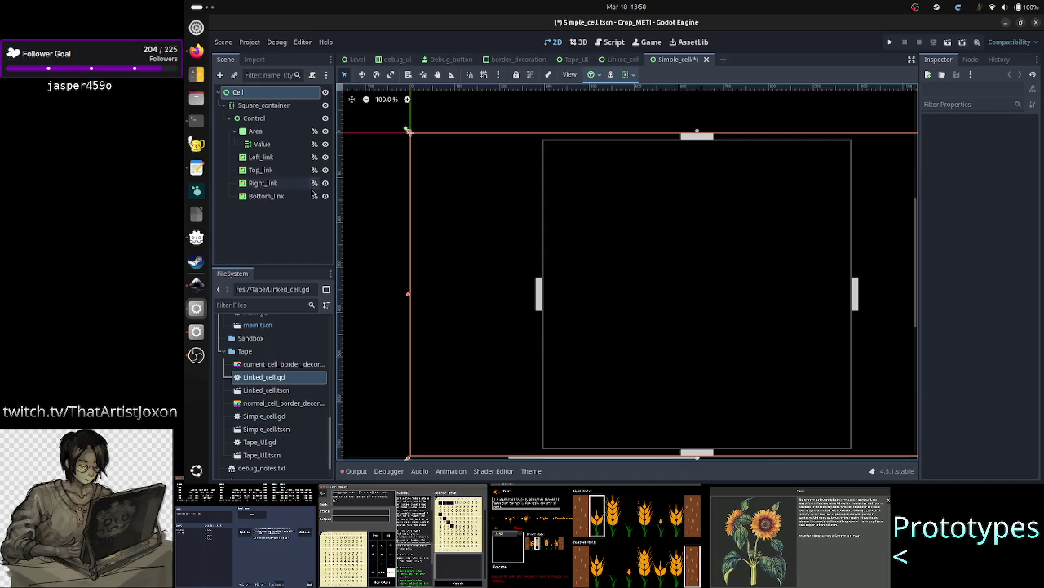
# - Start attaching a script to the Cell node and browse to Simple_cell.gd
pyautogui.rightClick(301, 95)
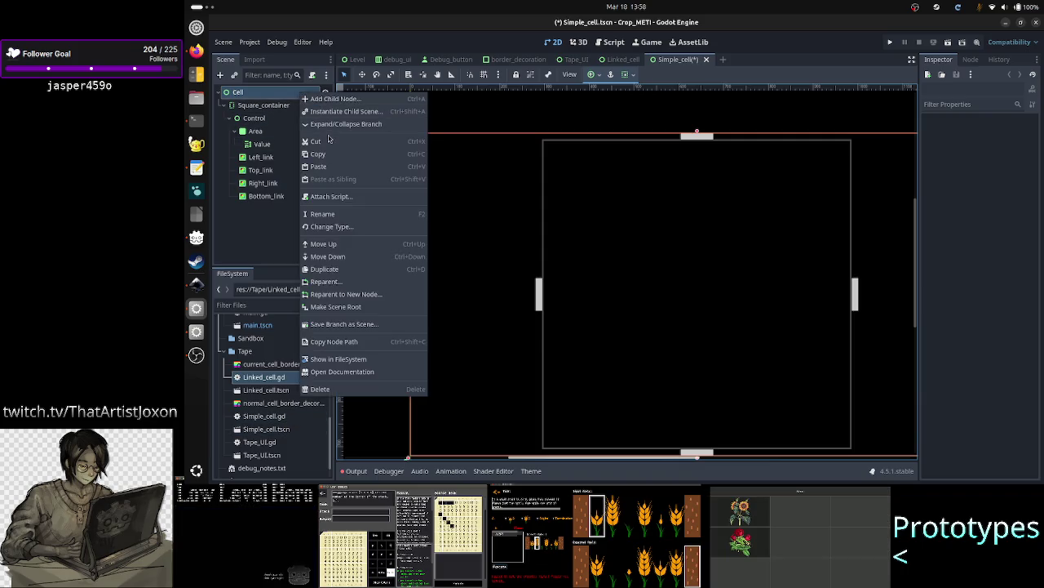
pyautogui.click(344, 199)
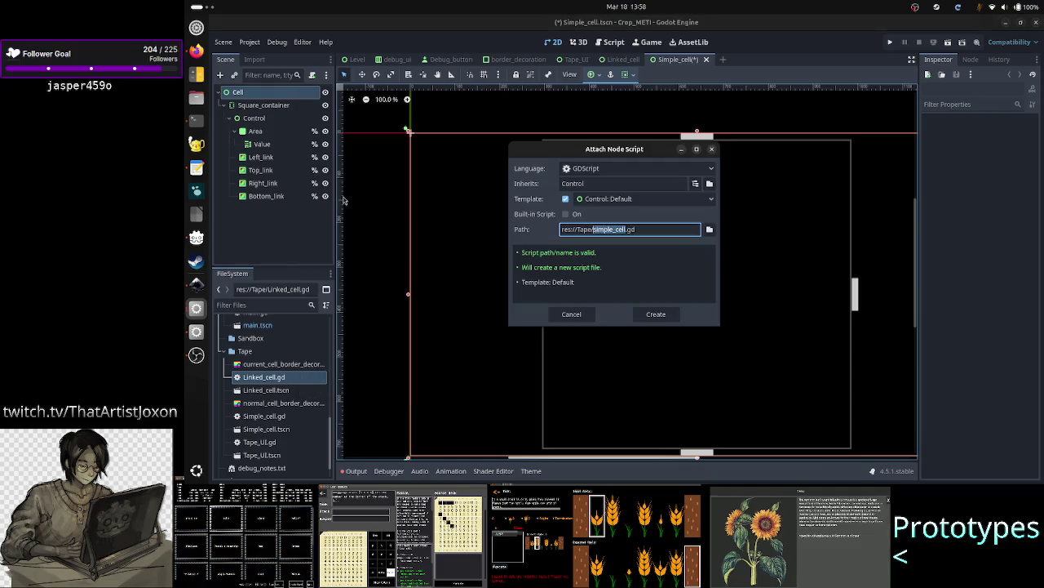
pyautogui.click(709, 231)
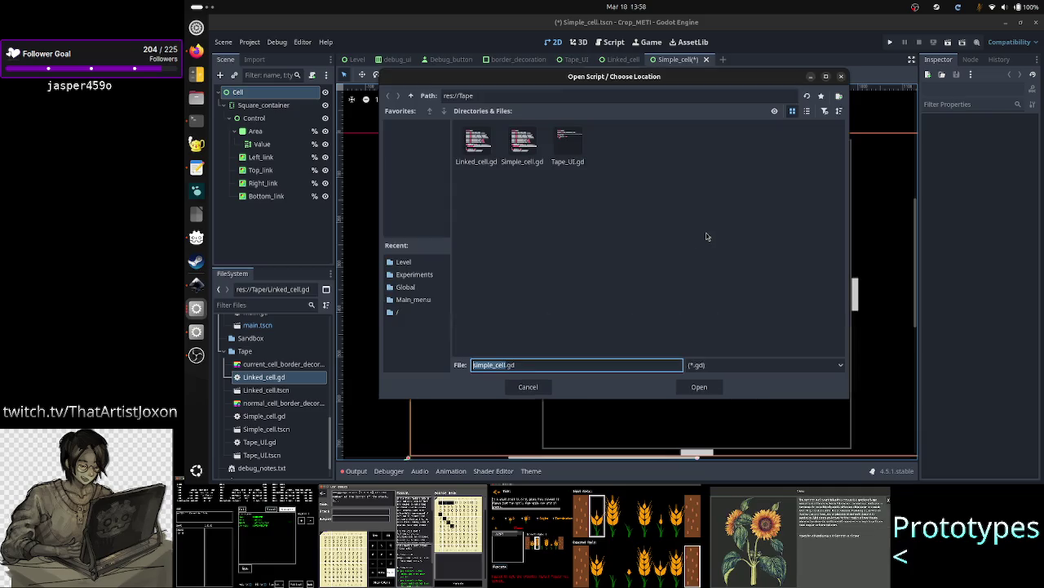
pyautogui.click(521, 149)
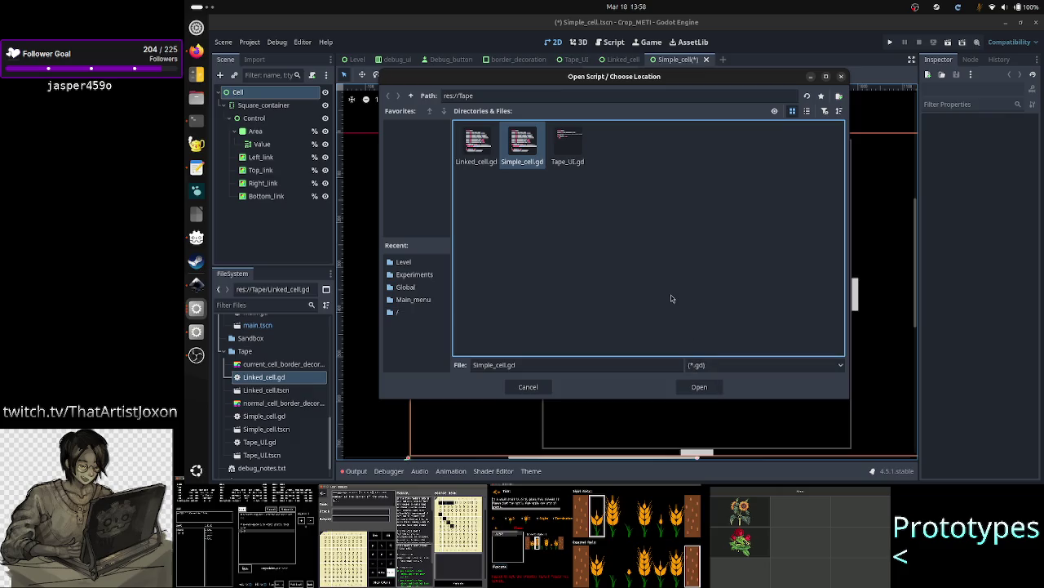
pyautogui.click(539, 388)
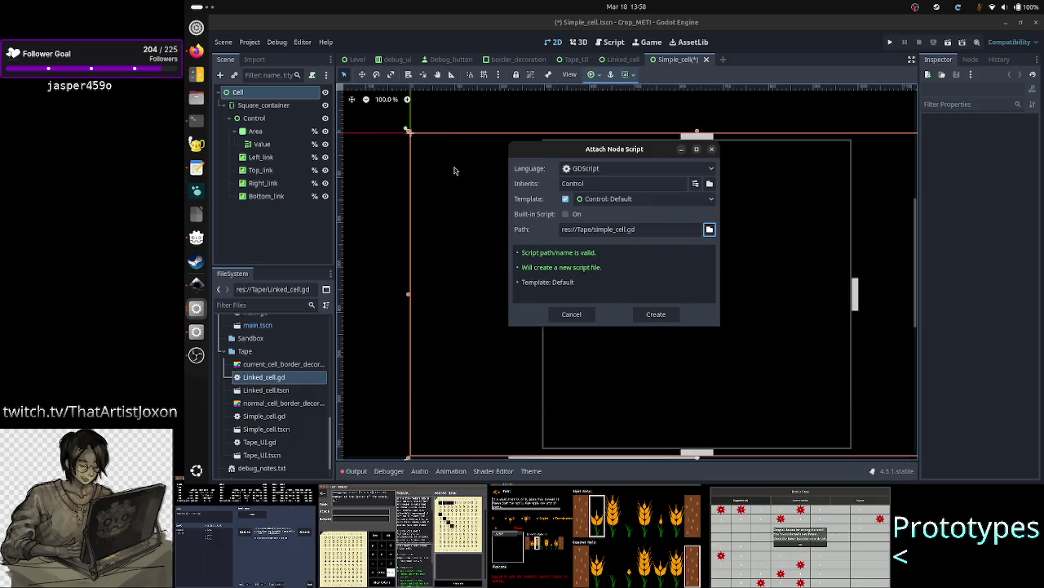
# - Edit the script path to res://Tape/Simple_cell.gd, capitalising the S
pyautogui.click(646, 230)
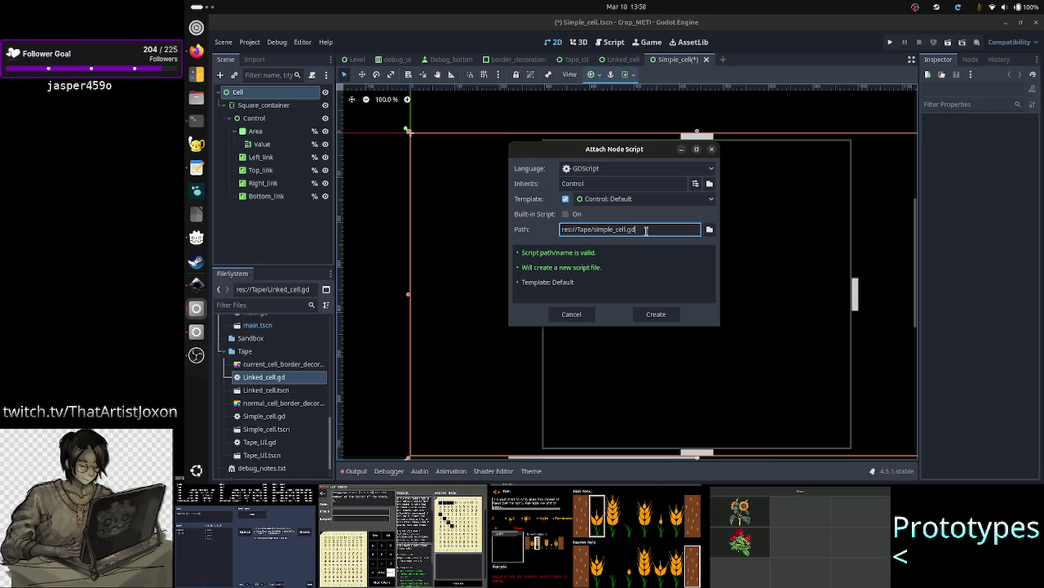
pyautogui.press('Left')
pyautogui.press('Left')
pyautogui.press('Left')
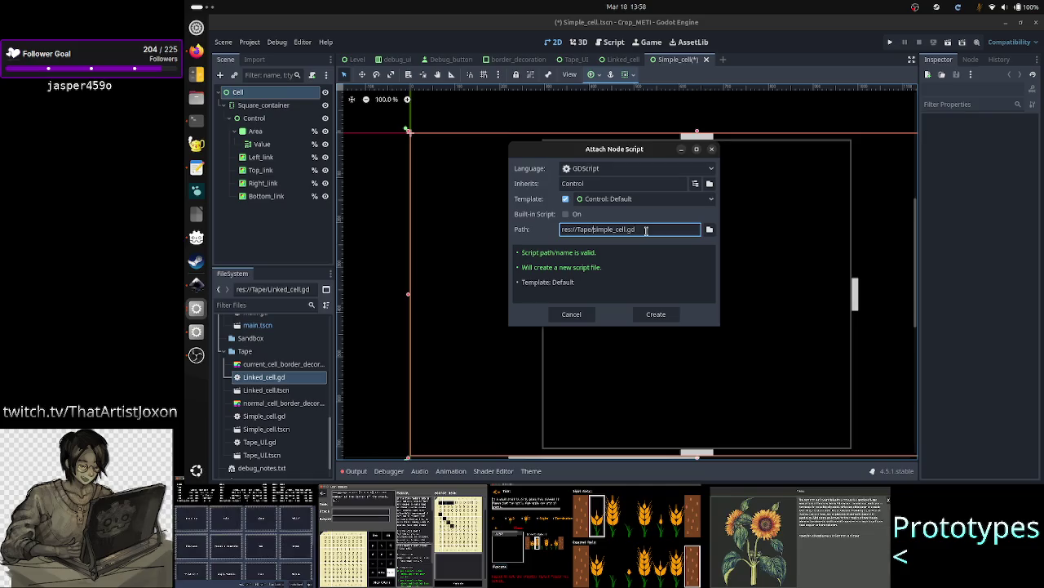
pyautogui.press('Right')
pyautogui.press('Right')
pyautogui.press('Right')
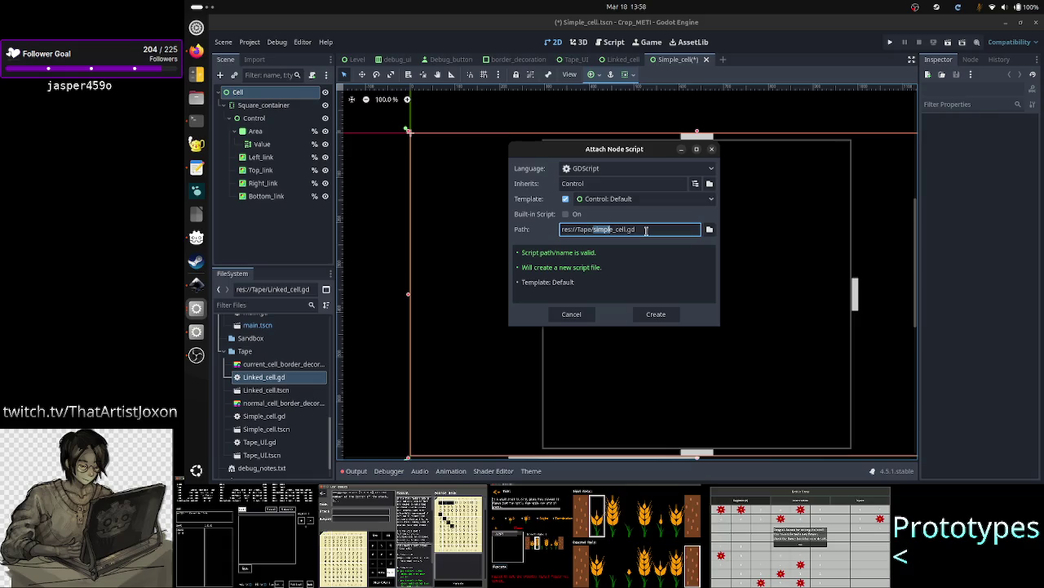
pyautogui.press('Right')
pyautogui.press('Right')
pyautogui.press('Right')
pyautogui.press('Right')
pyautogui.press('Right')
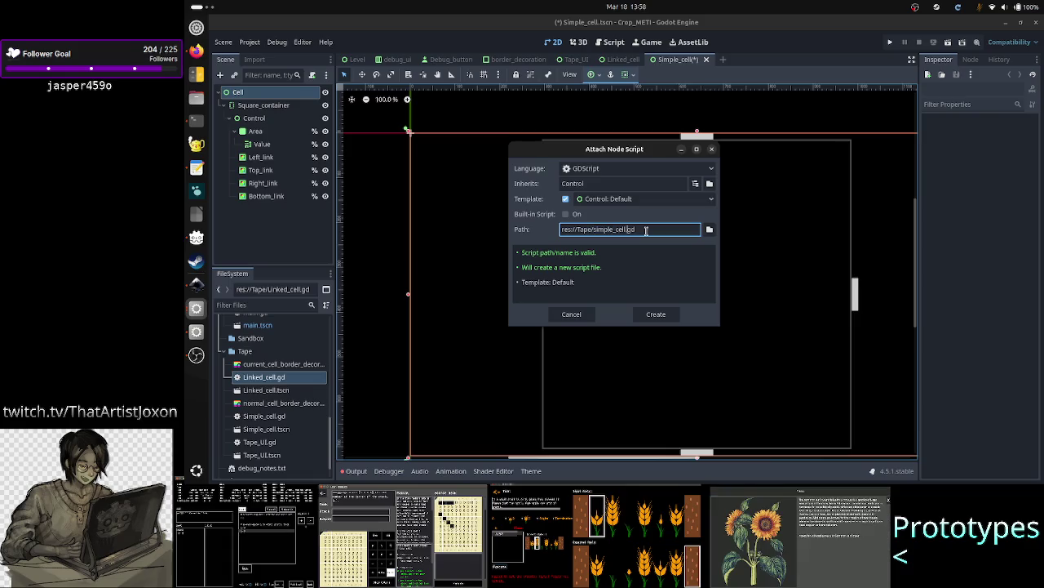
pyautogui.hotkey('ctrl', 'shift', 'Left')
pyautogui.hotkey('ctrl', 'shift', 'Left')
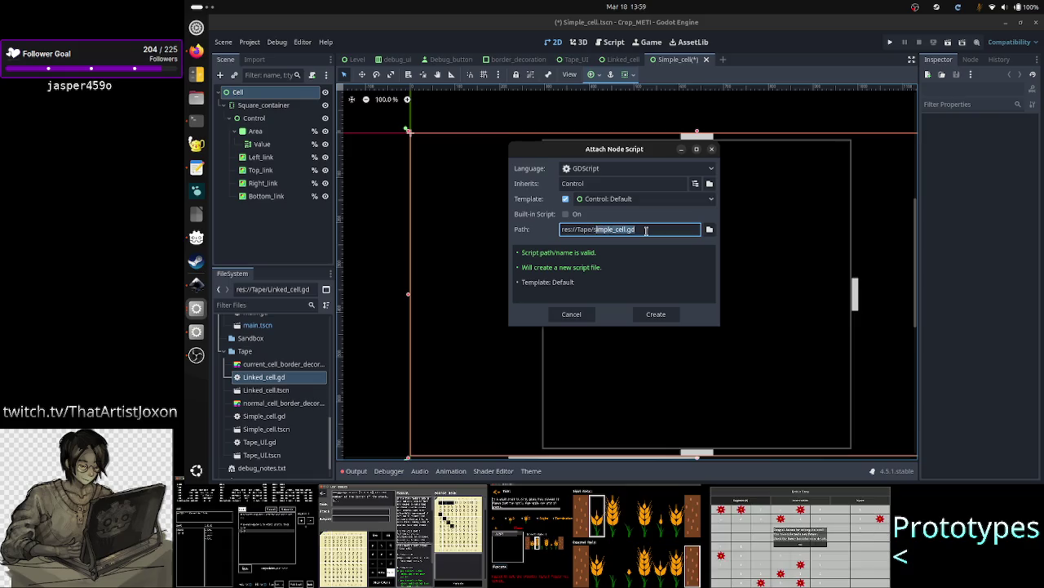
pyautogui.press('Left')
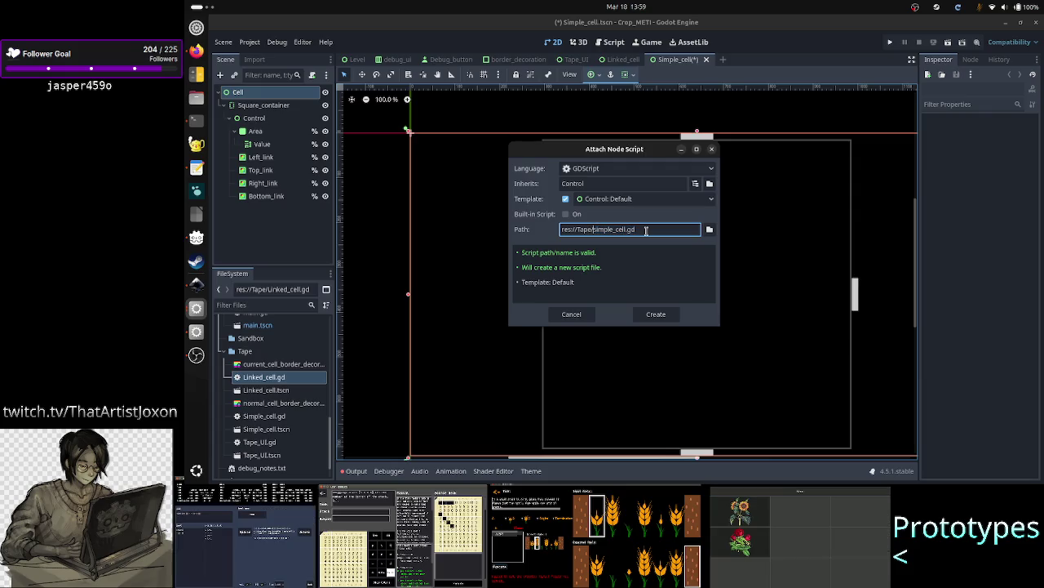
pyautogui.press('Delete')
pyautogui.write('S')
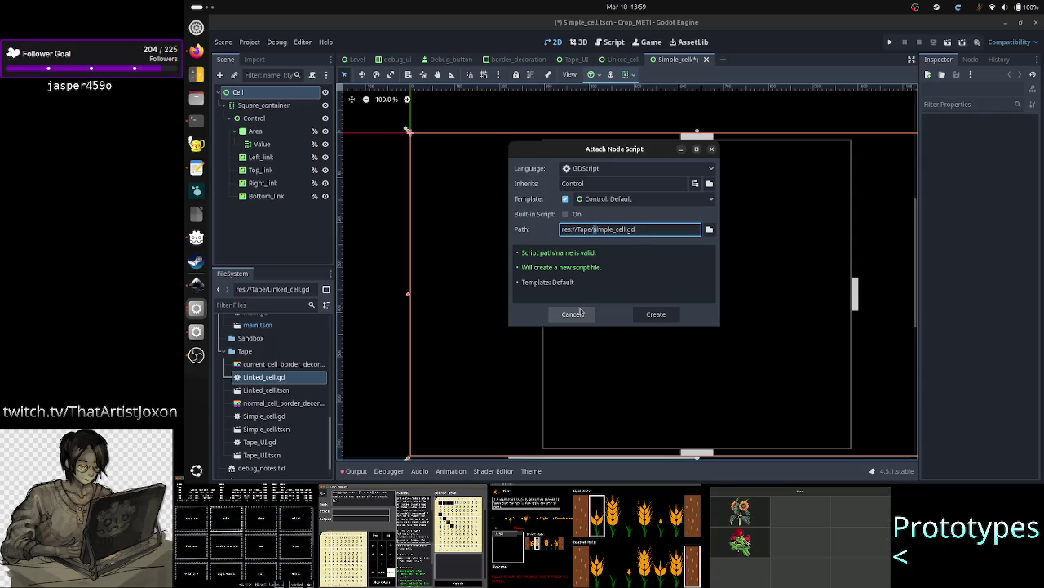
pyautogui.click(710, 232)
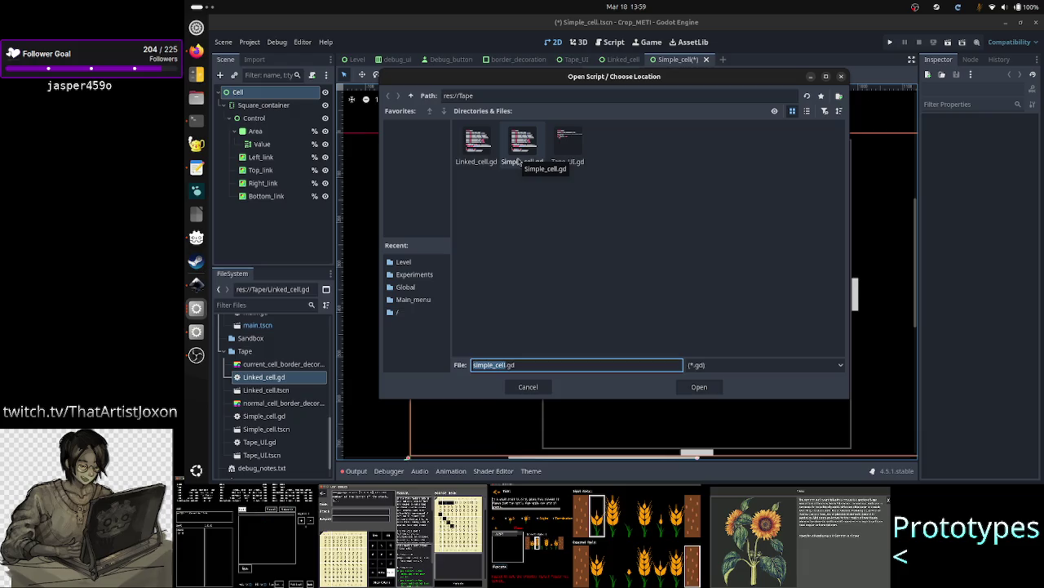
# - Choose Simple_cell.gd in the file dialog and load it onto the Cell root node
pyautogui.click(528, 209)
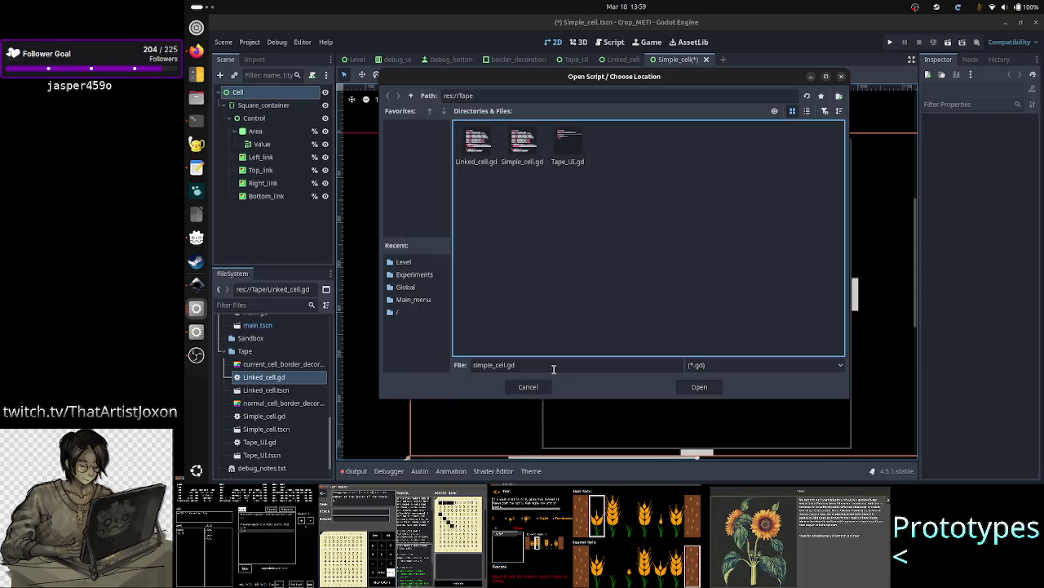
pyautogui.click(553, 369)
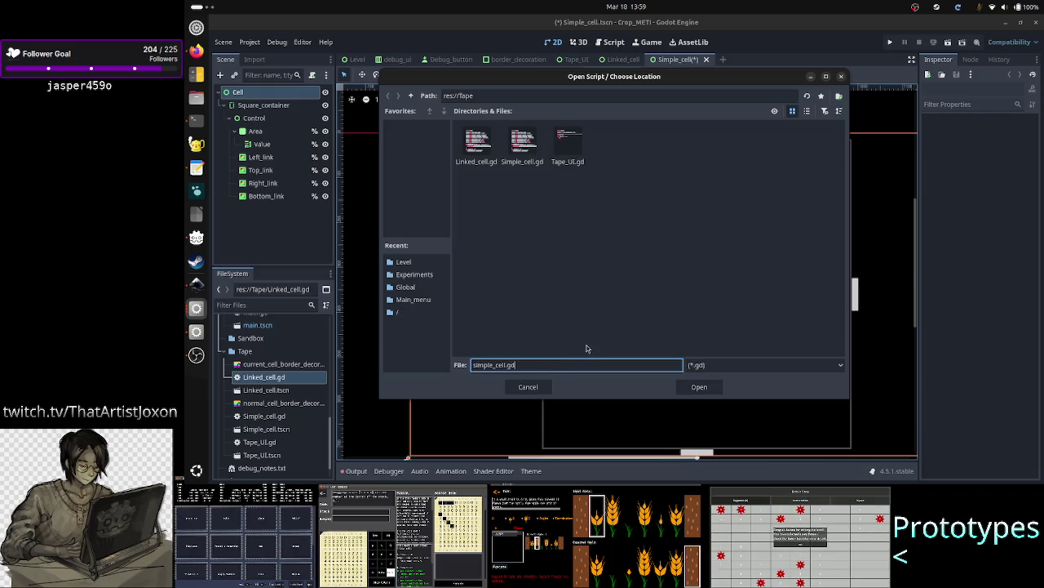
pyautogui.click(535, 157)
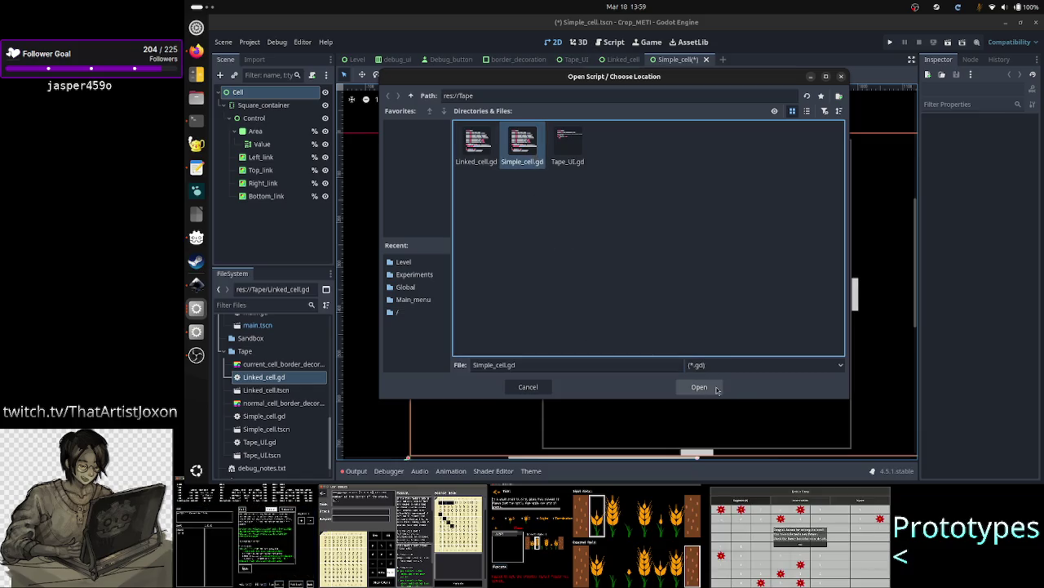
pyautogui.click(702, 387)
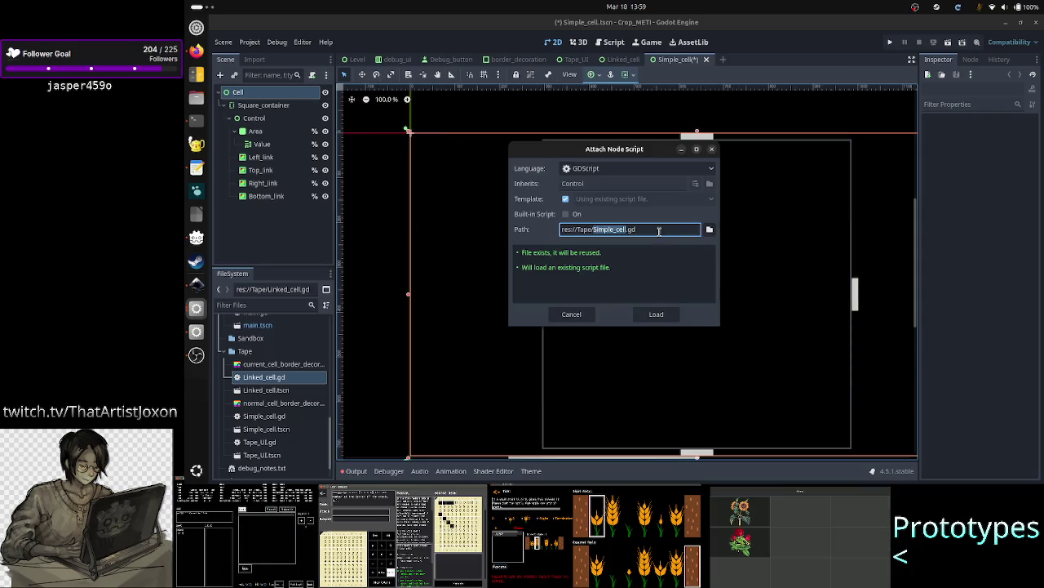
pyautogui.click(581, 231)
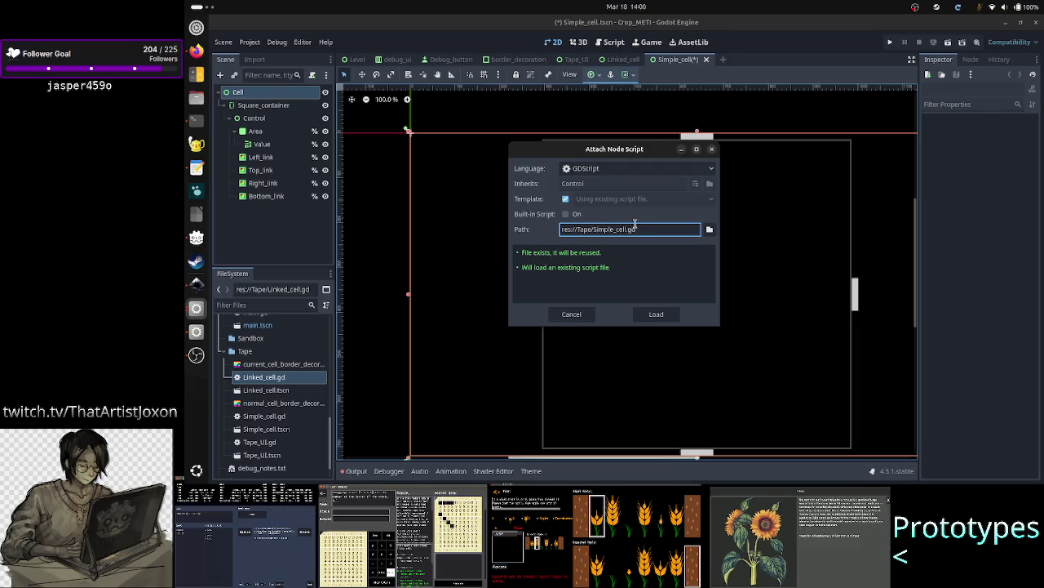
pyautogui.click(657, 315)
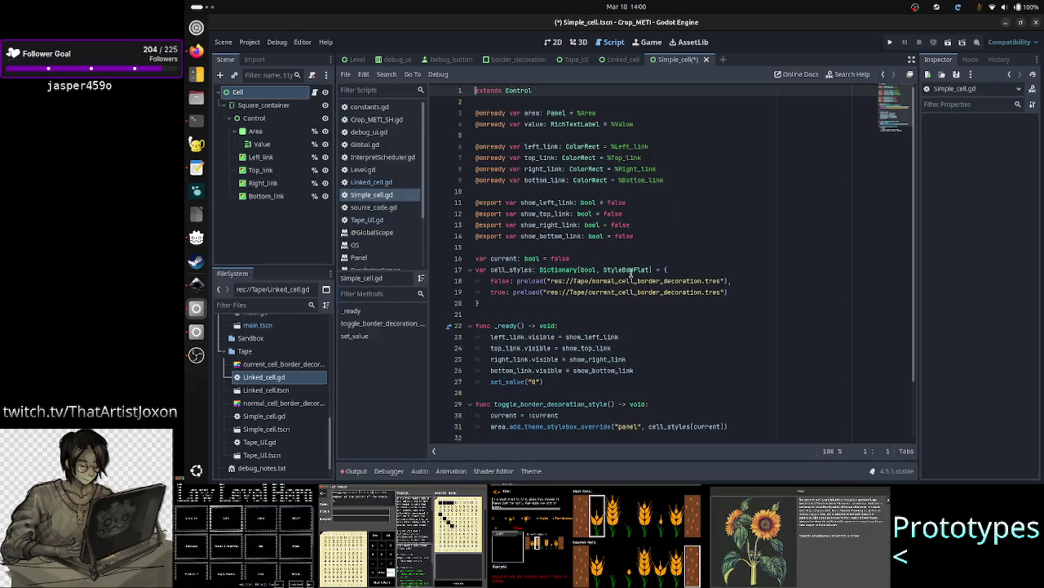
# - Save Simple_cell, then rename Linked_cell's root node to Linked_cell and save that scene
pyautogui.hotkey('ctrl', 's')
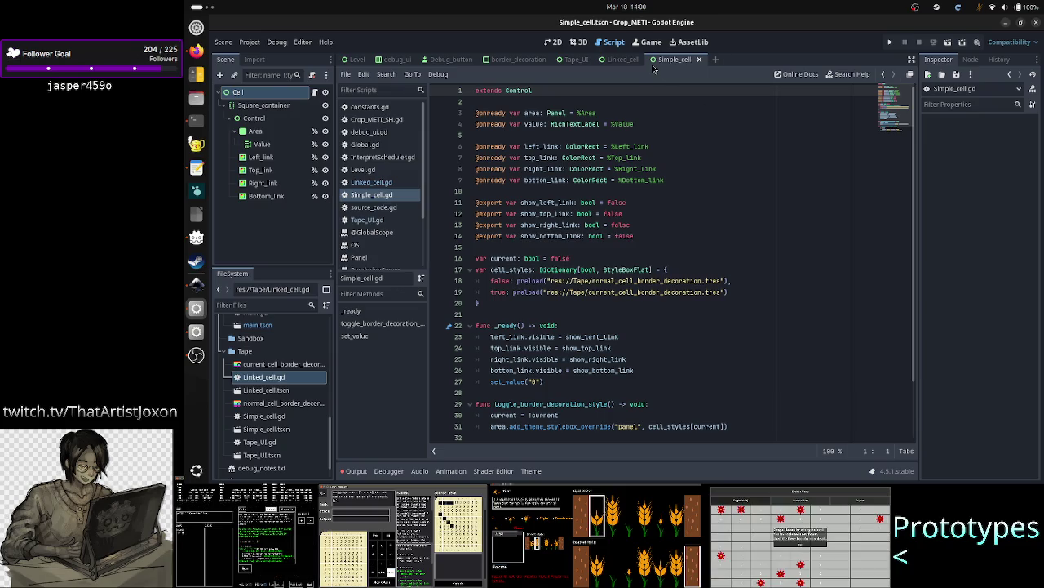
pyautogui.click(618, 67)
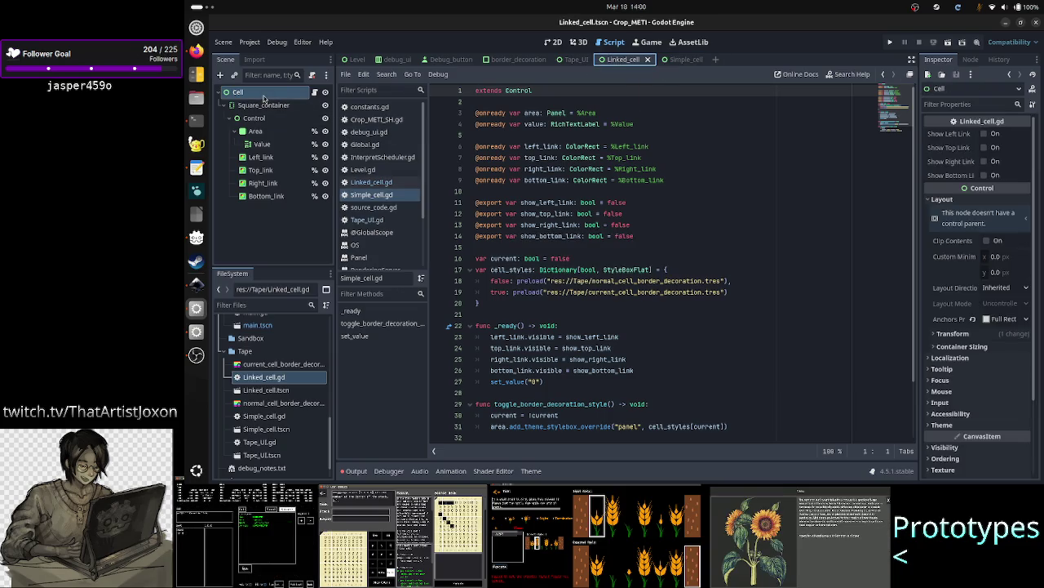
pyautogui.rightClick(262, 97)
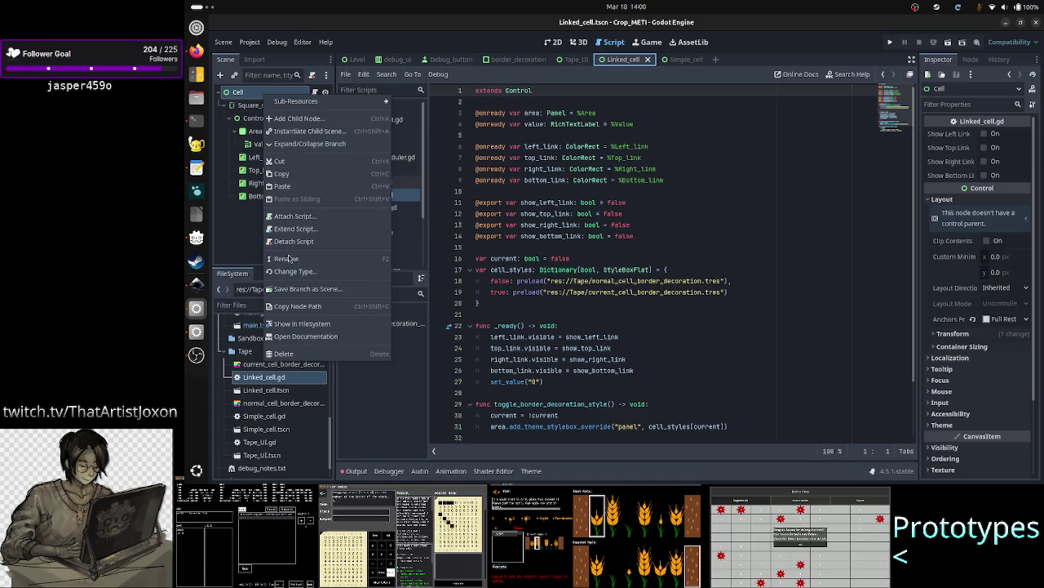
pyautogui.click(289, 264)
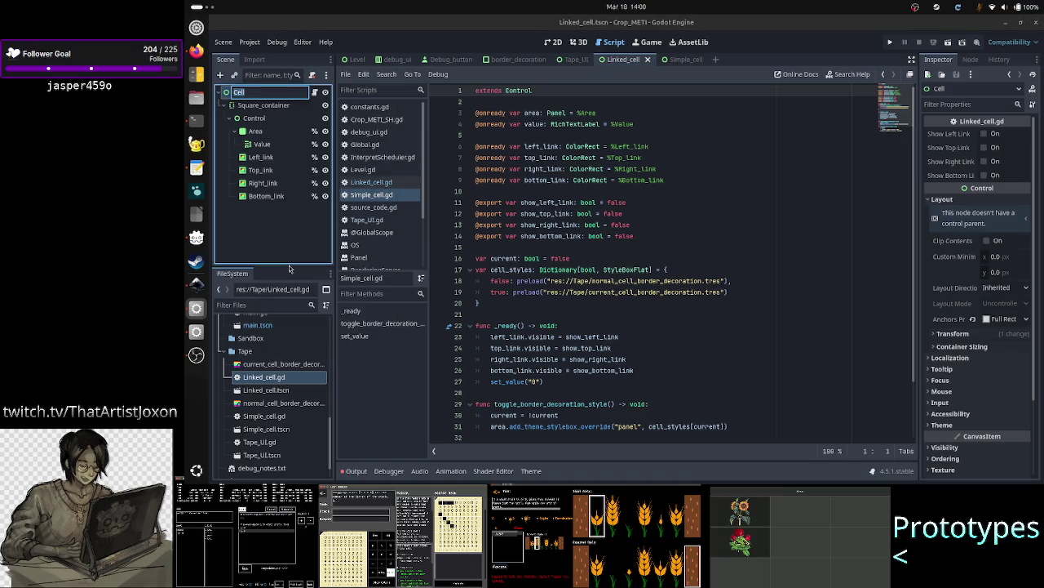
pyautogui.write('Linked_cell')
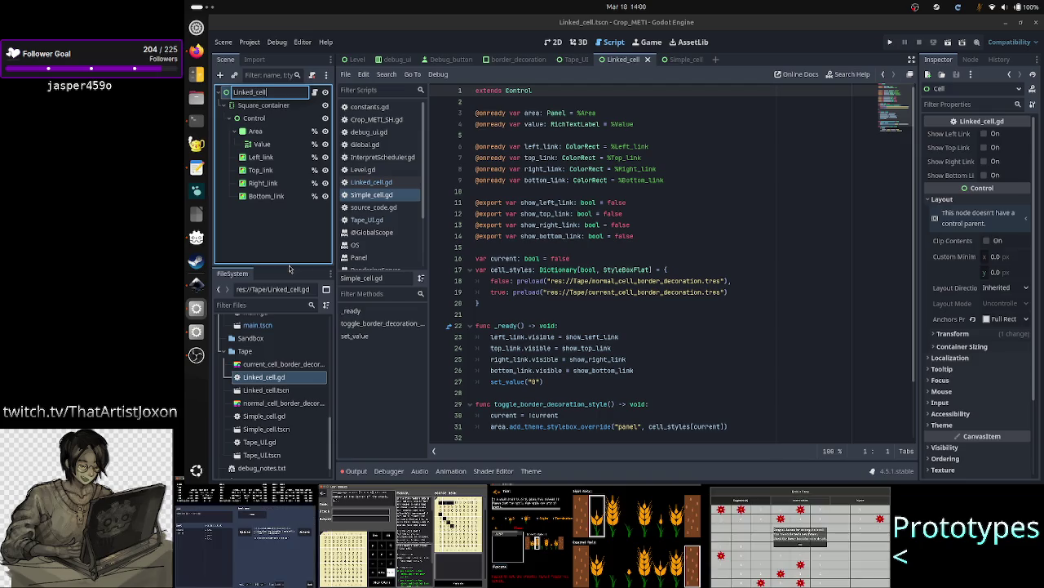
pyautogui.press('Return')
pyautogui.hotkey('ctrl', 's')
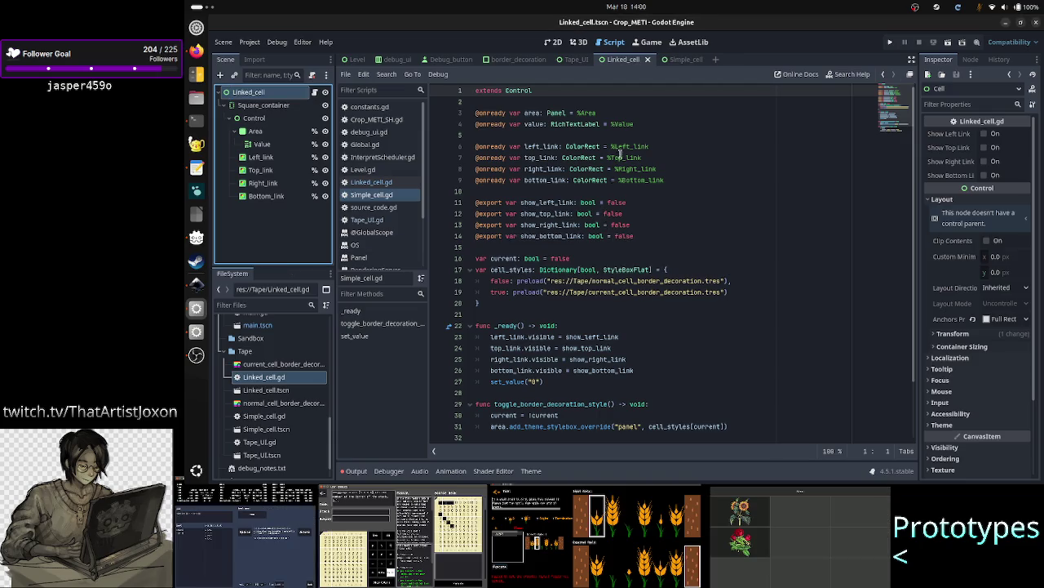
# - Rename the Simple_cell scene's root node to Simple_cell
pyautogui.click(681, 65)
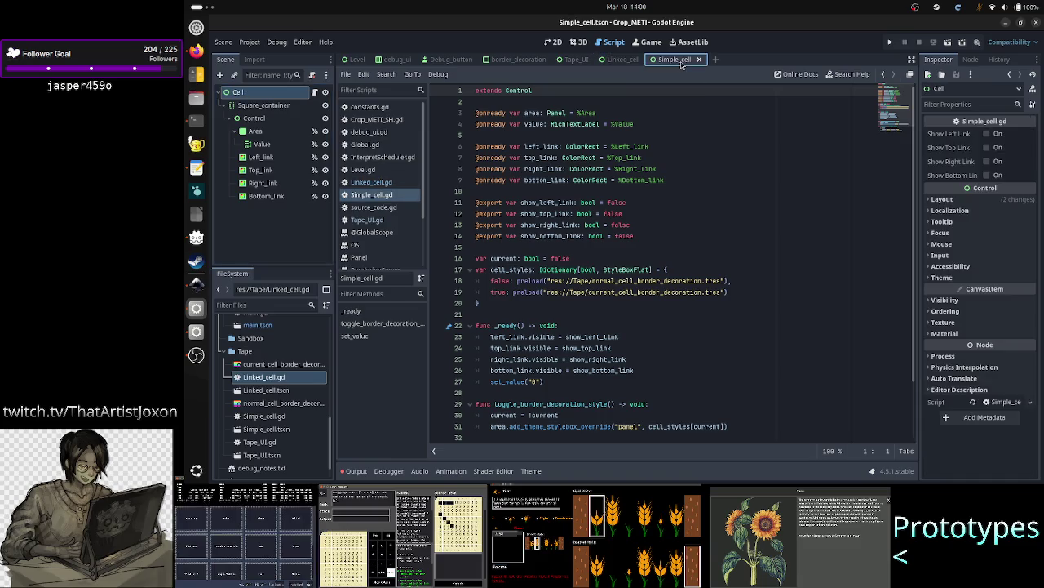
pyautogui.doubleClick(262, 94)
pyautogui.write('Simple_')
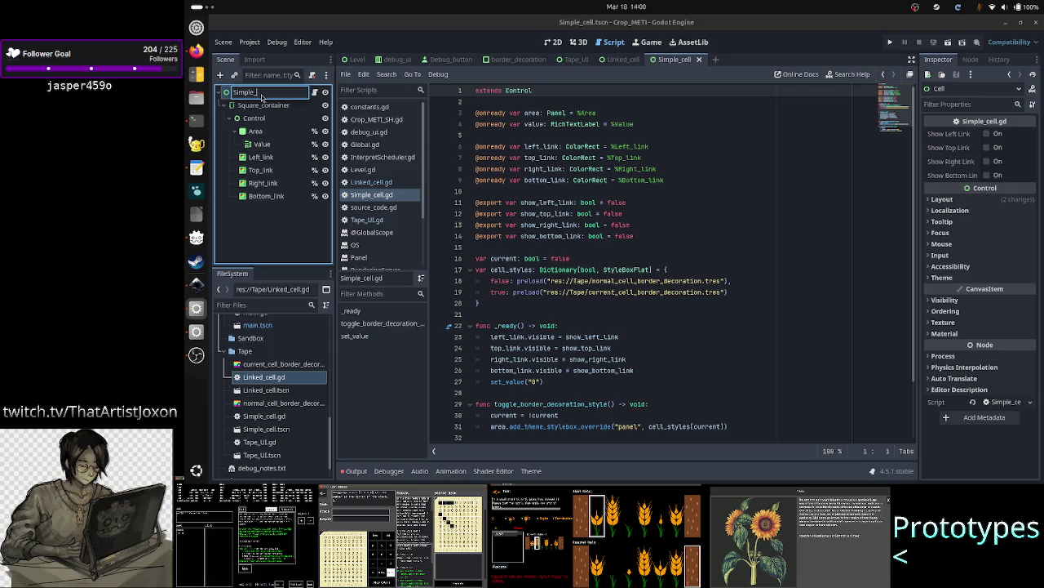
pyautogui.press('Return')
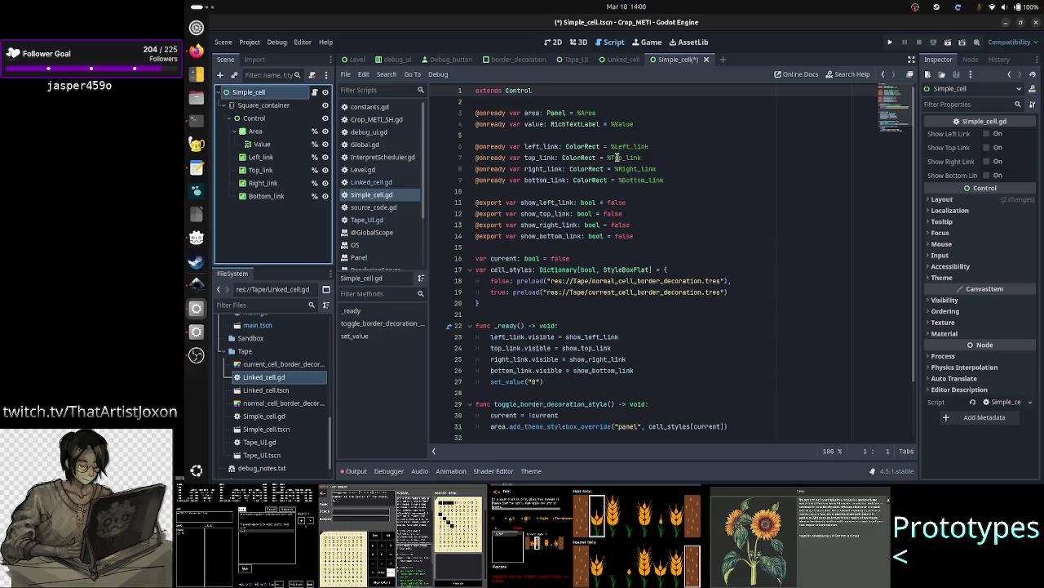
# - Delete Left_link, Top_link, Right_link and Bottom_link from the Simple_cell tree in the 2D view
pyautogui.click(559, 46)
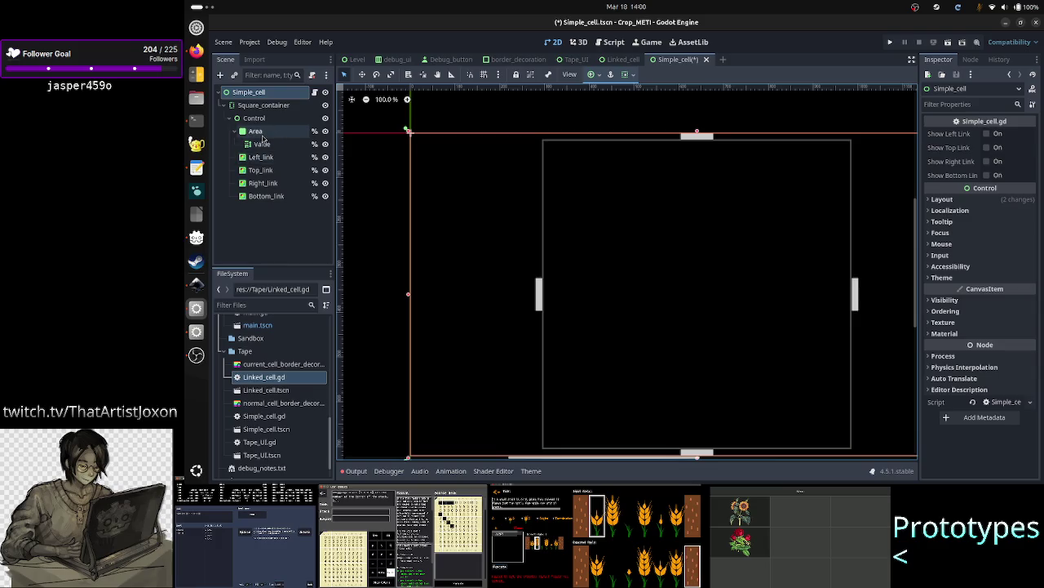
pyautogui.click(262, 157)
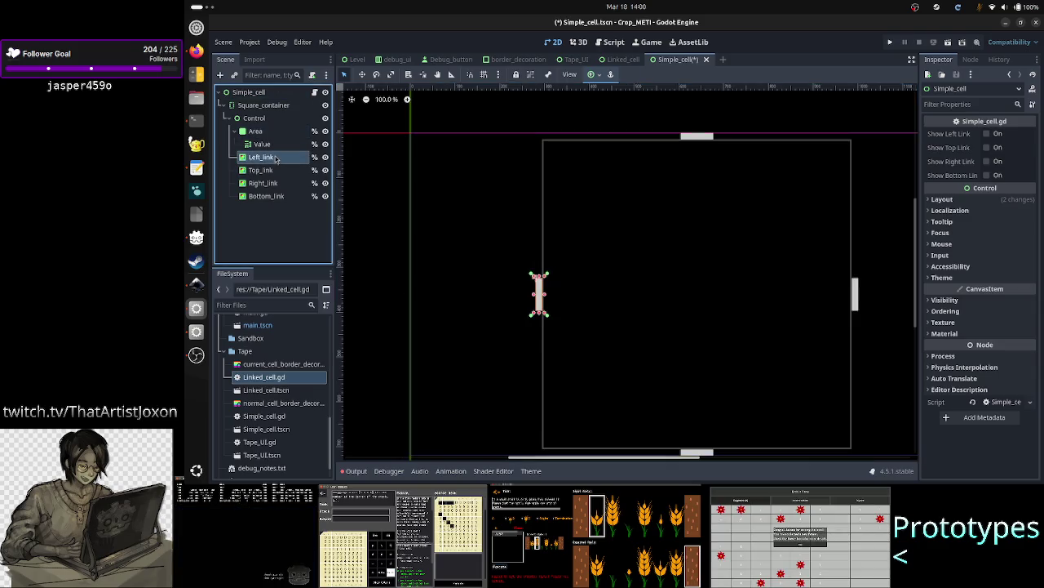
pyautogui.keyDown('shift'); pyautogui.click(282, 198); pyautogui.keyUp('shift')
pyautogui.rightClick(282, 200)
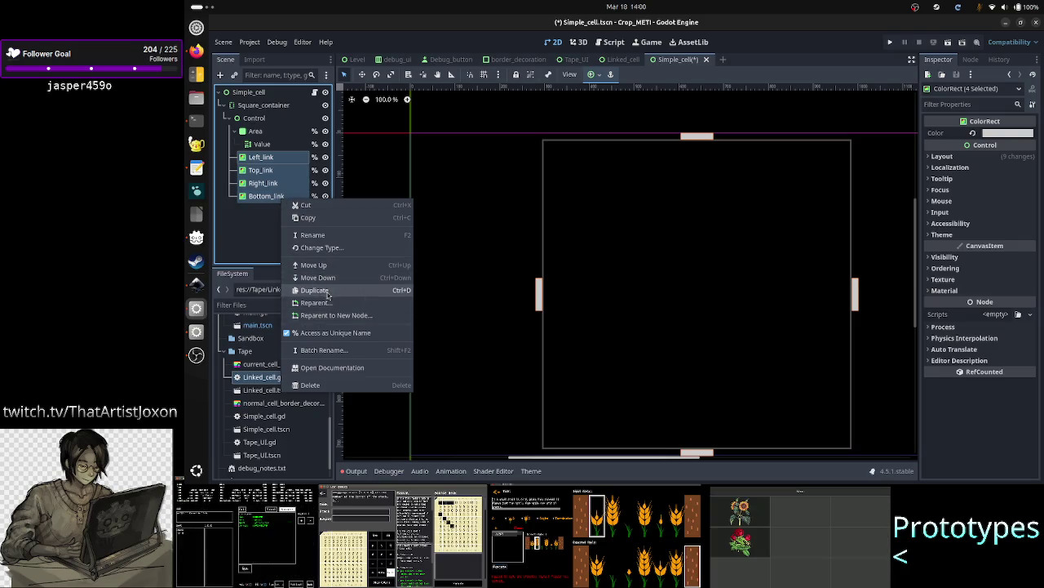
pyautogui.click(322, 384)
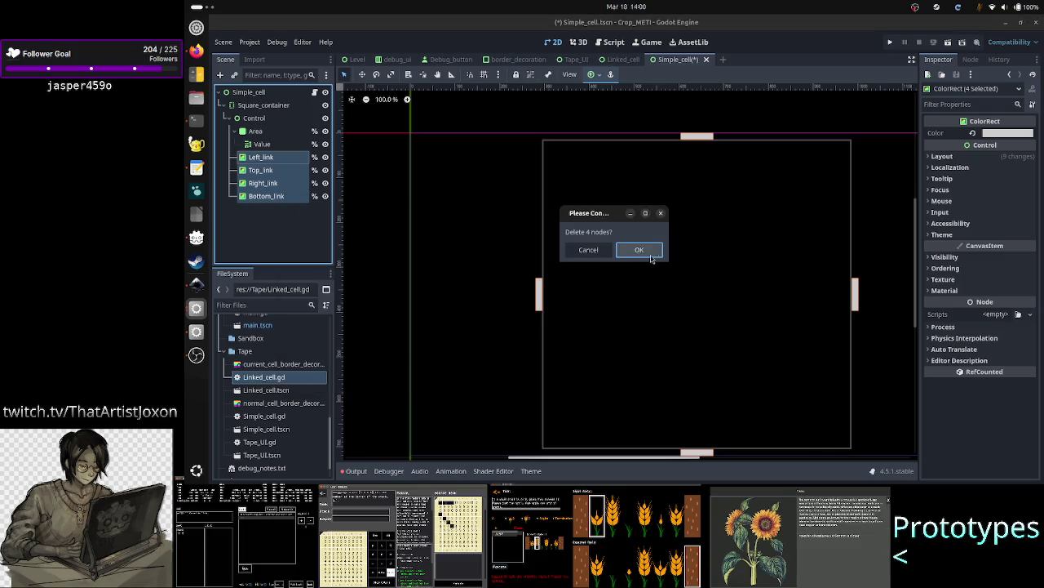
pyautogui.click(648, 255)
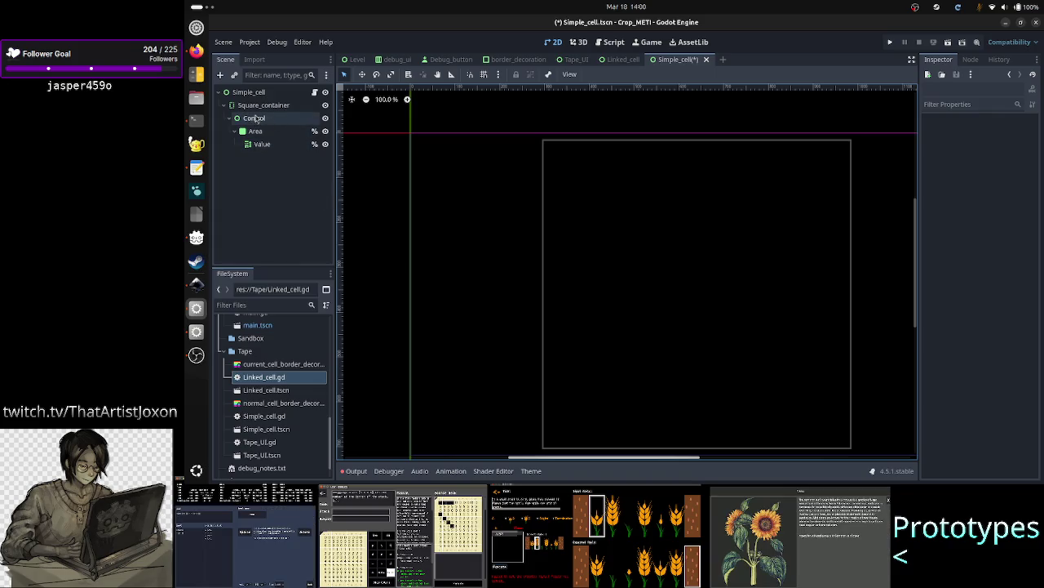
pyautogui.click(270, 107)
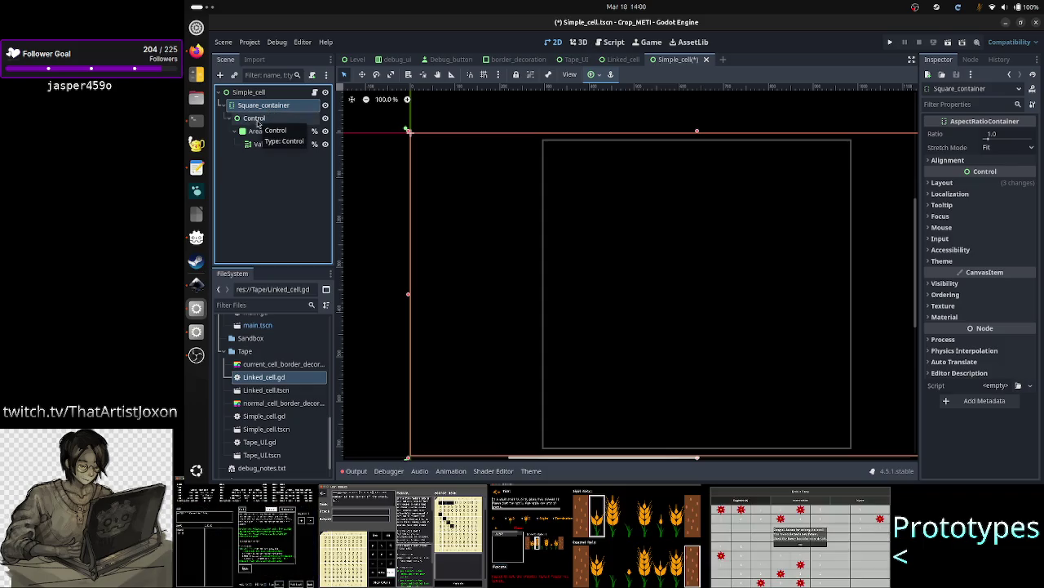
pyautogui.click(256, 120)
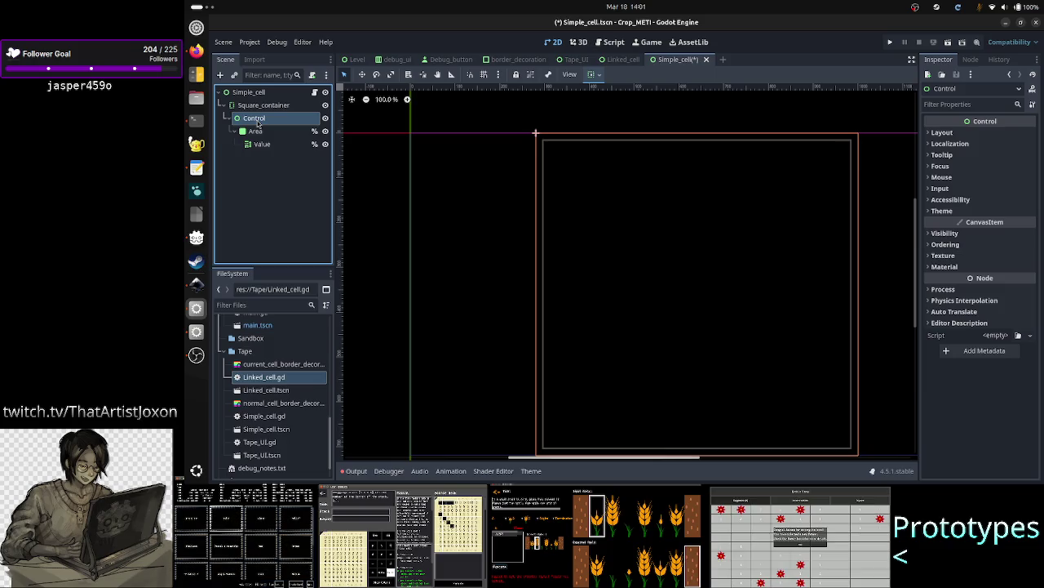
# - Drag Area under Square_container and delete the leftover Control node
pyautogui.click(254, 131)
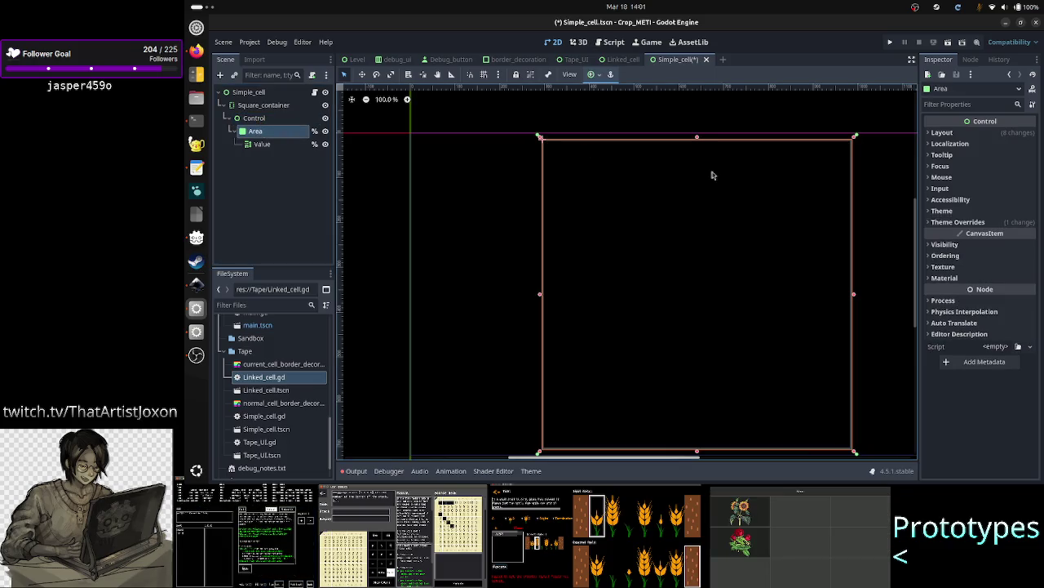
pyautogui.click(942, 132)
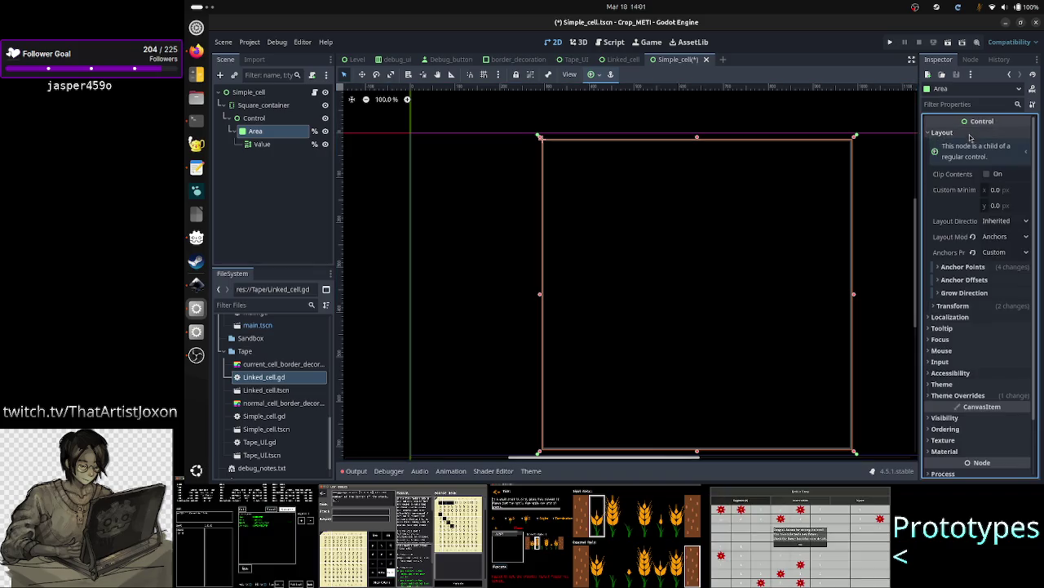
pyautogui.click(965, 266)
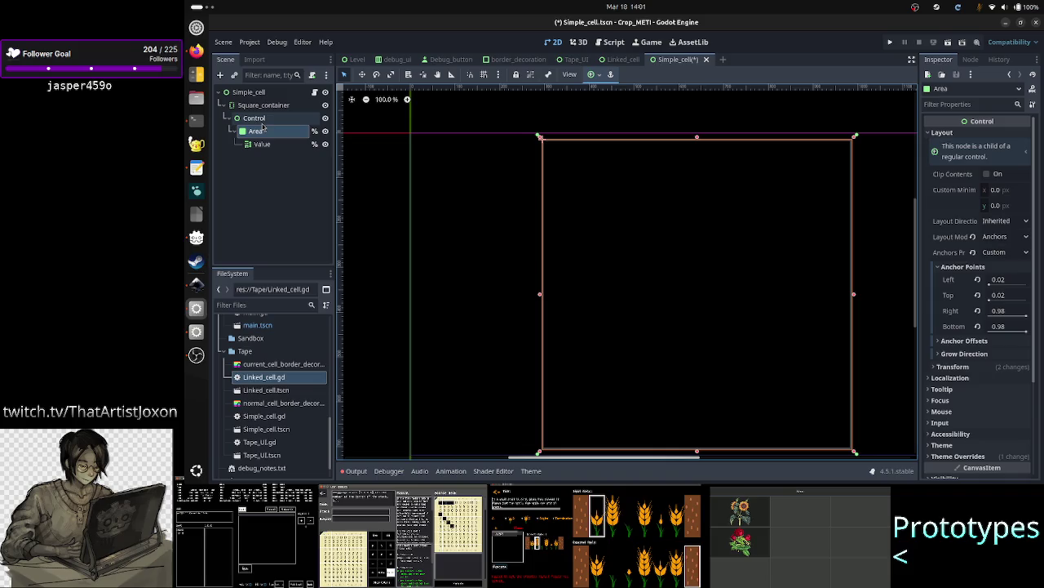
pyautogui.moveTo(263, 132); pyautogui.dragTo(255, 107)
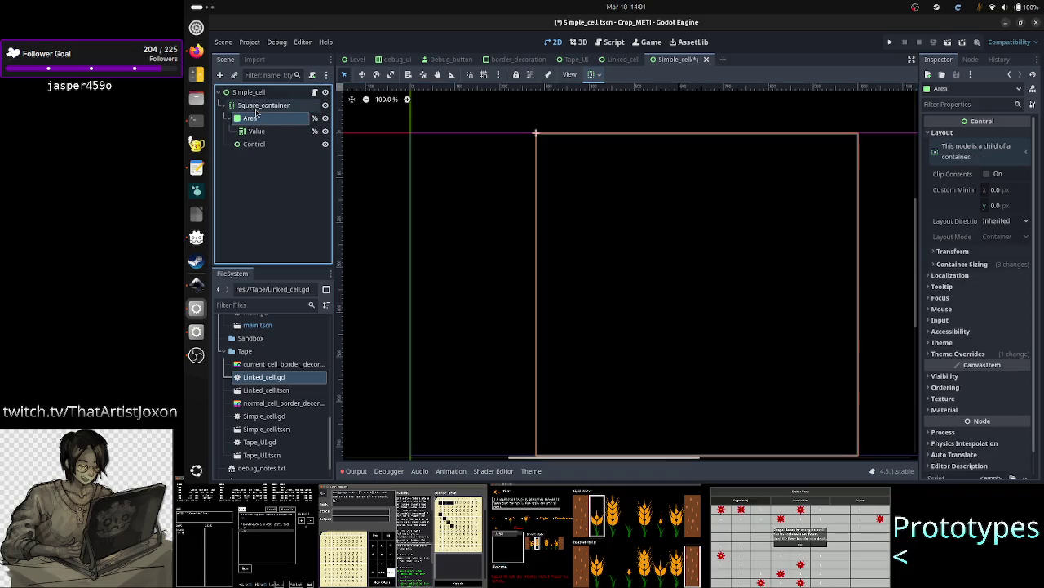
pyautogui.press('Delete')
pyautogui.press('Return')
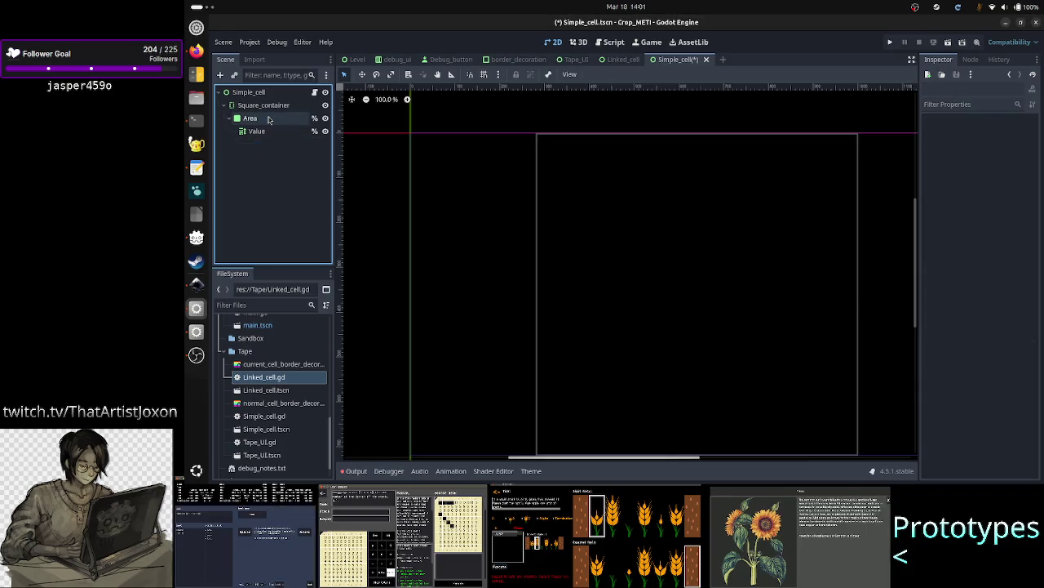
# - Review Area's container sizing and Square_container's aspect ratio settings
pyautogui.click(269, 120)
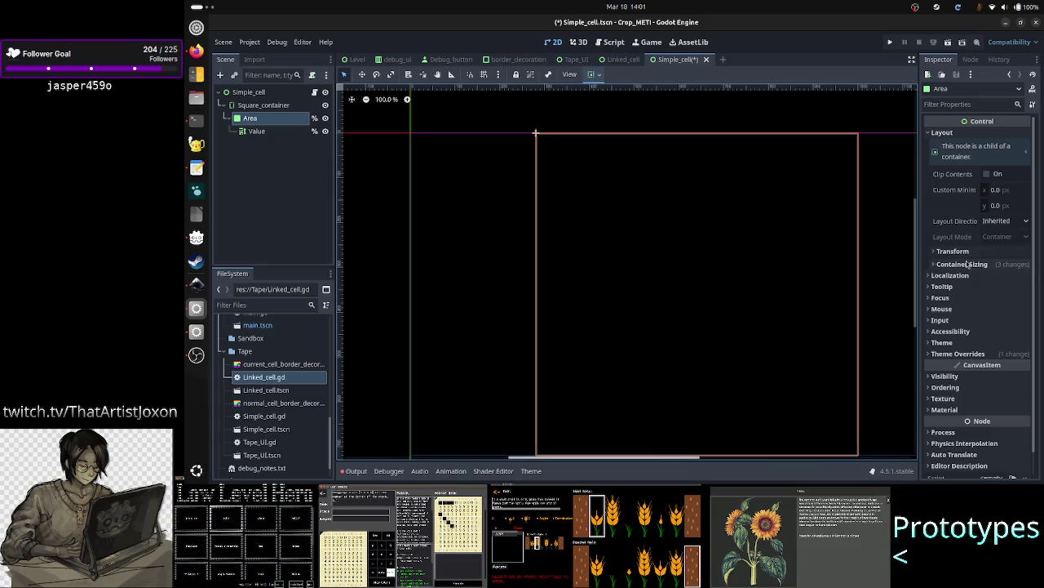
pyautogui.click(971, 265)
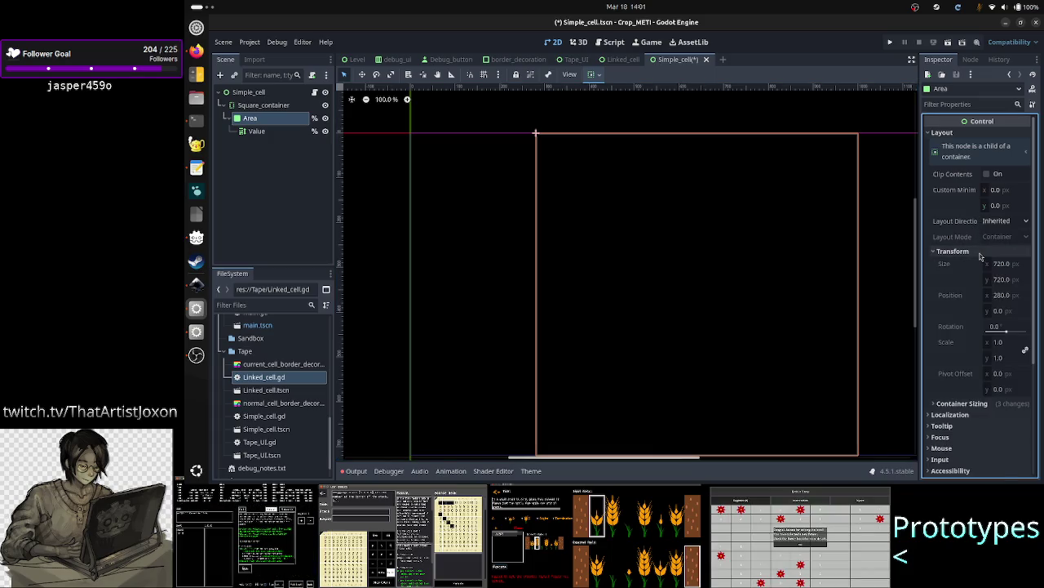
pyautogui.click(972, 264)
pyautogui.click(973, 265)
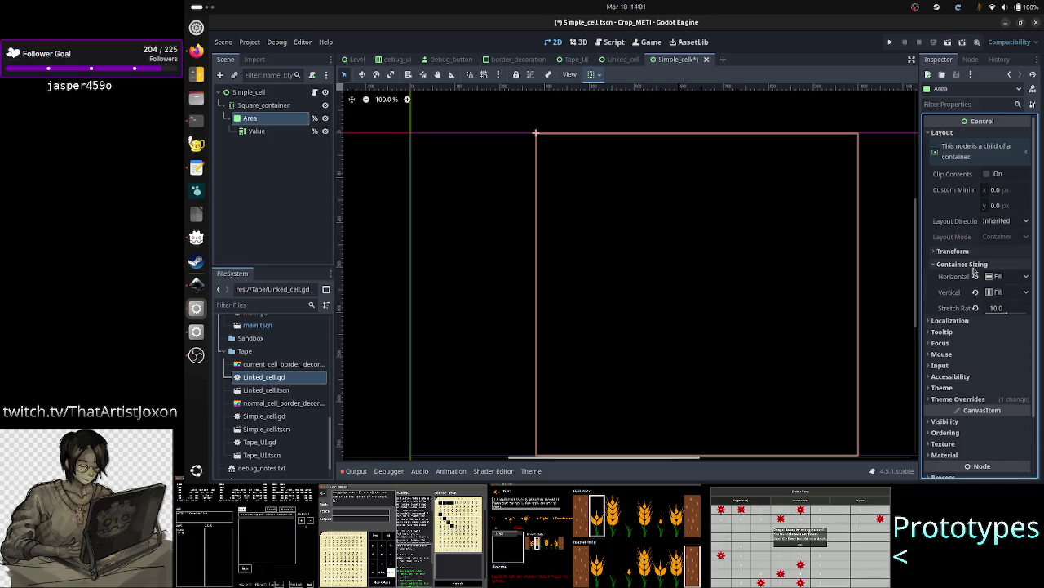
pyautogui.click(973, 266)
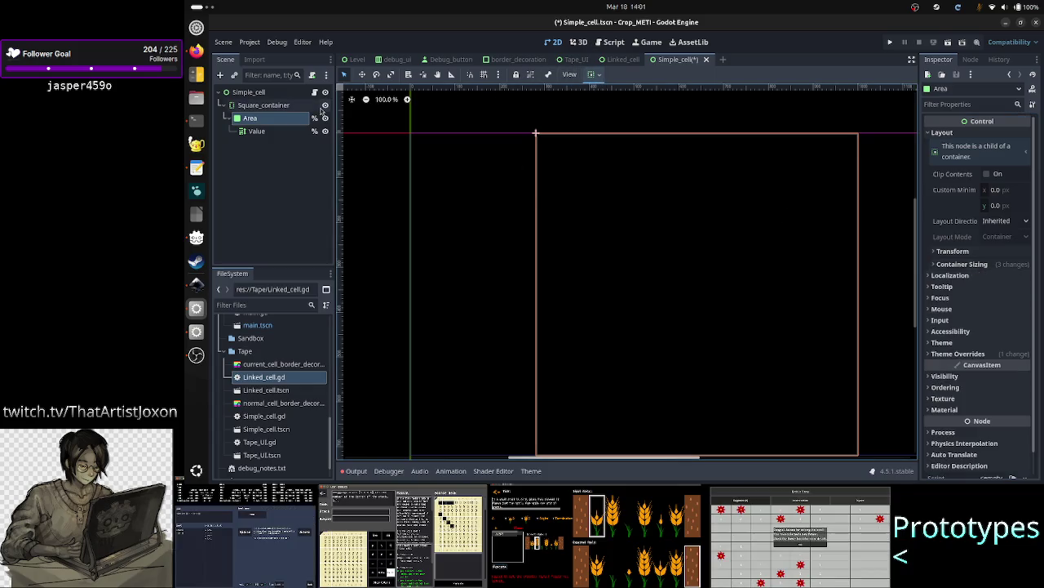
pyautogui.click(263, 94)
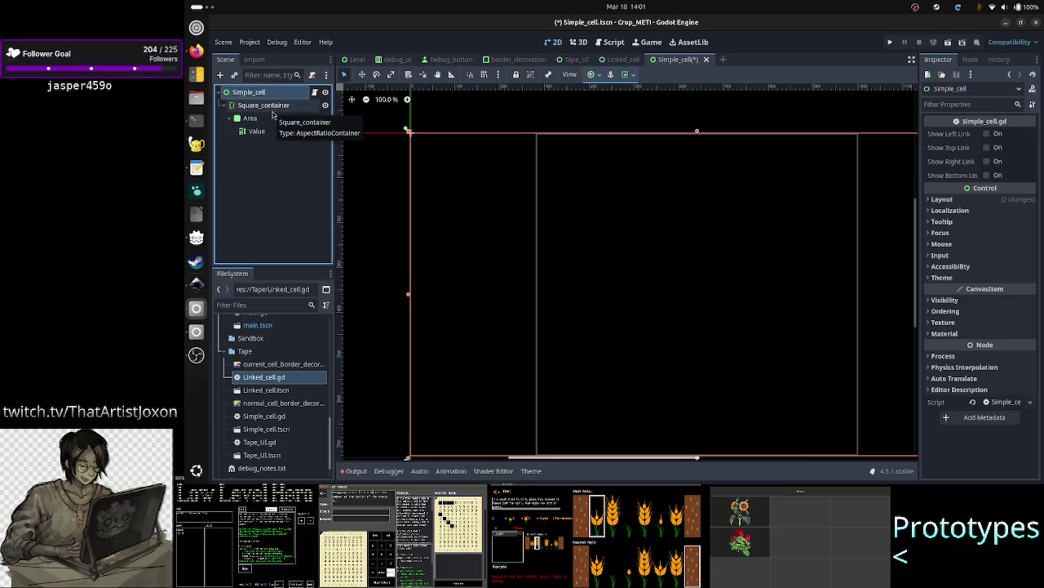
pyautogui.click(269, 106)
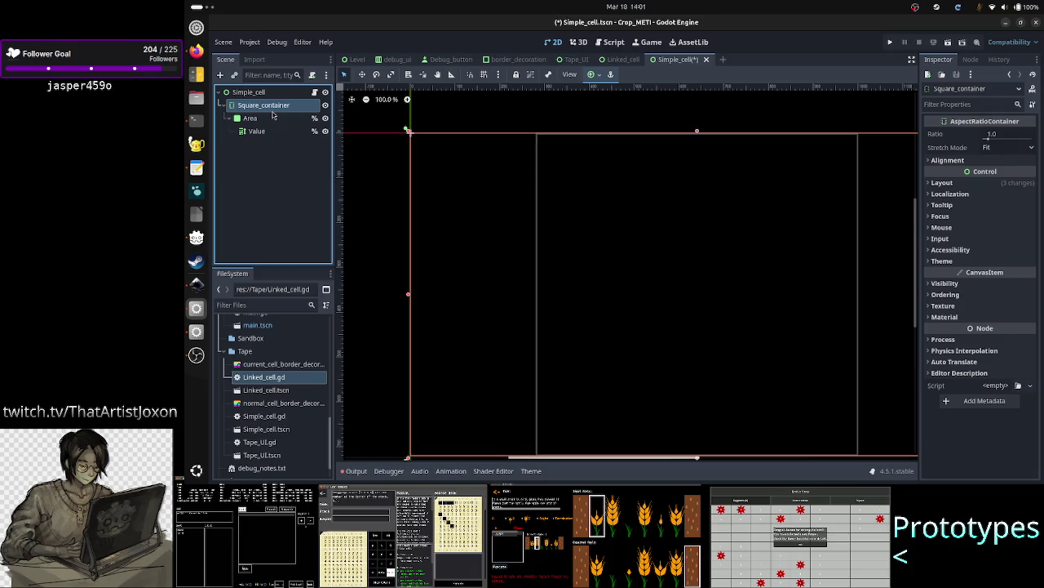
pyautogui.moveTo(579, 460)
pyautogui.mouseDown()
pyautogui.moveTo(707, 461)
pyautogui.moveTo(667, 466)
pyautogui.mouseUp()
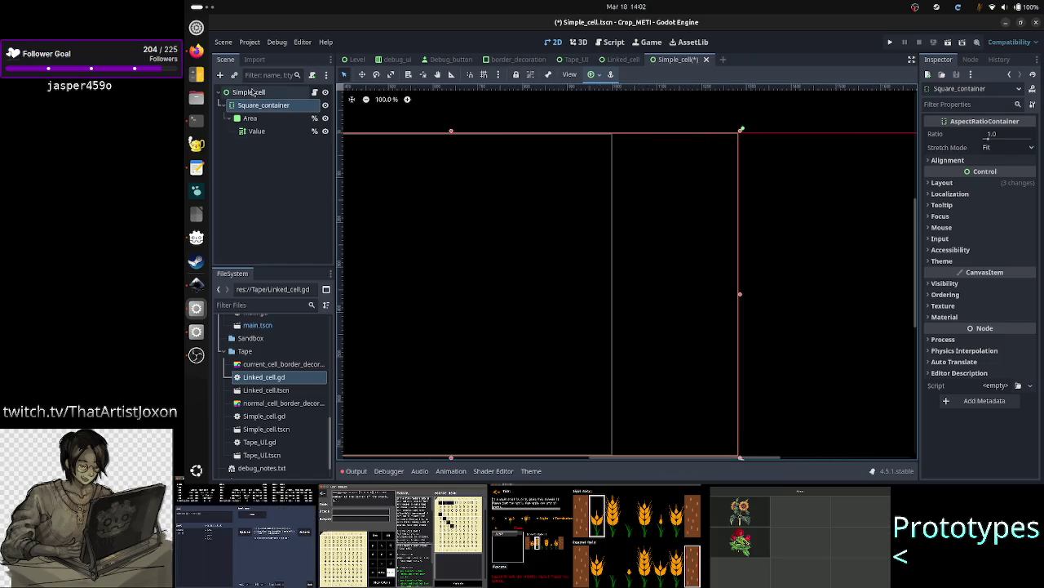
pyautogui.click(253, 92)
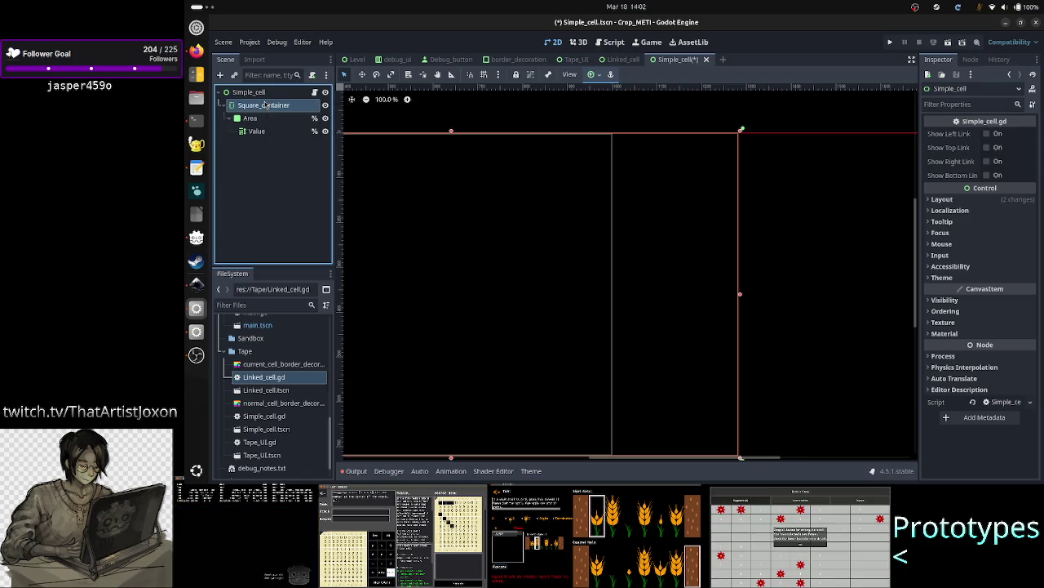
pyautogui.click(265, 106)
pyautogui.click(249, 118)
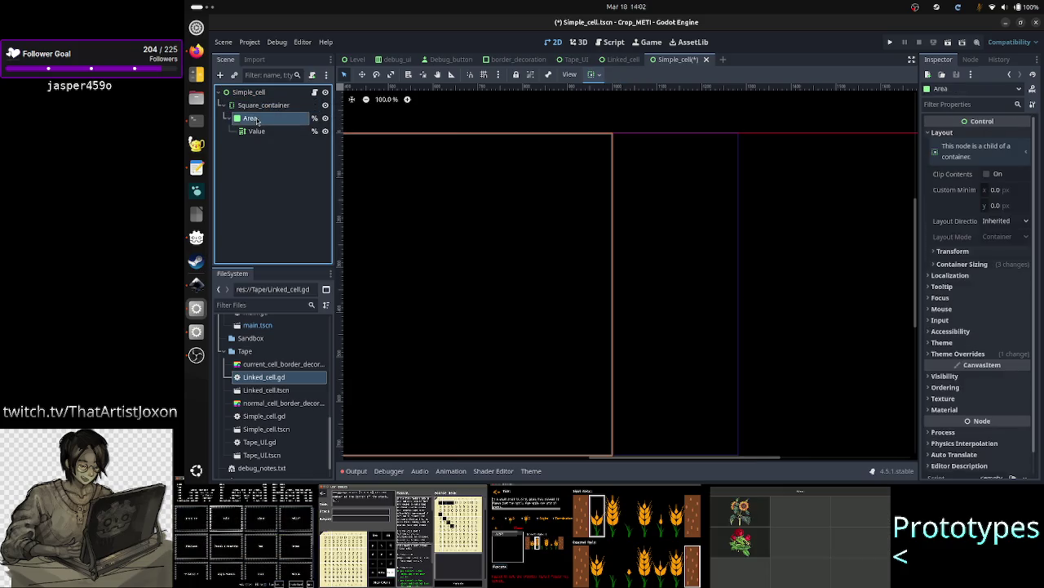
pyautogui.moveTo(643, 456)
pyautogui.mouseDown()
pyautogui.moveTo(543, 451)
pyautogui.moveTo(589, 461)
pyautogui.mouseUp()
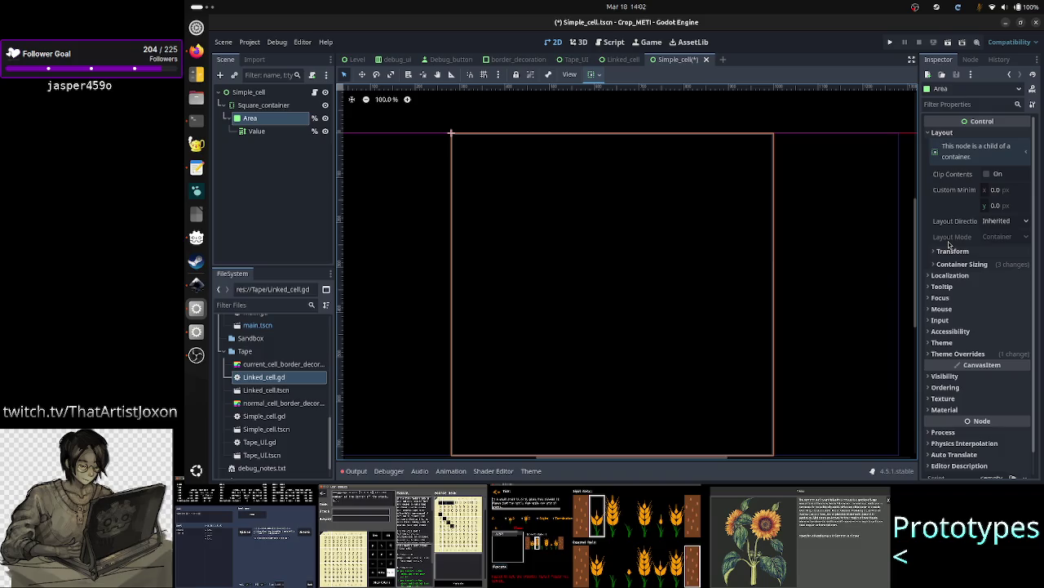
pyautogui.click(988, 264)
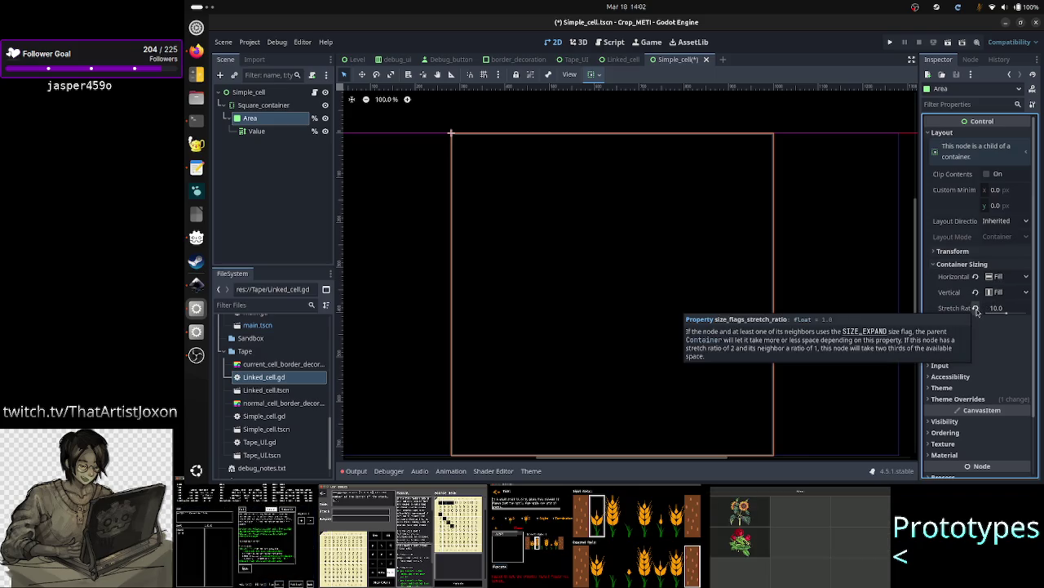
# - Revert Area's stretch ratio to 1.0 and its horizontal size flags to default
pyautogui.click(976, 308)
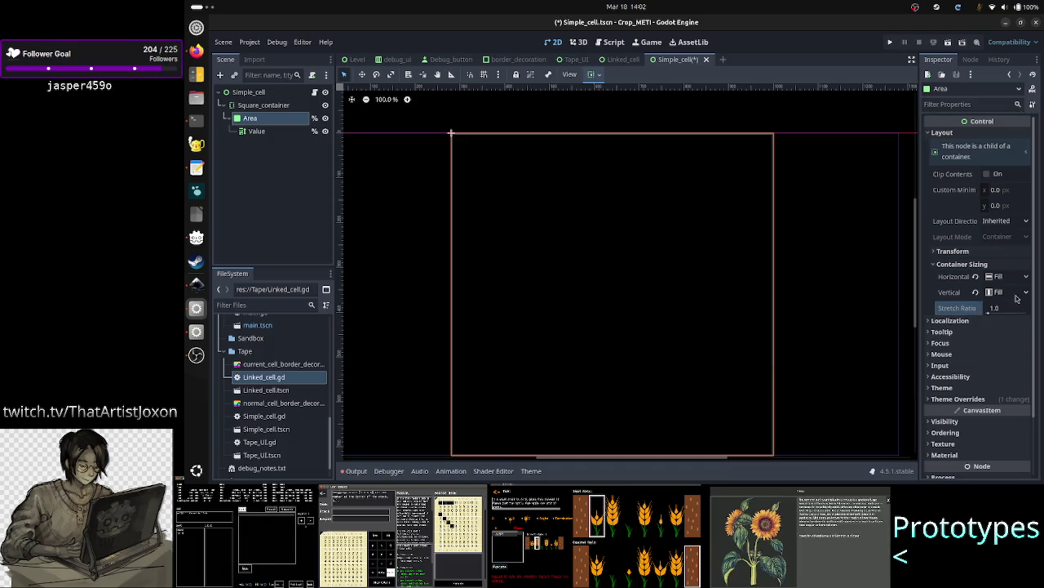
pyautogui.click(976, 277)
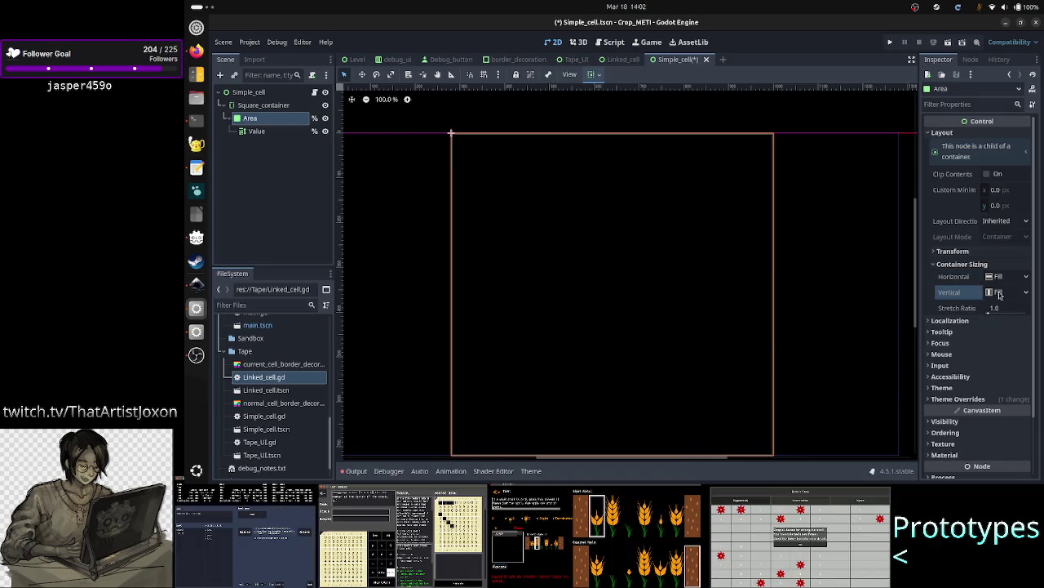
pyautogui.click(980, 255)
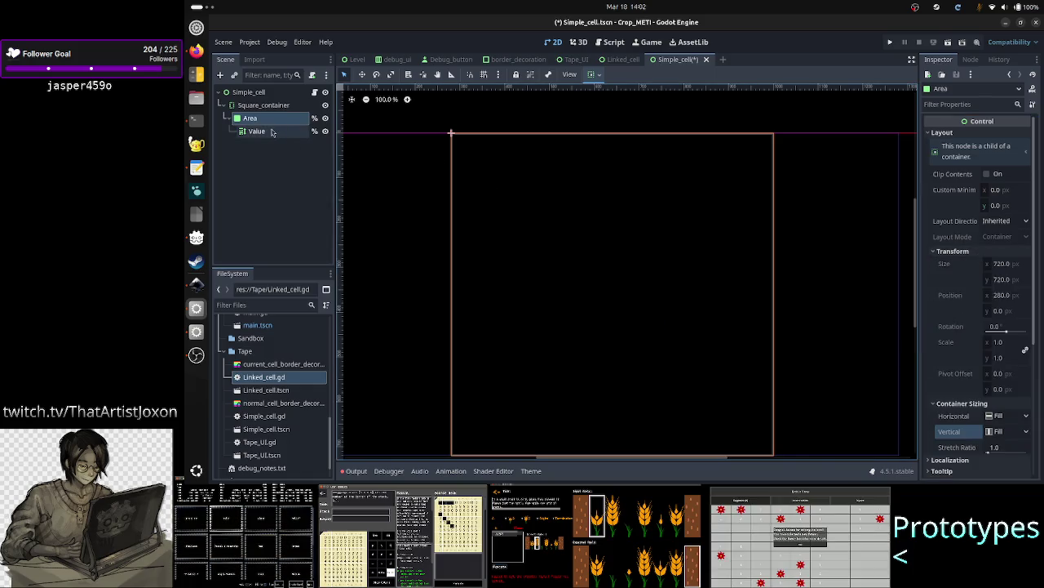
pyautogui.click(262, 105)
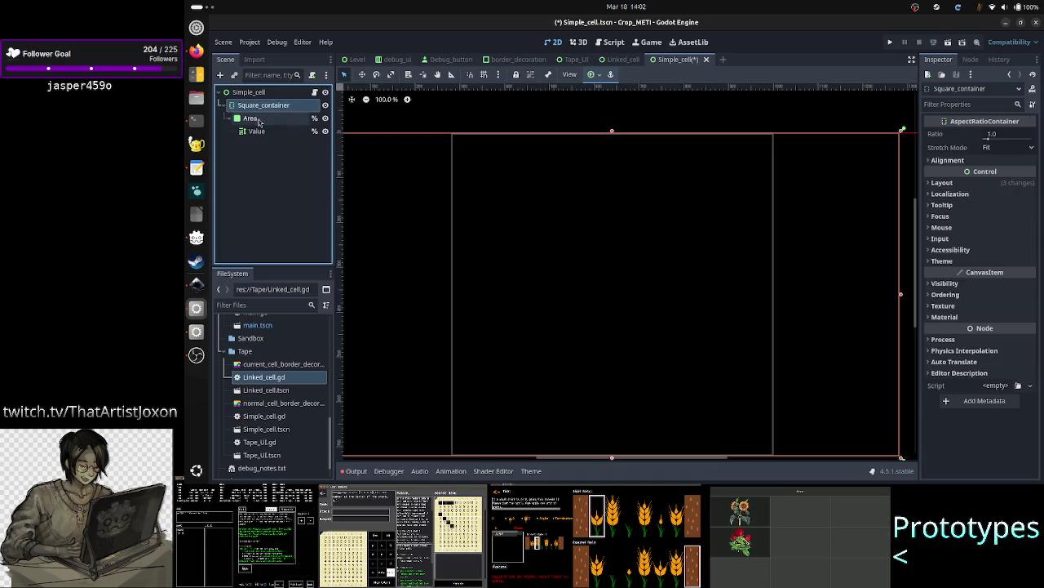
pyautogui.click(258, 119)
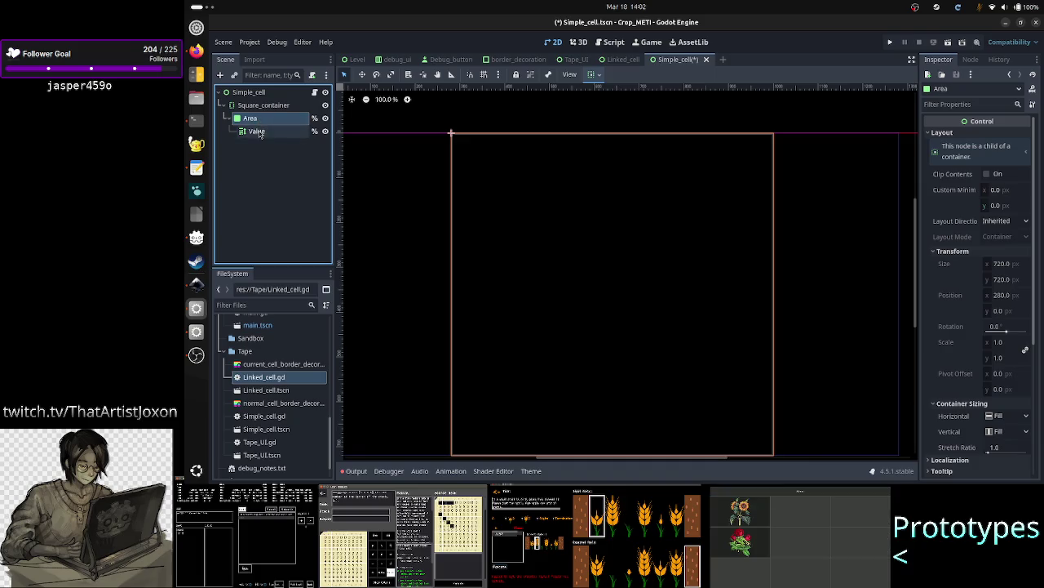
pyautogui.click(259, 133)
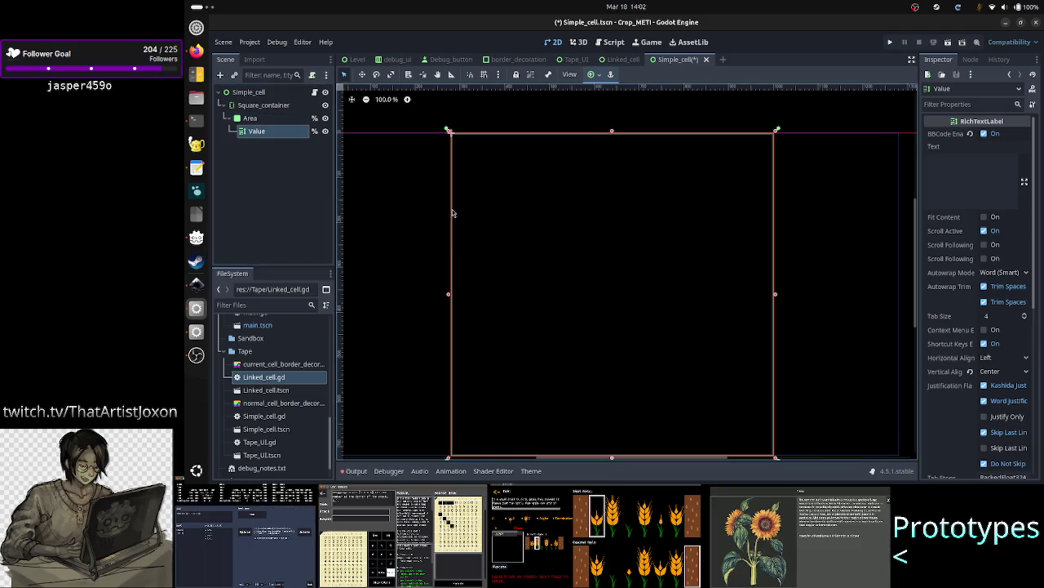
pyautogui.scroll(10, 457, 259)
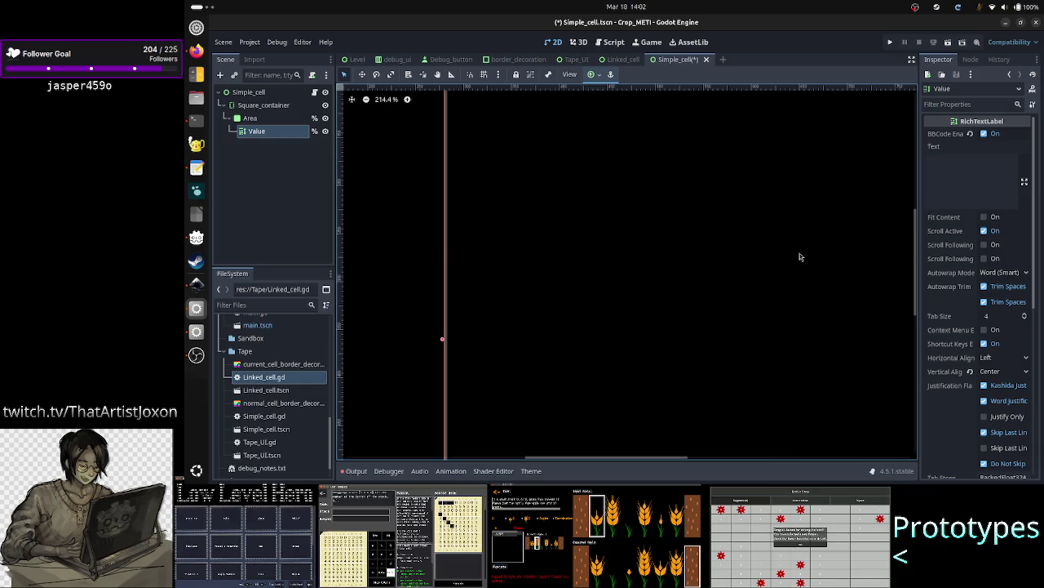
# - Zoom into the cell's corner, check Area and Value, and save Simple_cell.tscn
pyautogui.moveTo(917, 286); pyautogui.dragTo(907, 250)
pyautogui.scroll(10, 447, 265)
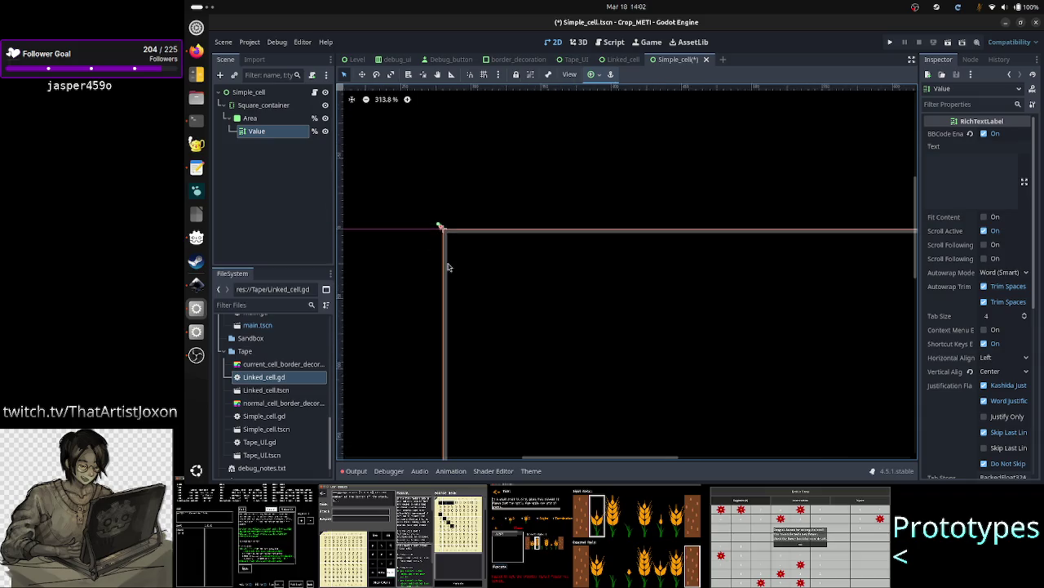
pyautogui.scroll(4, 448, 267)
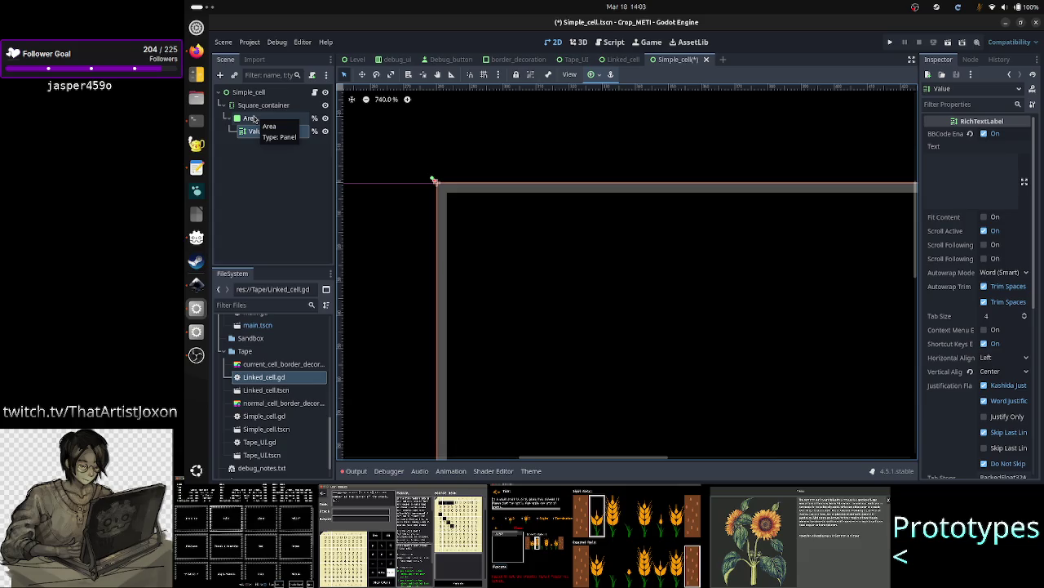
pyautogui.click(251, 119)
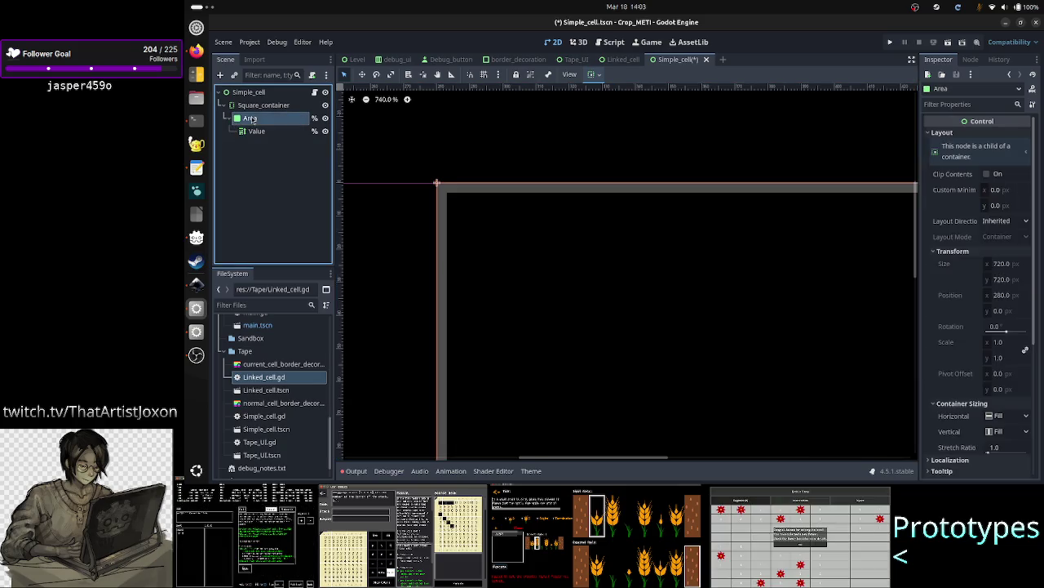
pyautogui.click(257, 132)
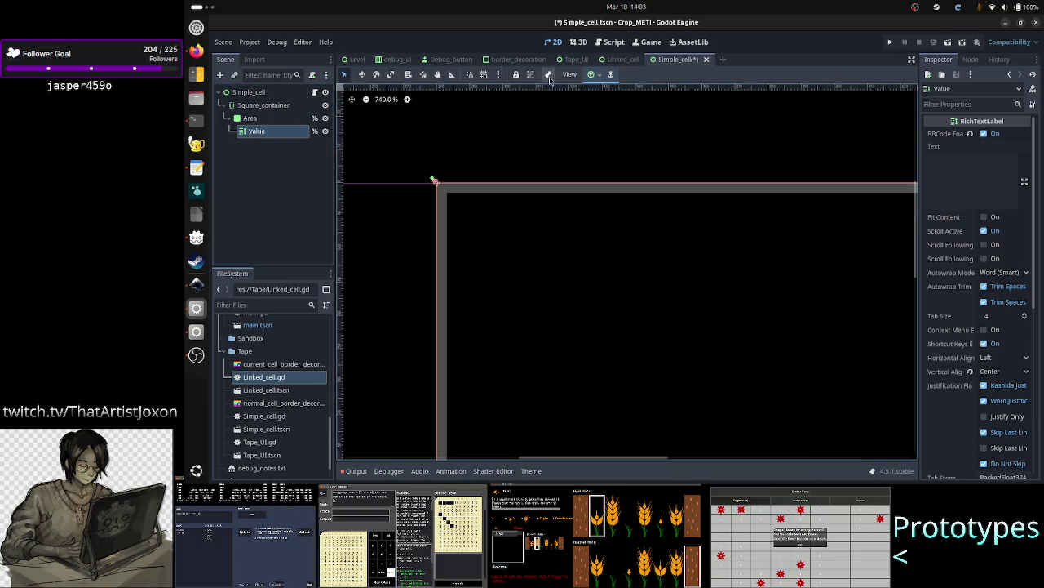
pyautogui.hotkey('ctrl', 's')
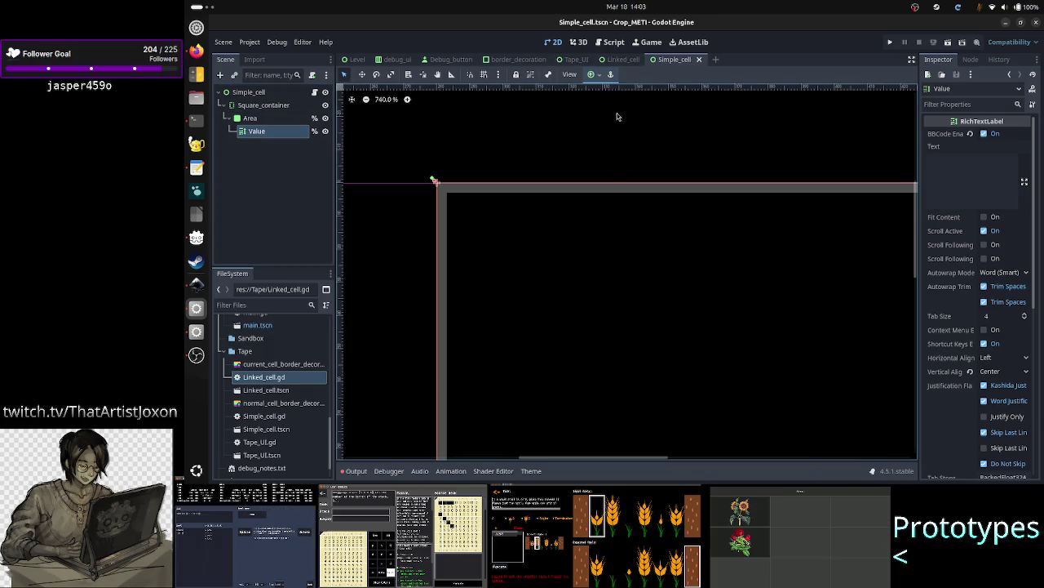
# - In Linked_cell, select the Value label and leave its Text field empty after a trial entry
pyautogui.click(621, 59)
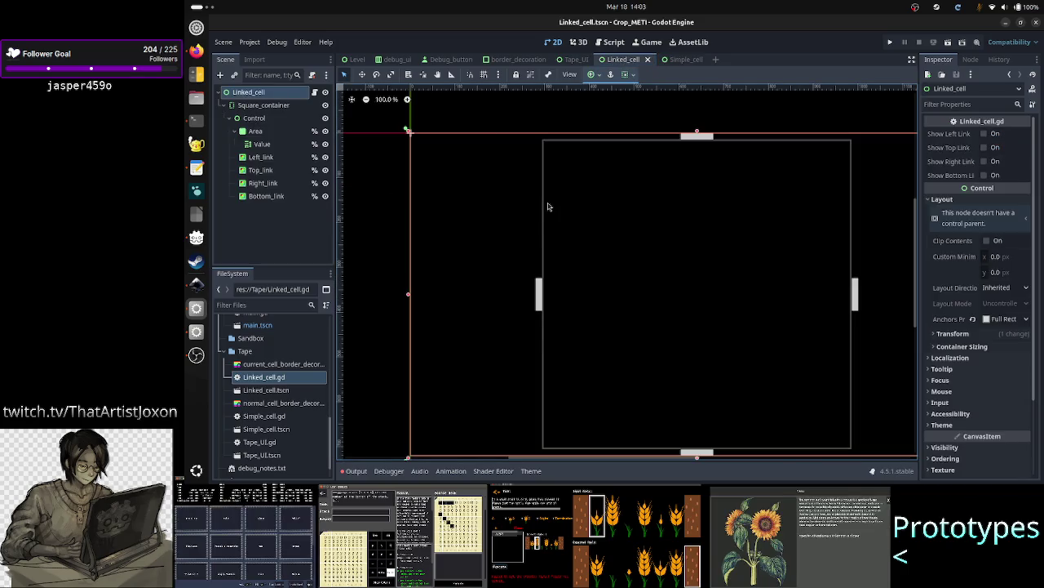
pyautogui.scroll(10, 572, 185)
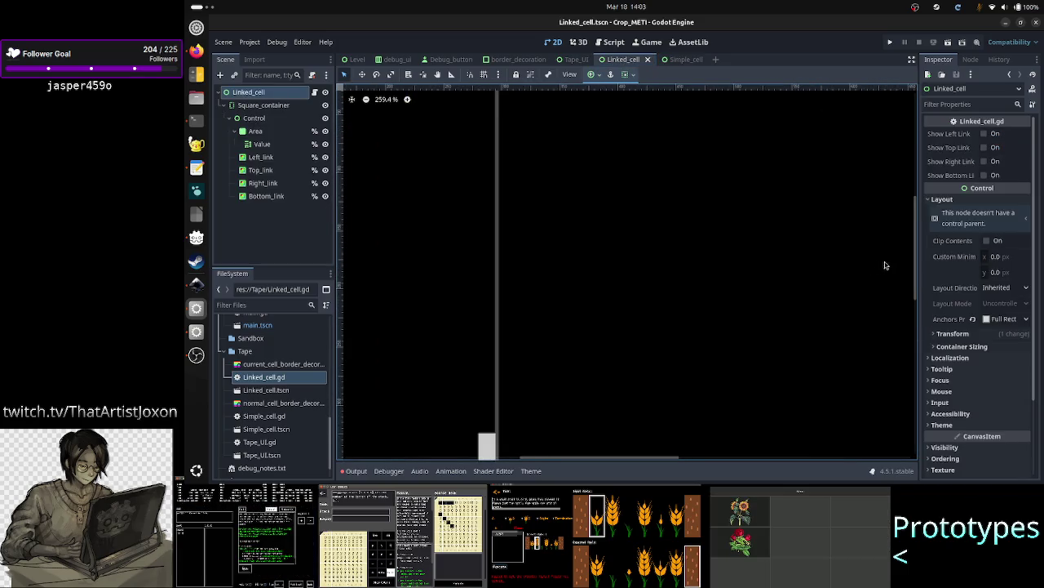
pyautogui.scroll(3, 917, 266)
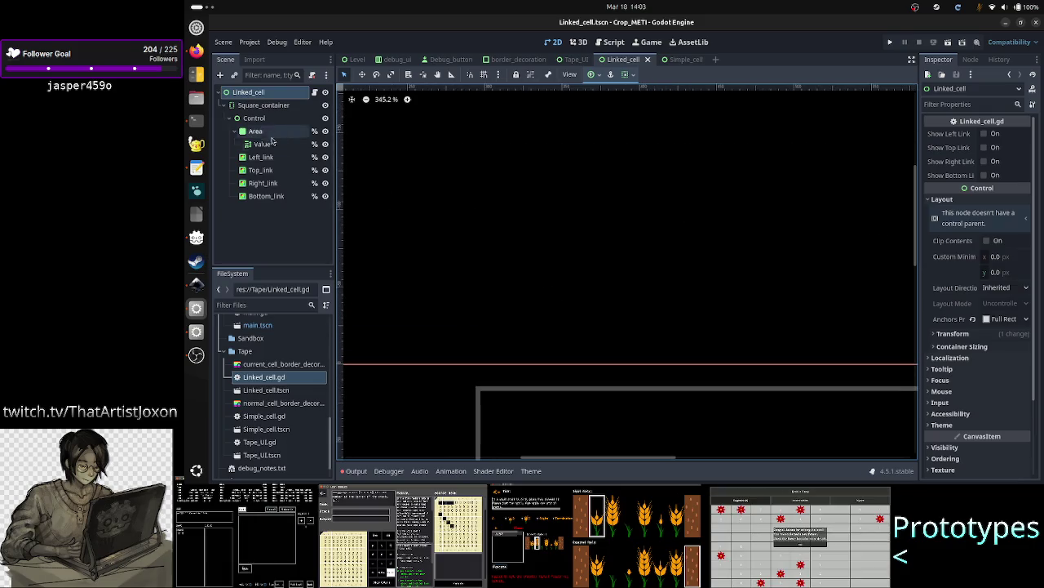
pyautogui.click(261, 121)
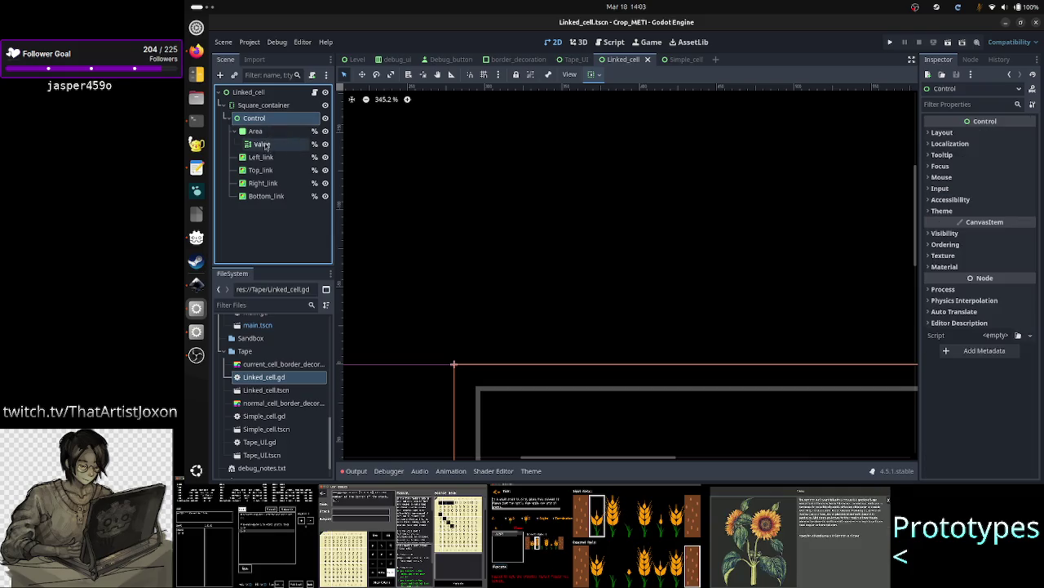
pyautogui.click(269, 132)
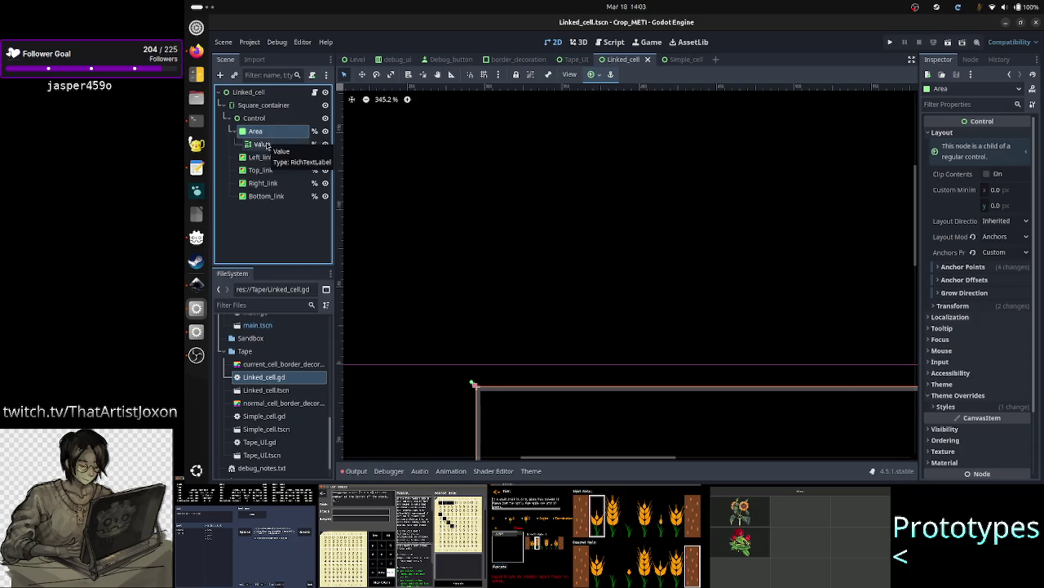
pyautogui.click(267, 145)
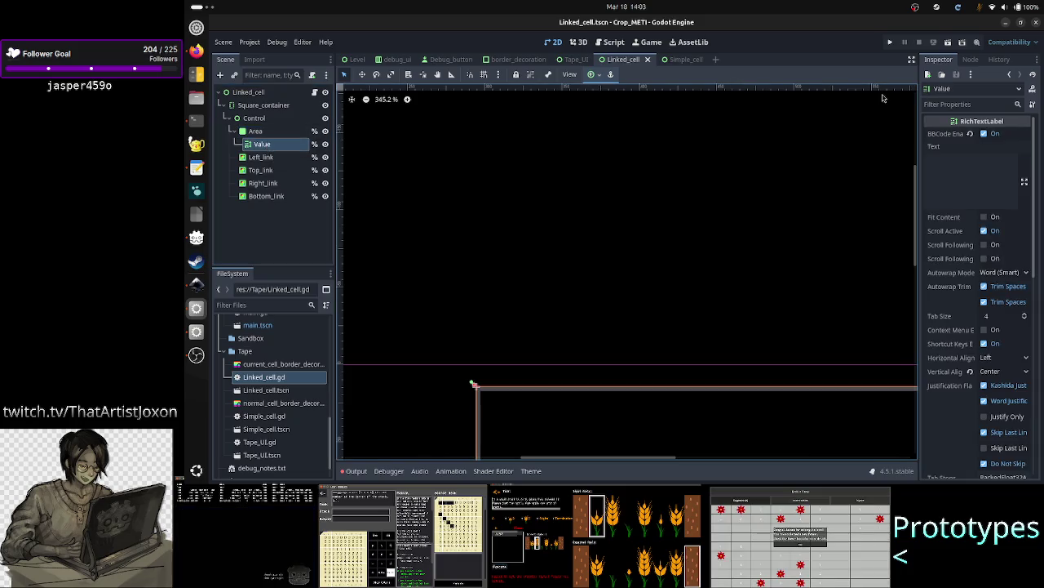
pyautogui.click(969, 182)
pyautogui.write('5')
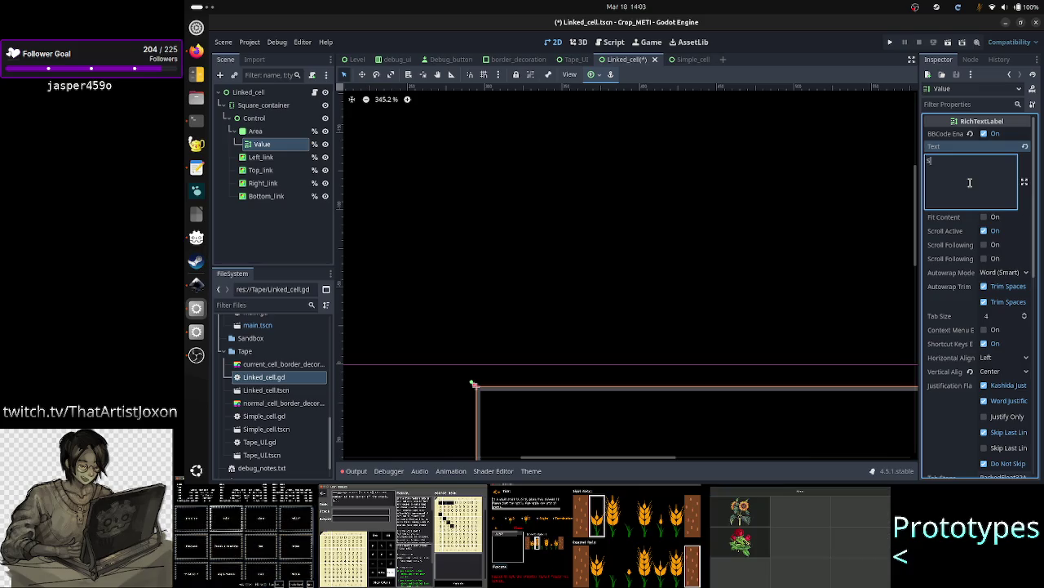
pyautogui.write('art')
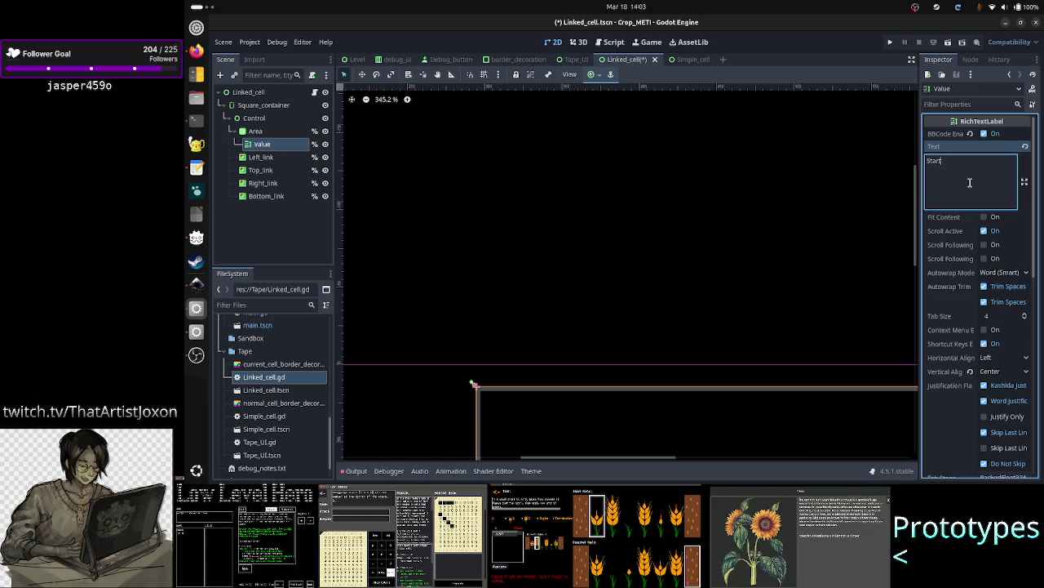
pyautogui.press('BackSpace')
pyautogui.press('BackSpace')
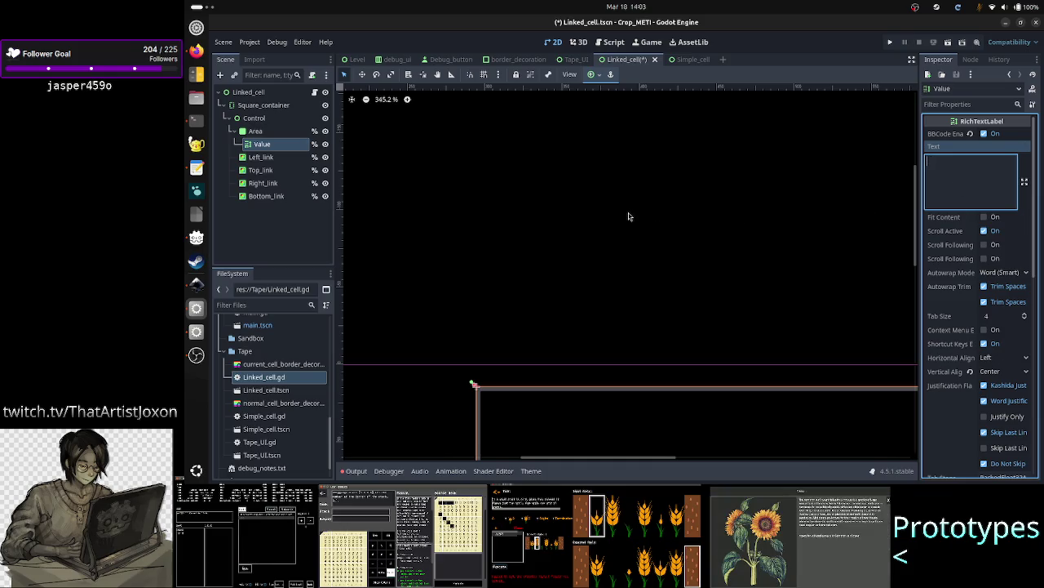
# - Save Linked_cell.tscn and return to the Simple_cell scene
pyautogui.moveTo(917, 238)
pyautogui.mouseDown()
pyautogui.moveTo(919, 266)
pyautogui.moveTo(919, 249)
pyautogui.mouseUp()
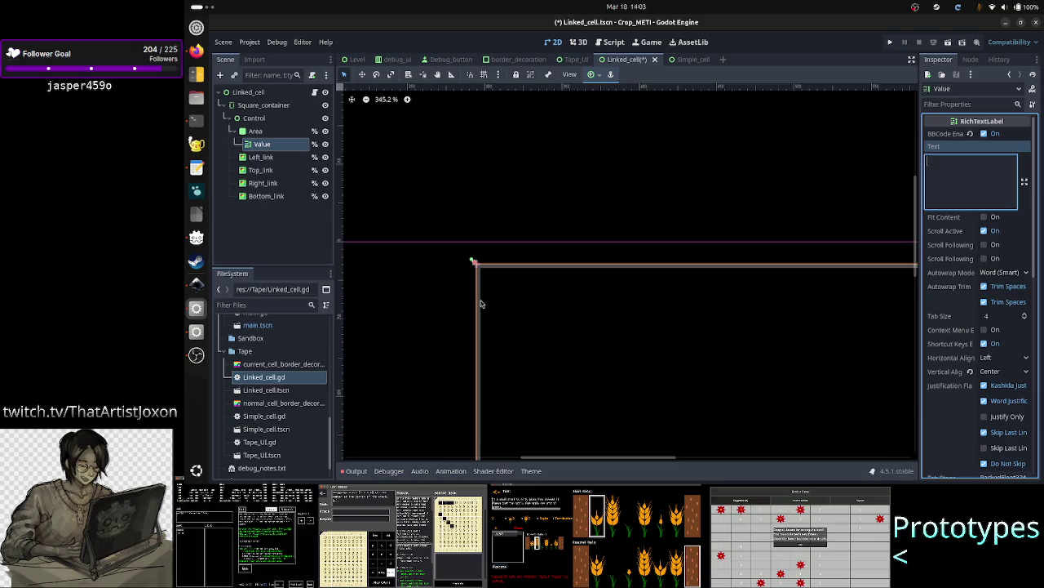
pyautogui.scroll(10, 480, 324)
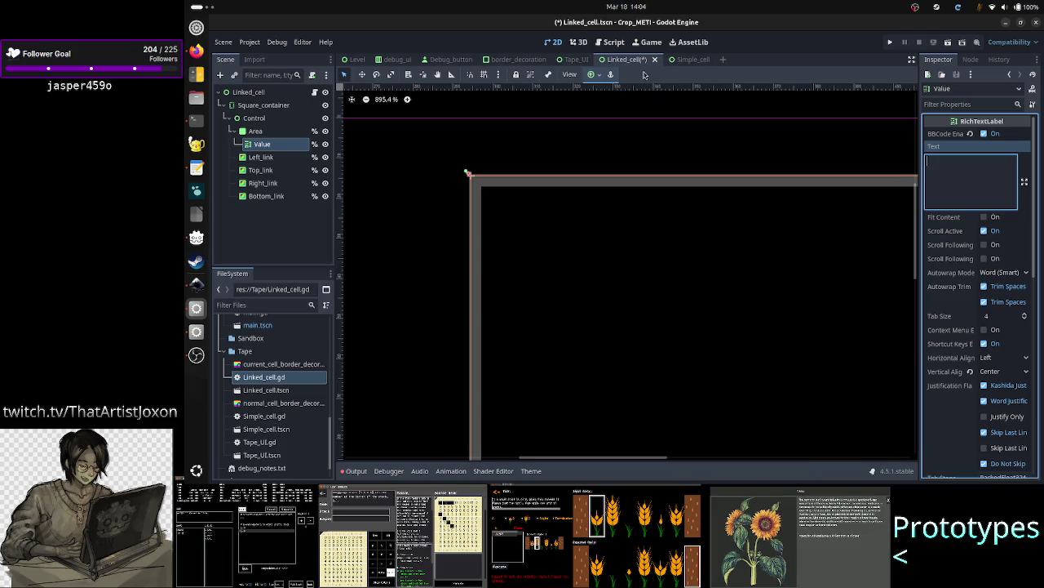
pyautogui.hotkey('ctrl', 's')
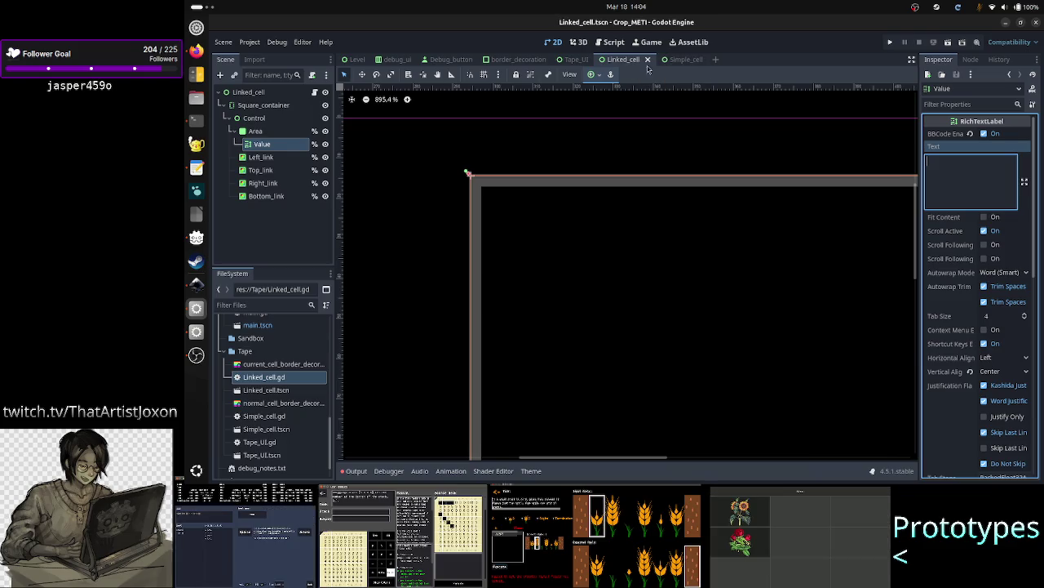
pyautogui.click(694, 59)
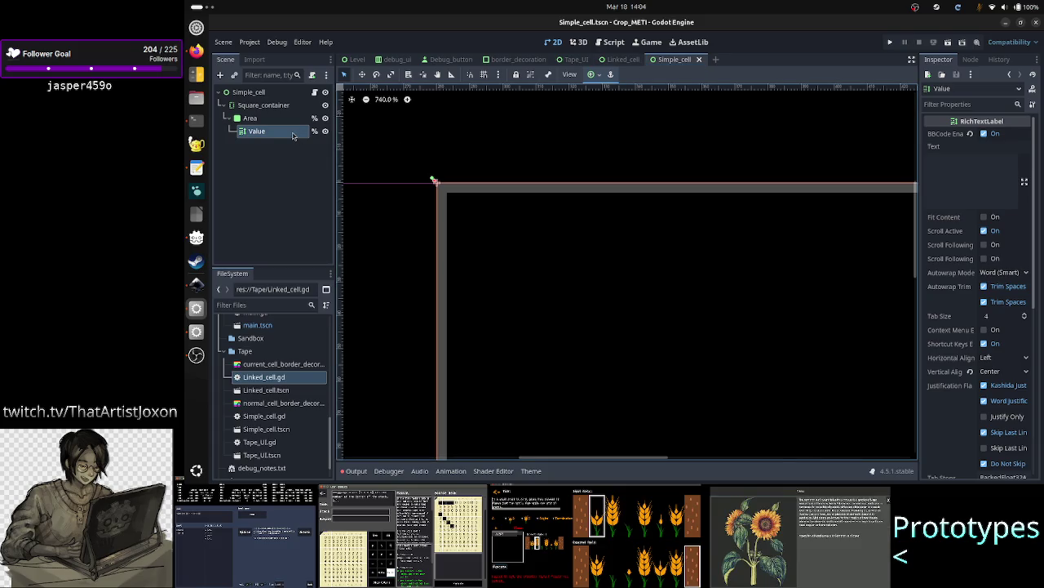
# - Compare Area and Value in Simple_cell, then expand Area's Theme Overrides in the Inspector
pyautogui.click(256, 131)
pyautogui.press('Escape')
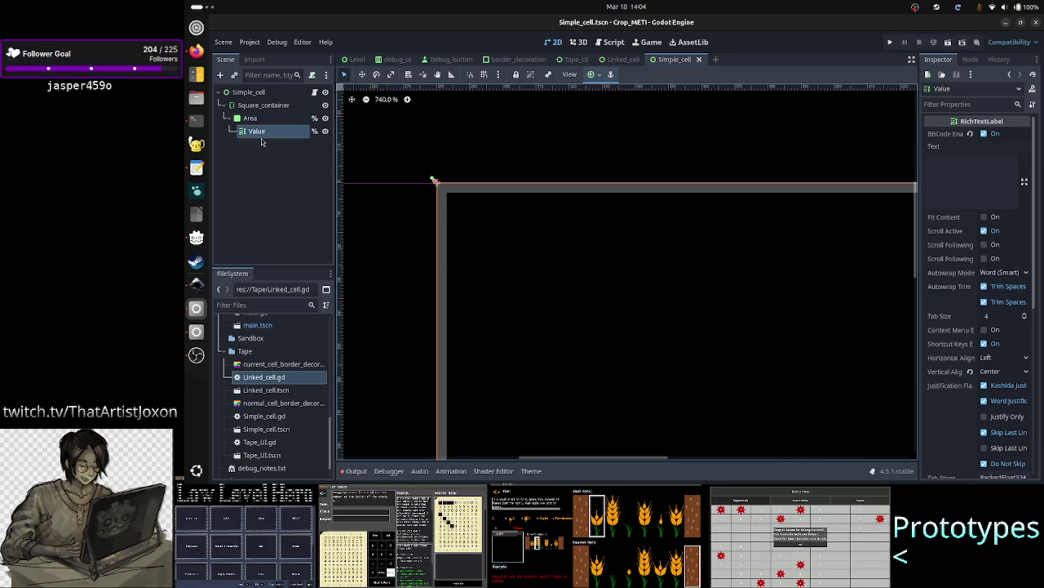
pyautogui.click(250, 118)
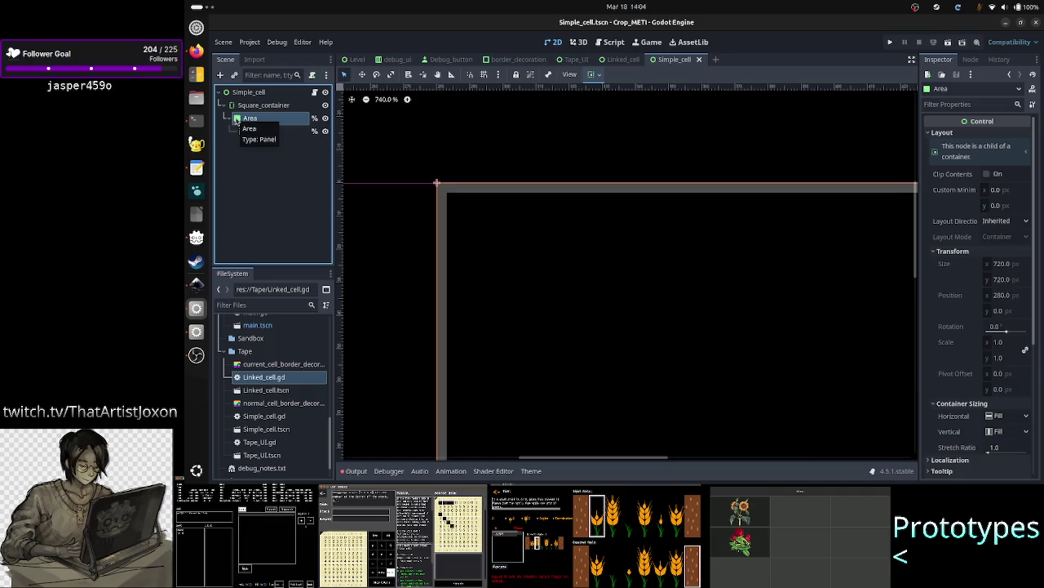
pyautogui.click(256, 131)
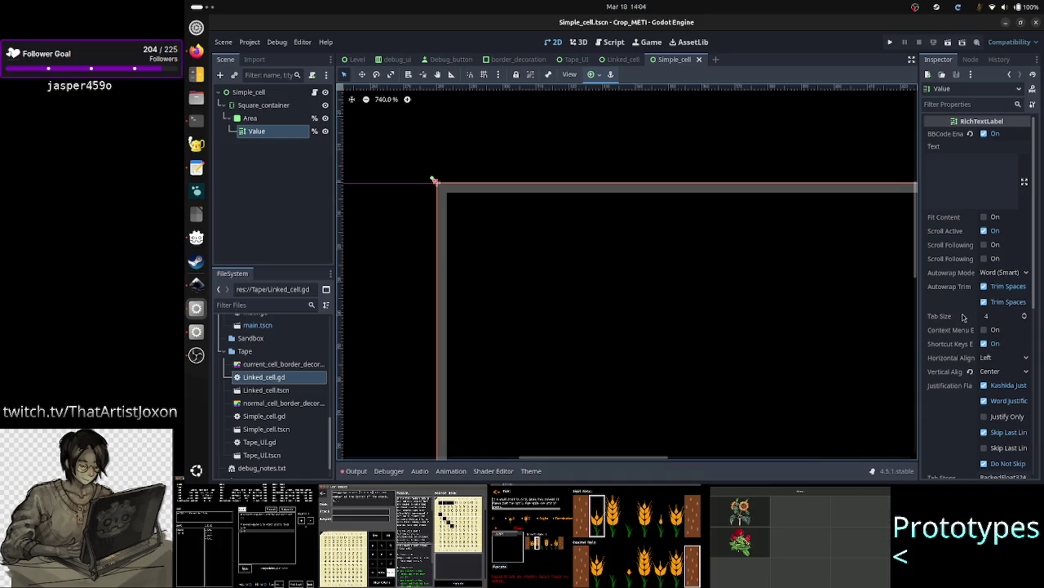
pyautogui.click(250, 120)
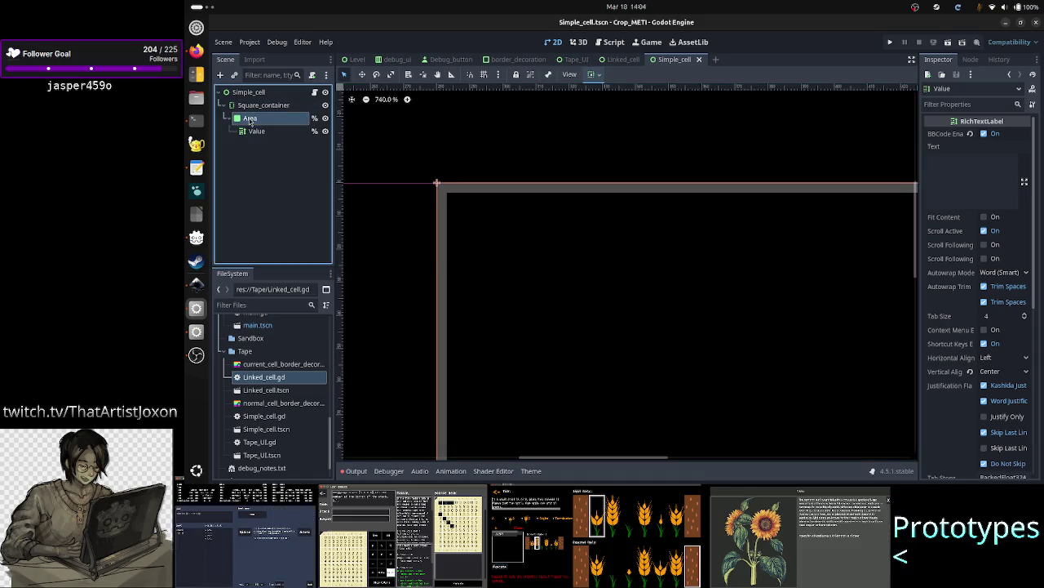
pyautogui.scroll(-5, 994, 255)
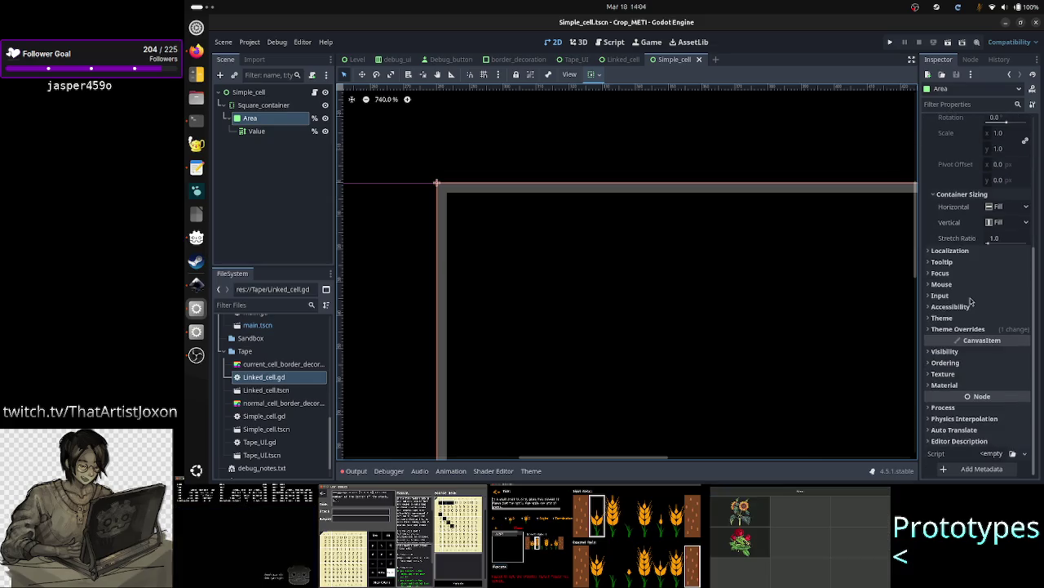
pyautogui.click(971, 329)
pyautogui.click(971, 340)
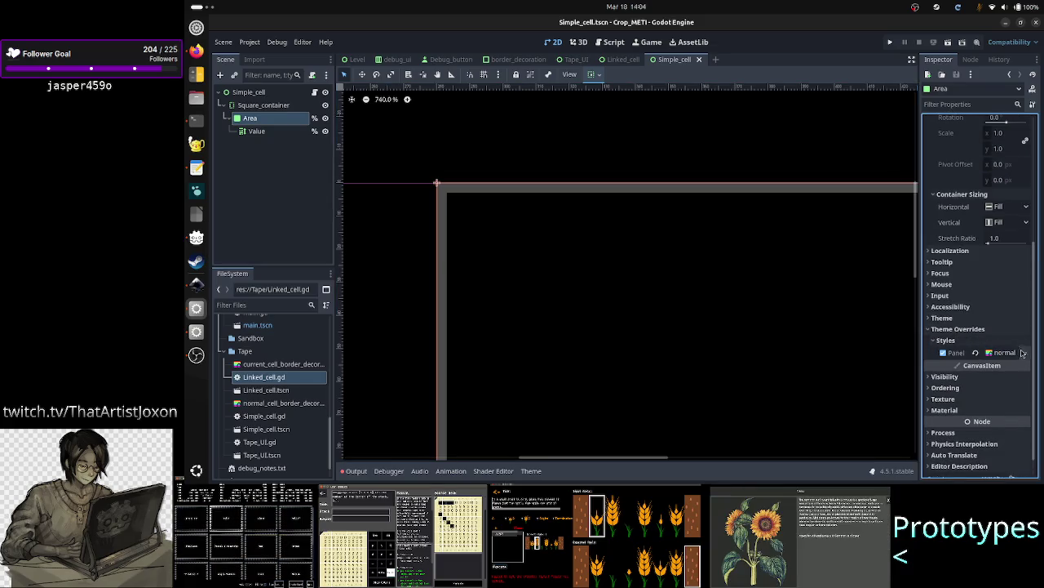
pyautogui.click(1005, 352)
pyautogui.scroll(-3, 980, 388)
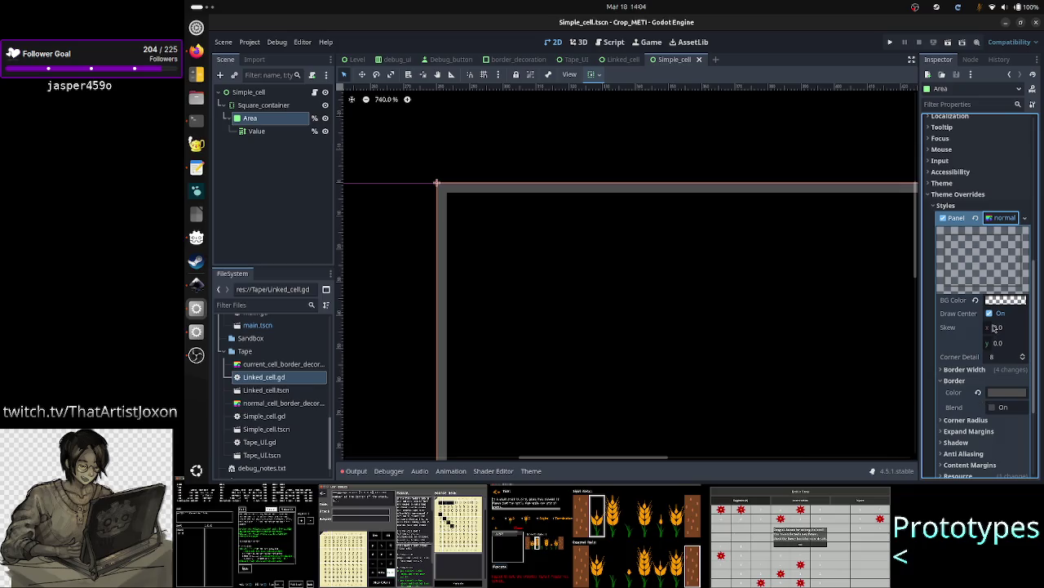
pyautogui.click(1005, 299)
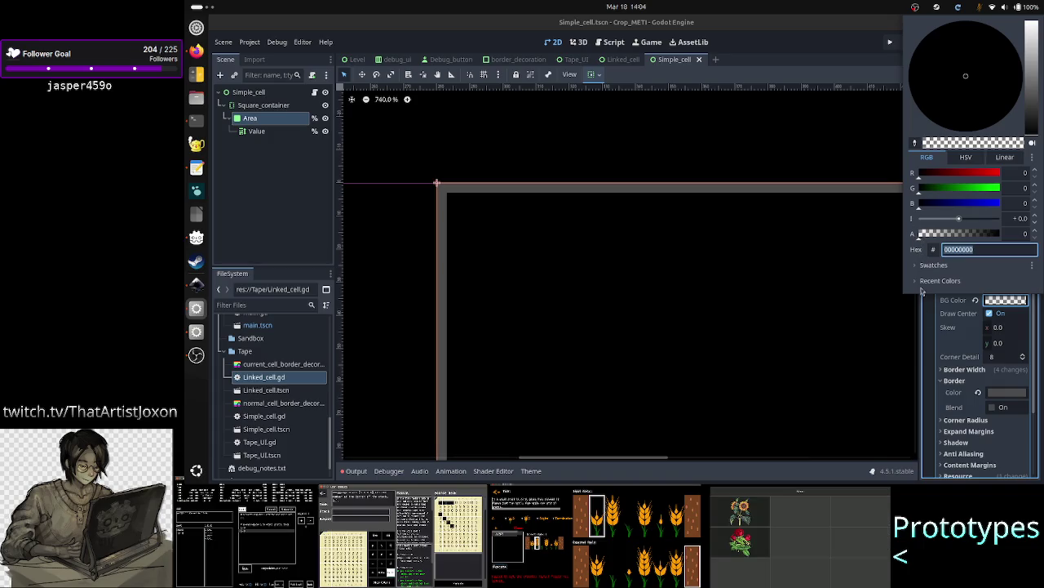
pyautogui.click(927, 377)
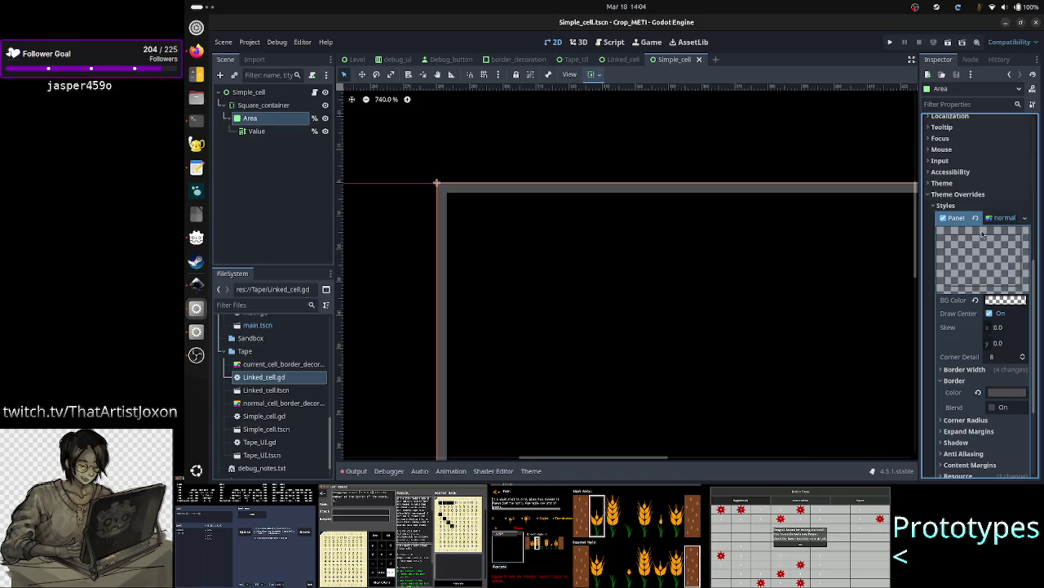
pyautogui.scroll(-2, 965, 386)
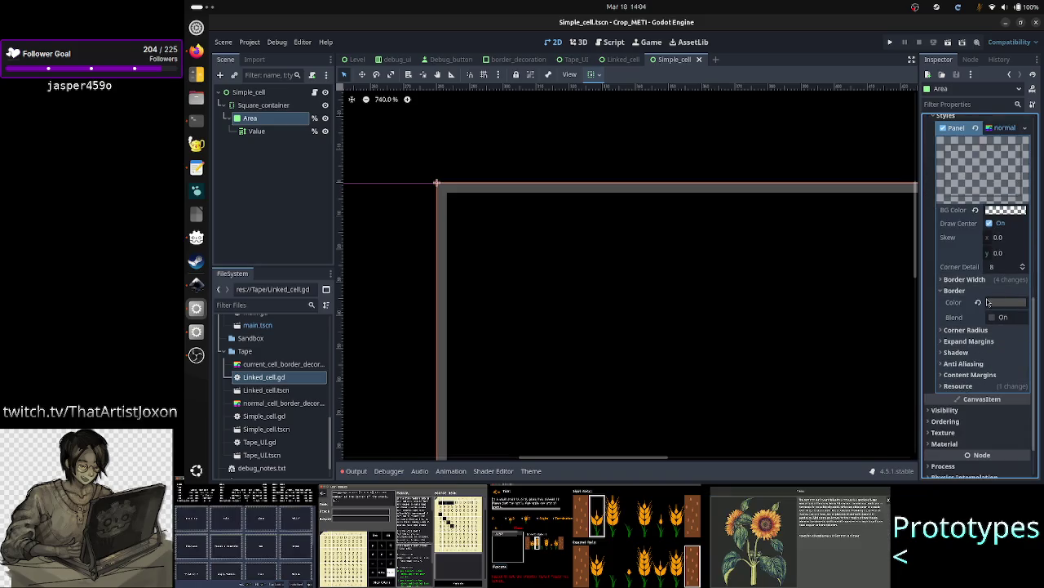
pyautogui.click(1013, 280)
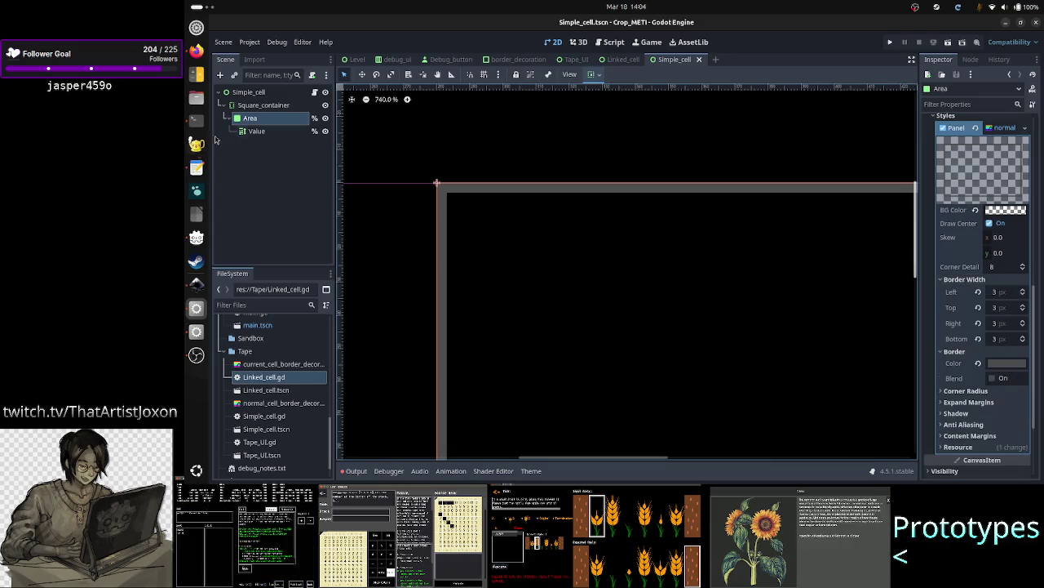
pyautogui.click(247, 136)
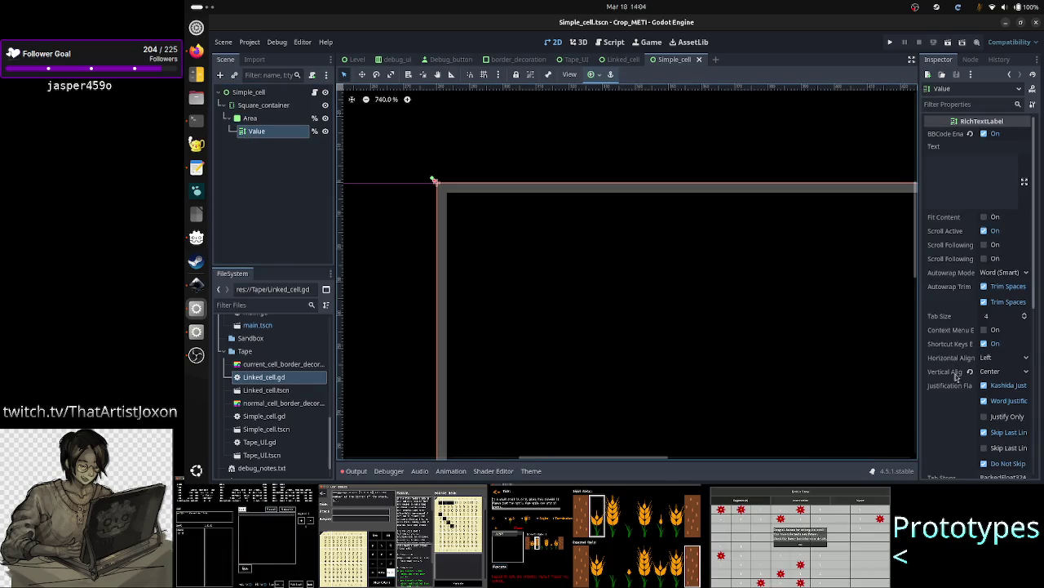
pyautogui.scroll(-5, 959, 336)
pyautogui.click(958, 330)
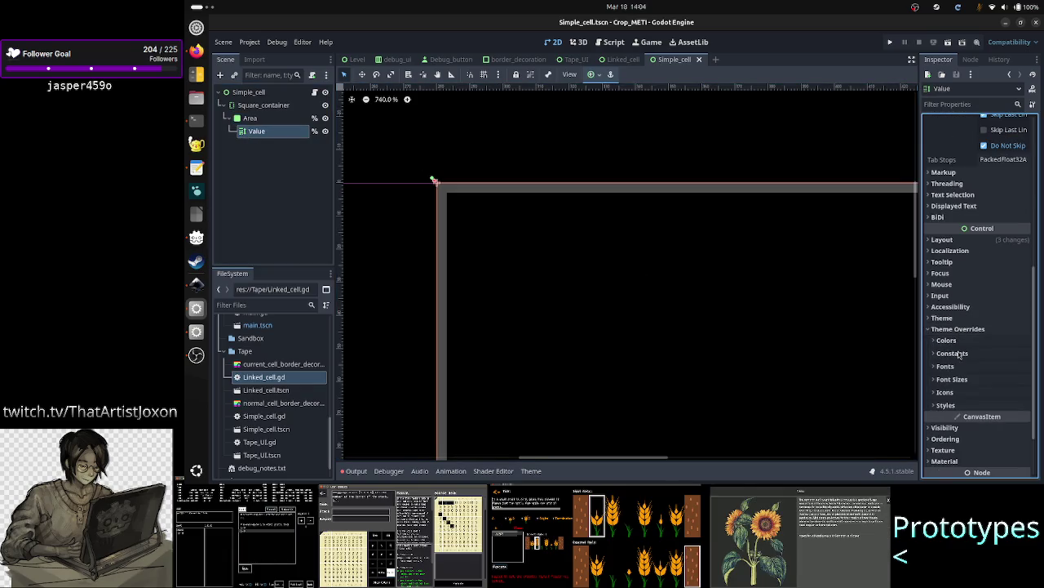
pyautogui.click(959, 406)
pyautogui.scroll(-4, 981, 373)
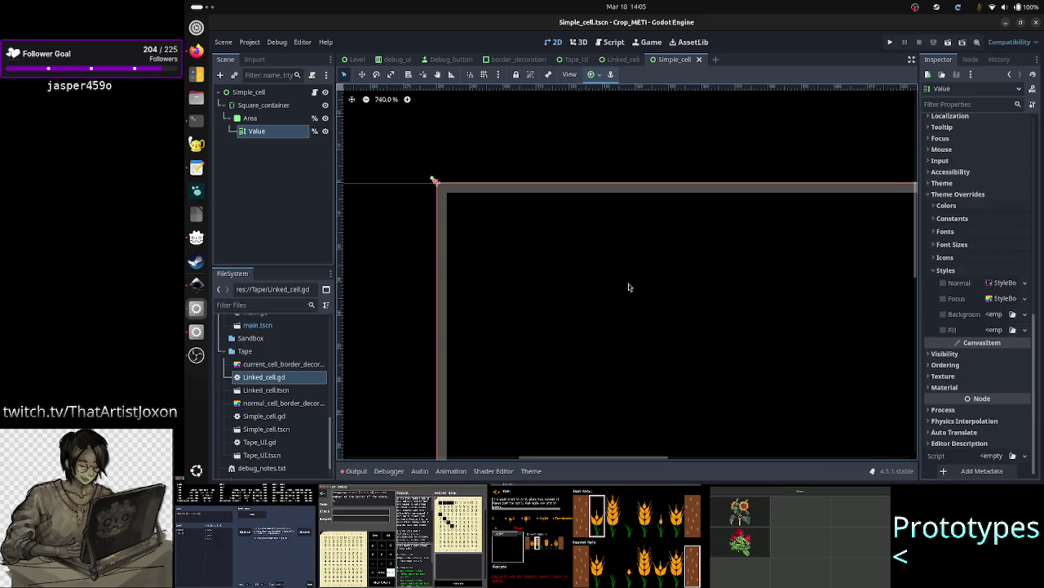
pyautogui.click(250, 118)
pyautogui.rightClick(248, 120)
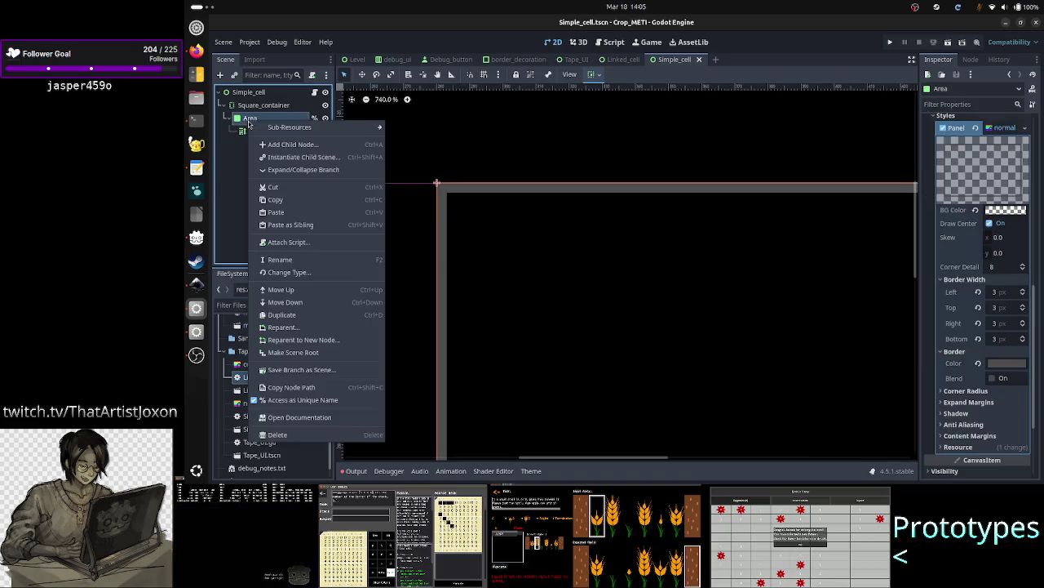
# - Reparent Value straight under Square_container, delete the Area panel, and reselect Value
pyautogui.click(242, 154)
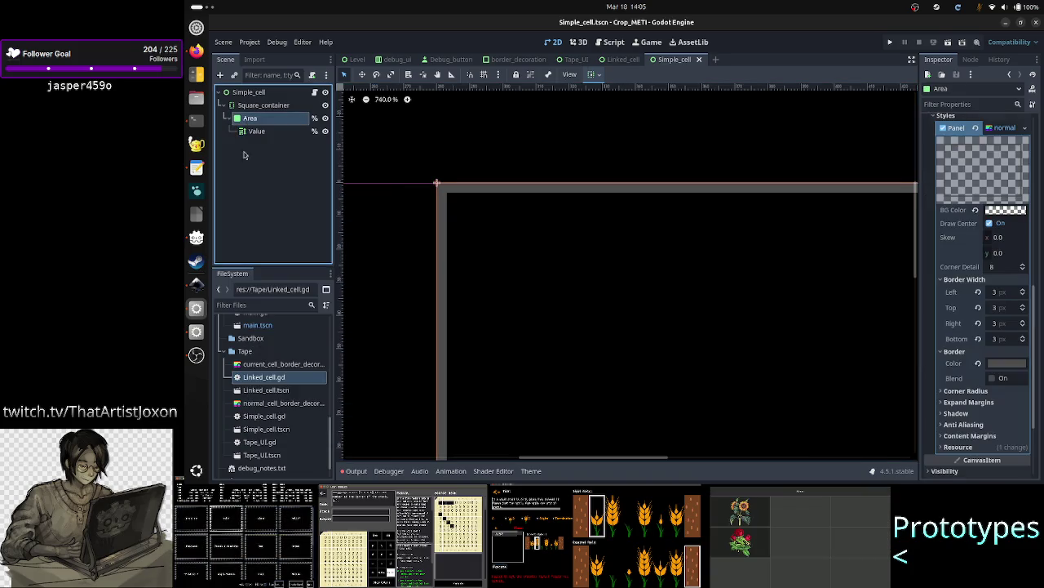
pyautogui.moveTo(262, 135)
pyautogui.mouseDown()
pyautogui.moveTo(245, 113)
pyautogui.moveTo(258, 110)
pyautogui.mouseUp()
pyautogui.click(261, 120)
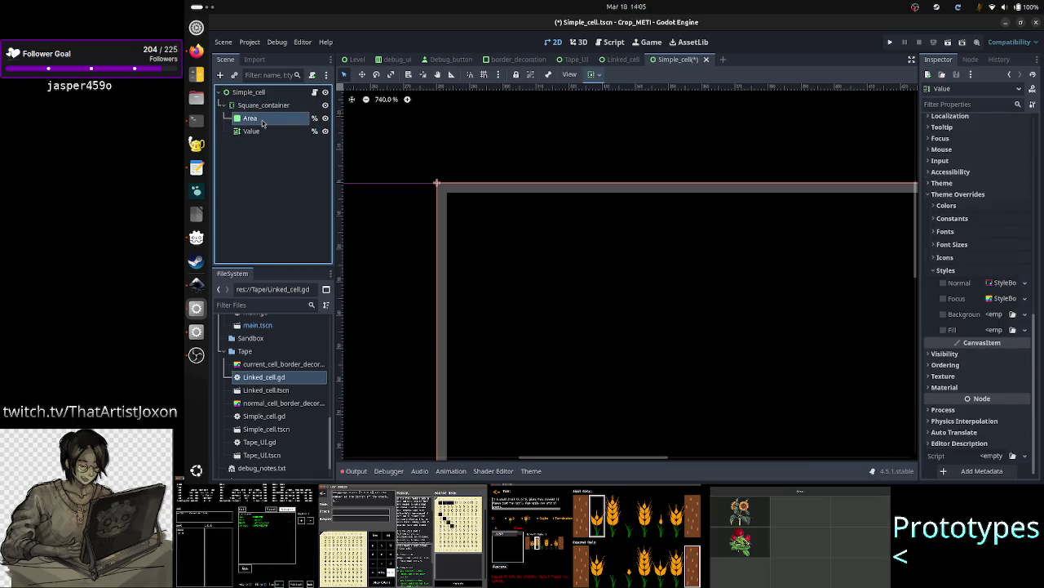
pyautogui.press('Delete')
pyautogui.press('Return')
pyautogui.click(262, 121)
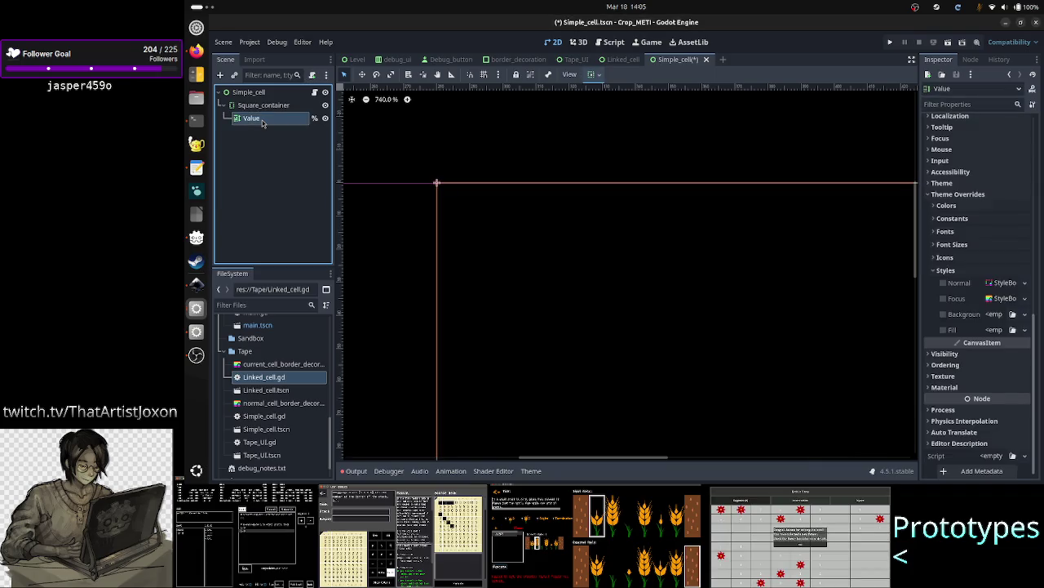
pyautogui.click(259, 109)
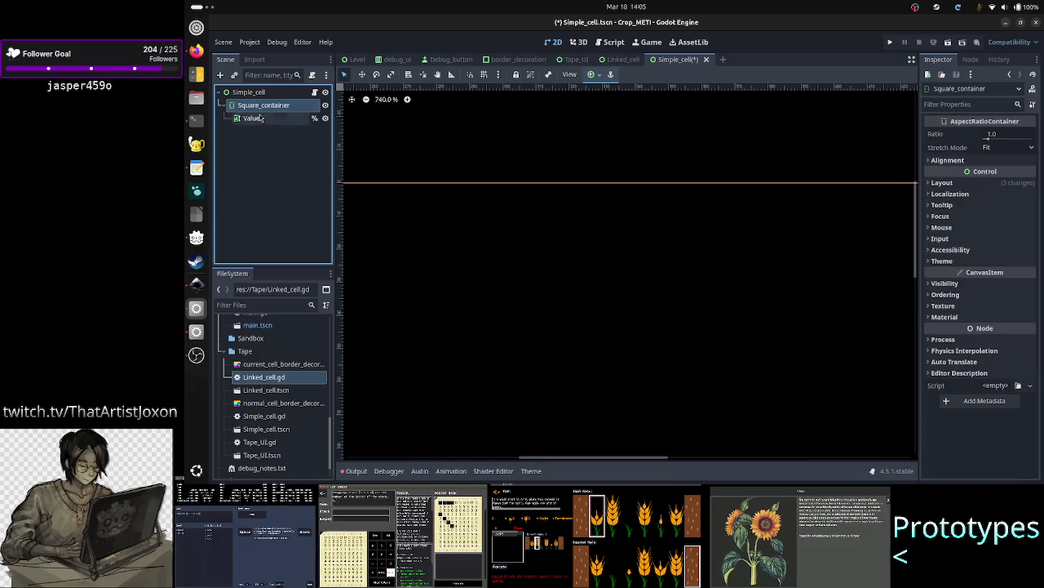
pyautogui.click(257, 121)
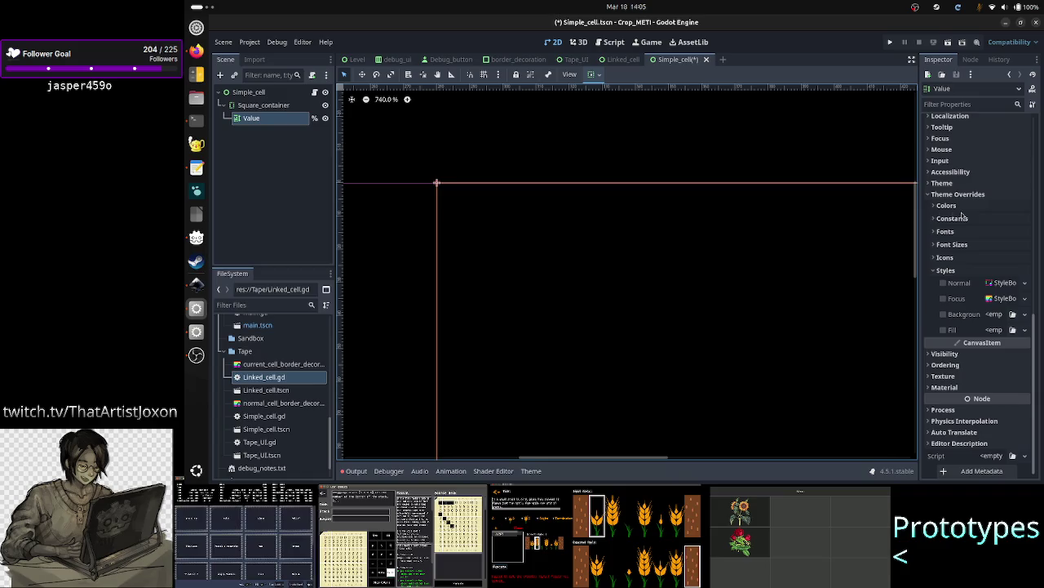
# - Quick-load normal_cell_border_decoration.tres into Value's Normal style override
pyautogui.click(1025, 283)
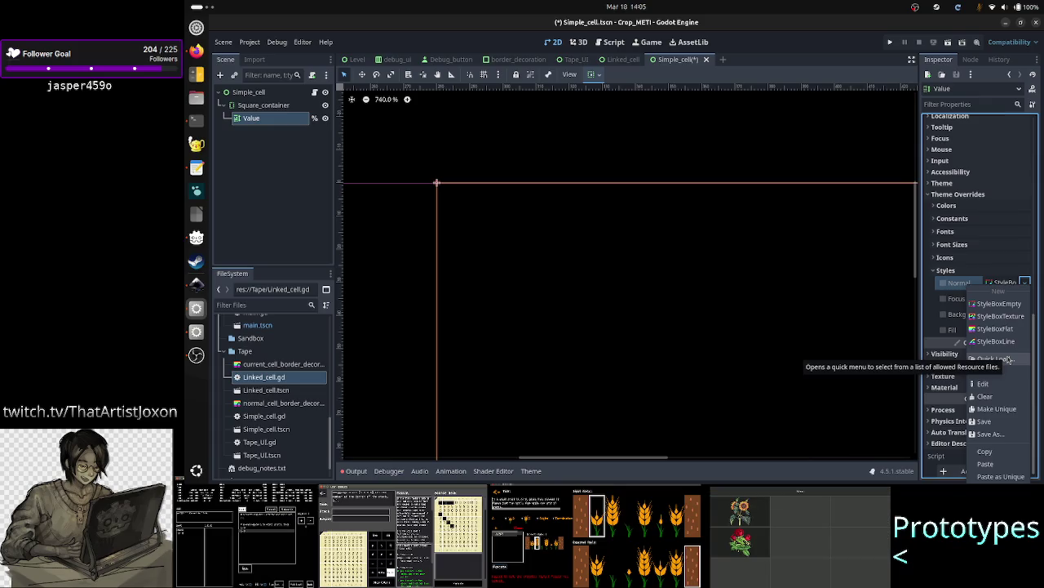
pyautogui.click(1010, 360)
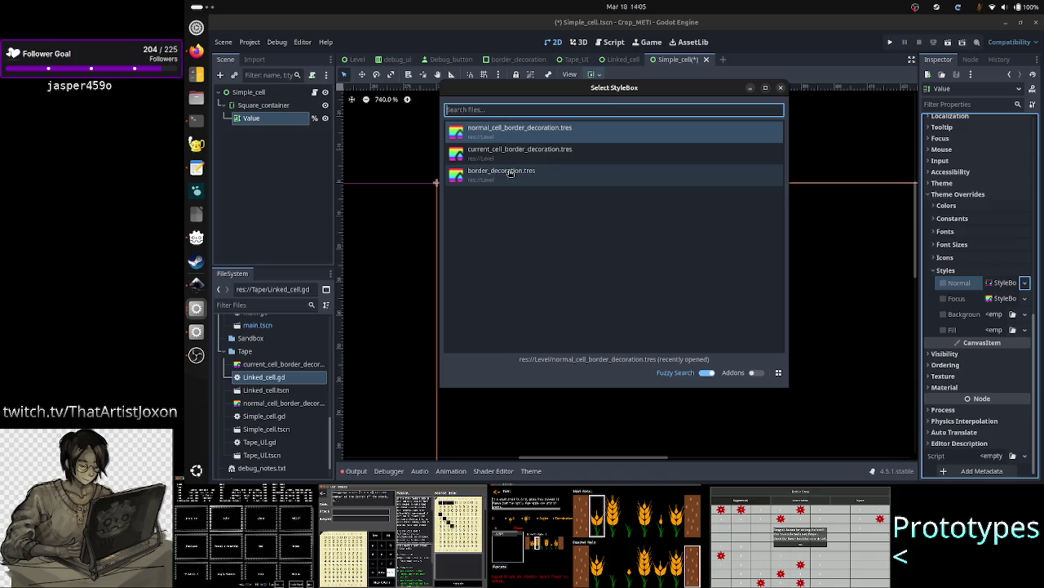
pyautogui.click(538, 131)
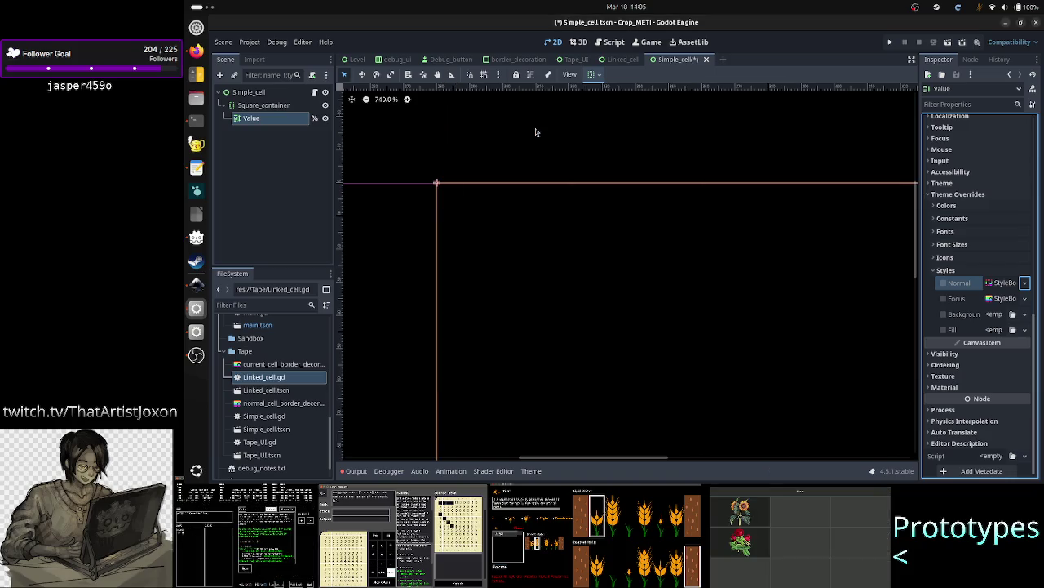
# - Assign the same normal cell border stylebox to the Focus style, then revisit the Normal style options
pyautogui.click(1025, 298)
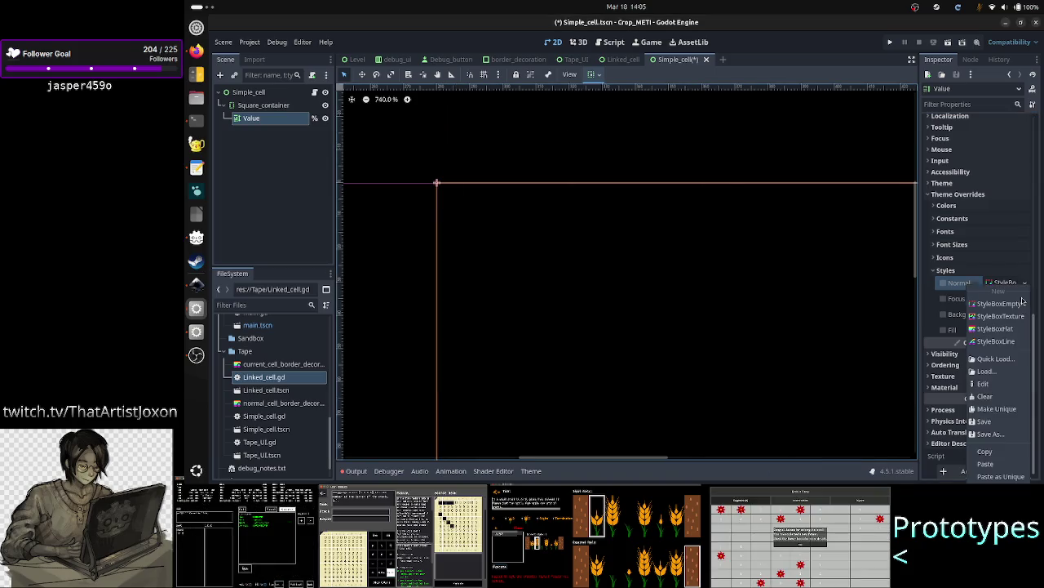
pyautogui.click(997, 359)
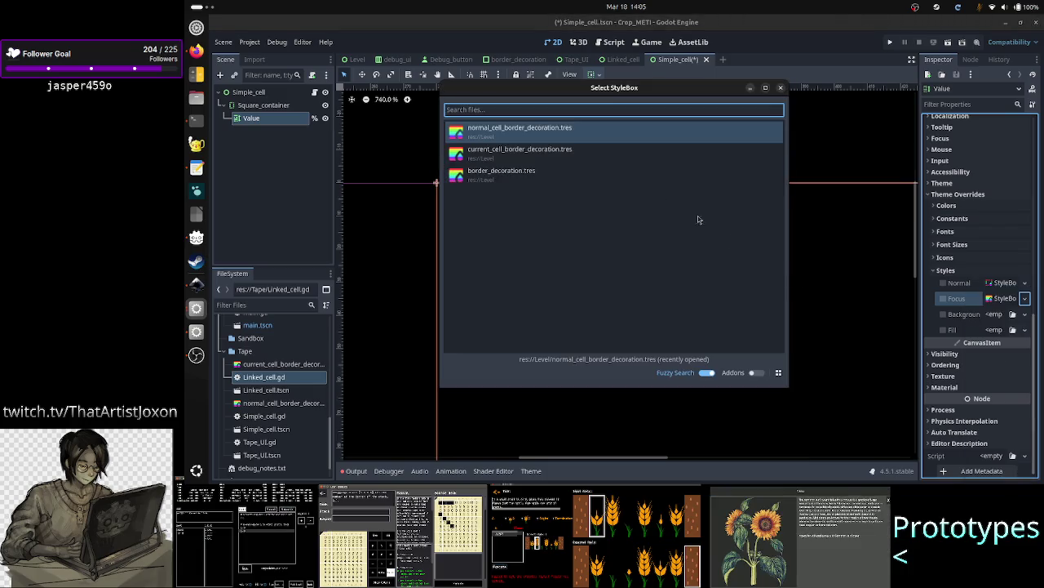
pyautogui.click(546, 129)
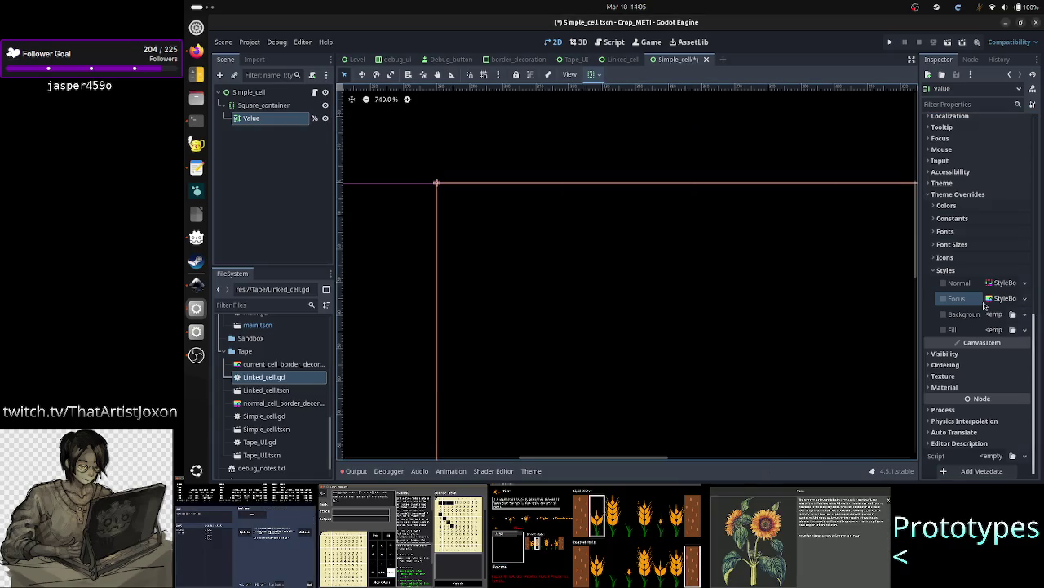
pyautogui.click(943, 285)
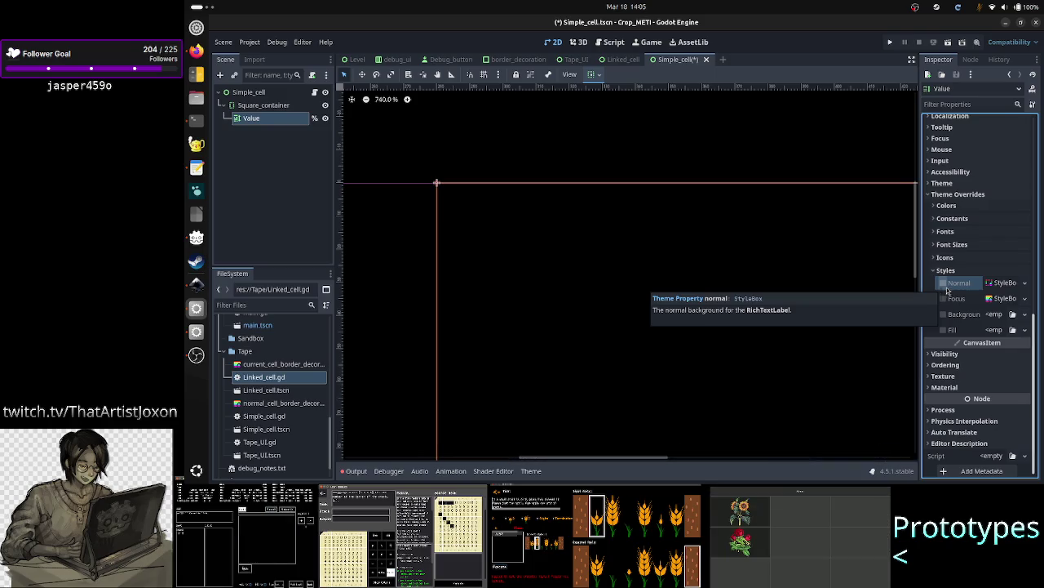
pyautogui.click(1026, 284)
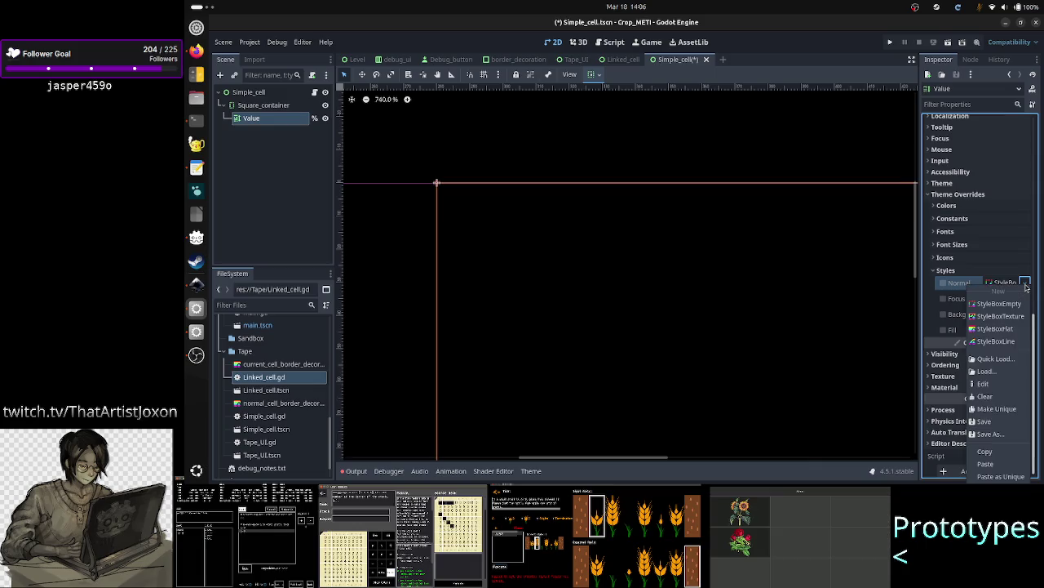
# - Expand Value's Normal StyleBox in the Inspector, then open and dismiss the Select StyleBox picker
pyautogui.click(1026, 284)
pyautogui.click(997, 284)
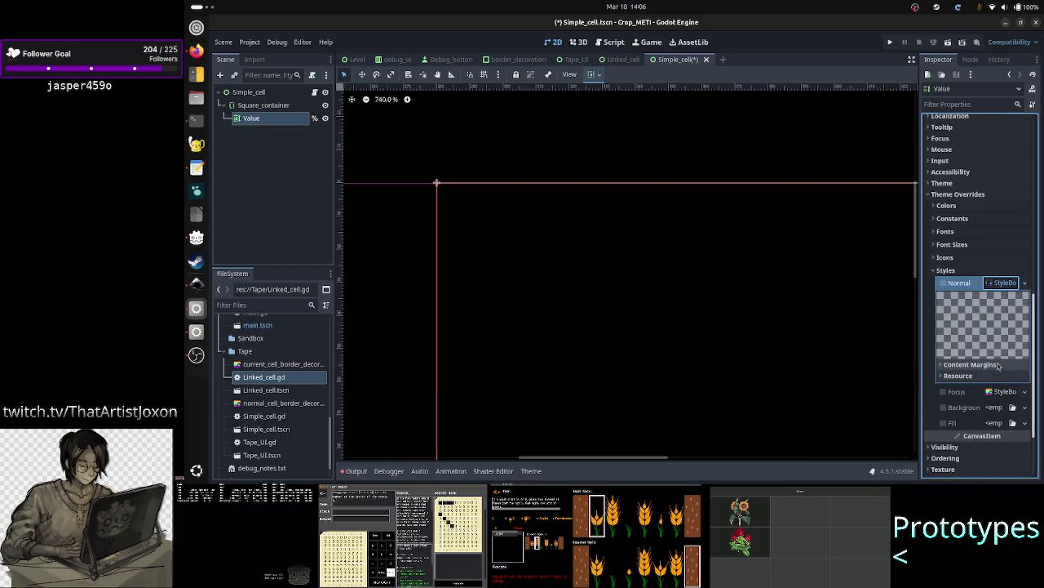
pyautogui.click(1026, 282)
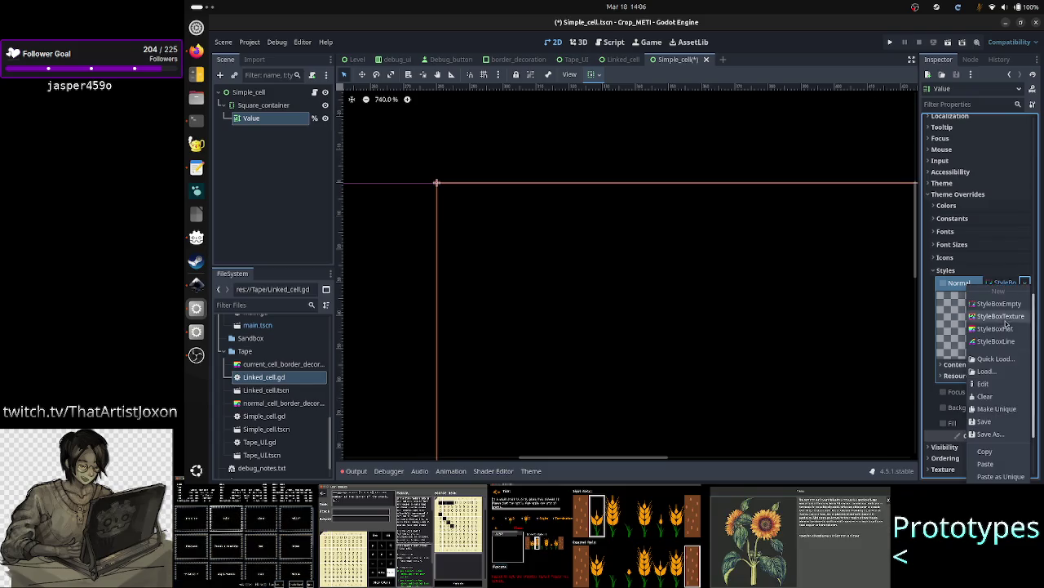
pyautogui.click(996, 359)
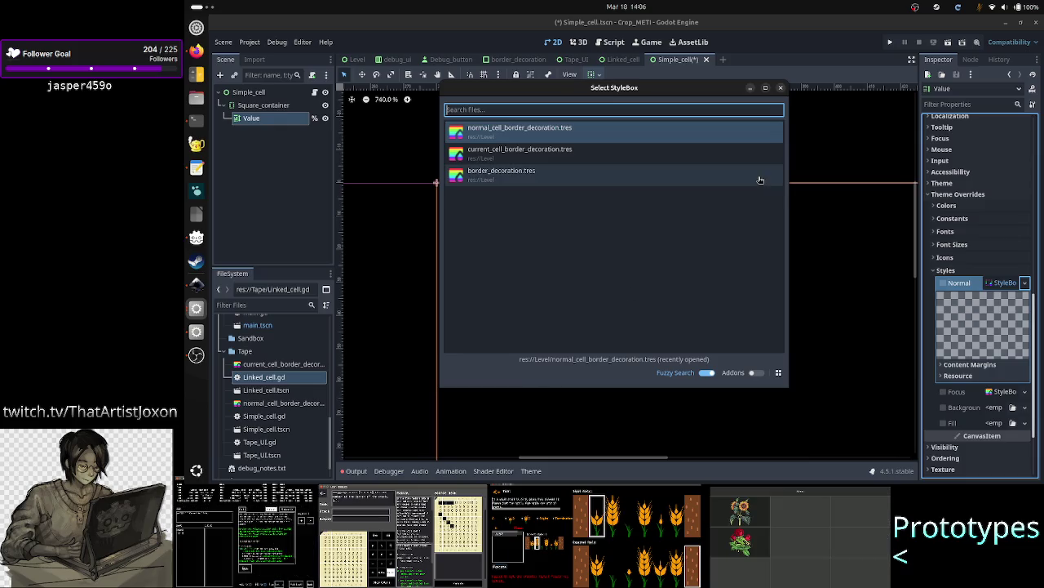
pyautogui.click(780, 89)
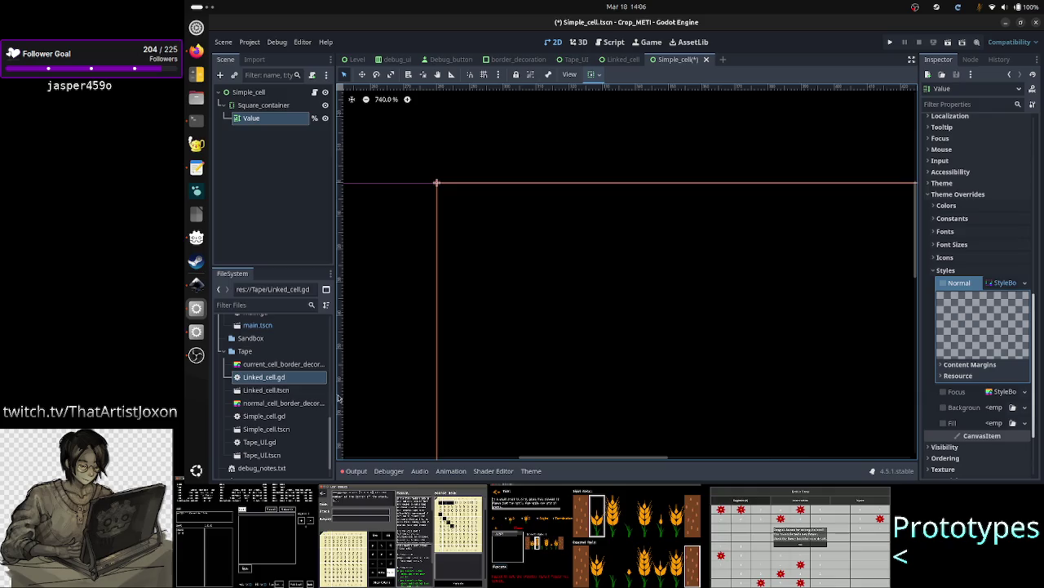
pyautogui.scroll(3, 275, 372)
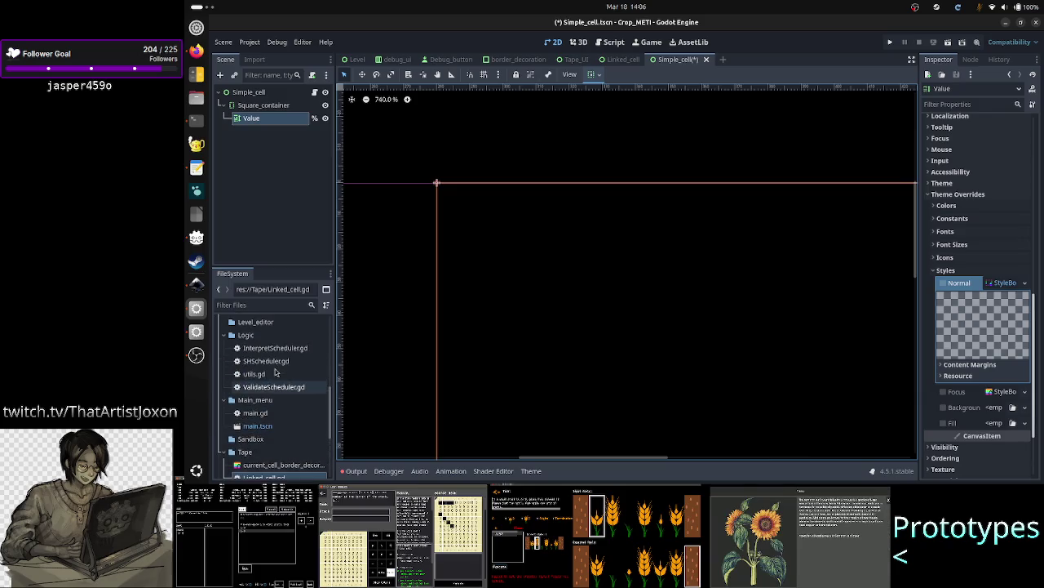
pyautogui.scroll(1, 269, 353)
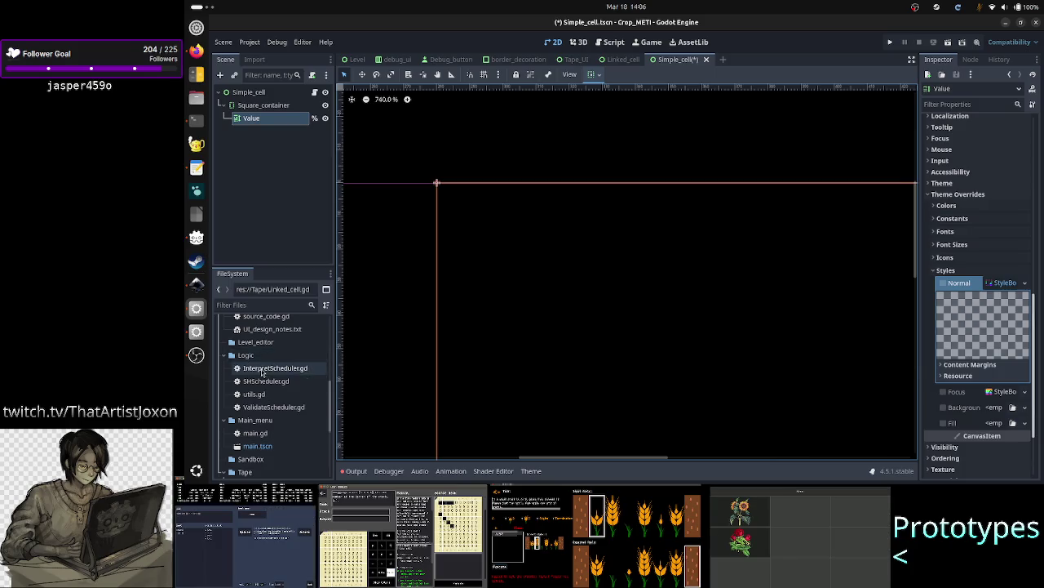
pyautogui.scroll(6, 261, 373)
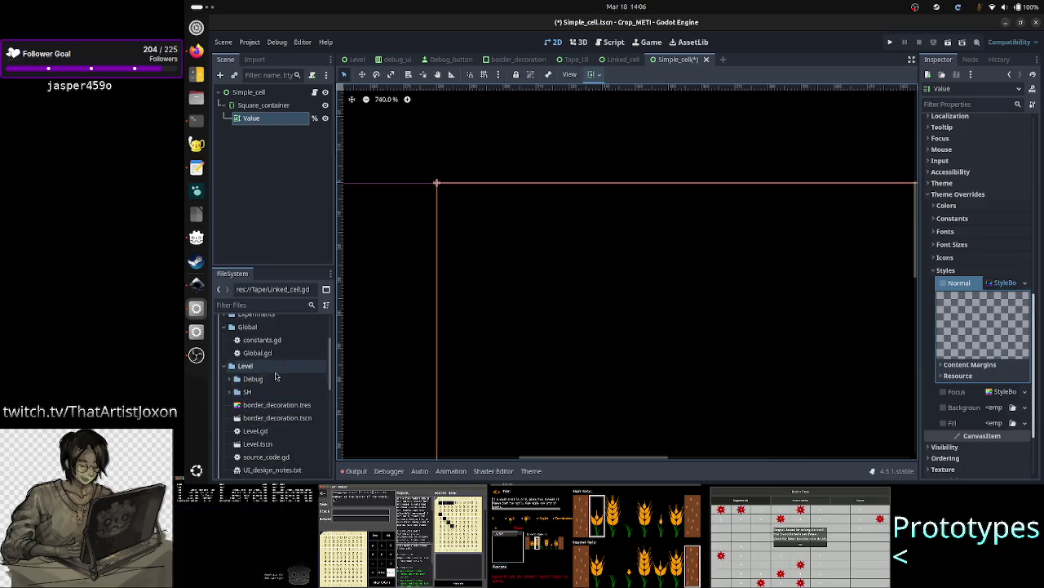
pyautogui.scroll(-2, 276, 374)
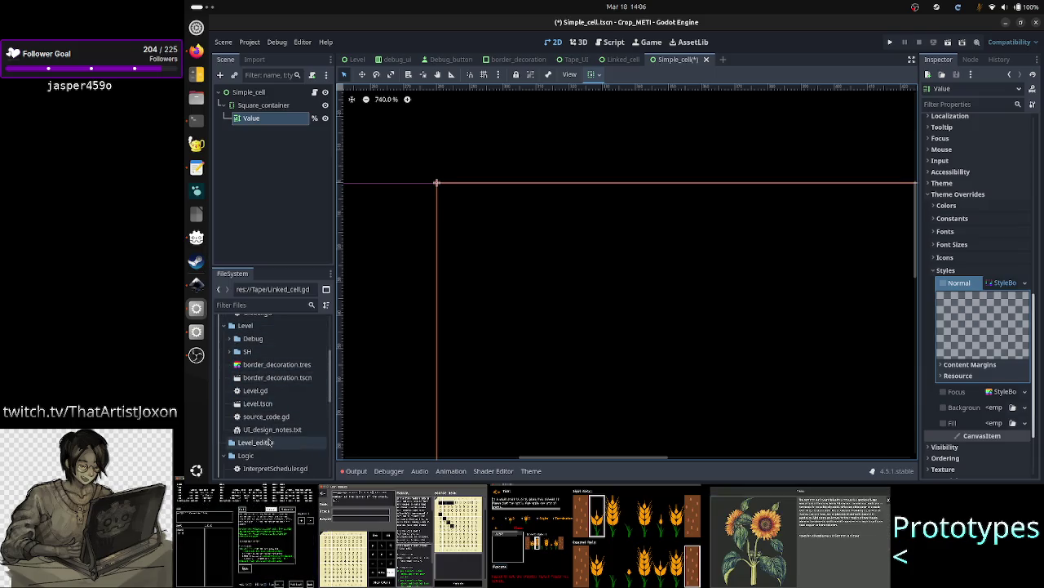
pyautogui.scroll(-2, 288, 358)
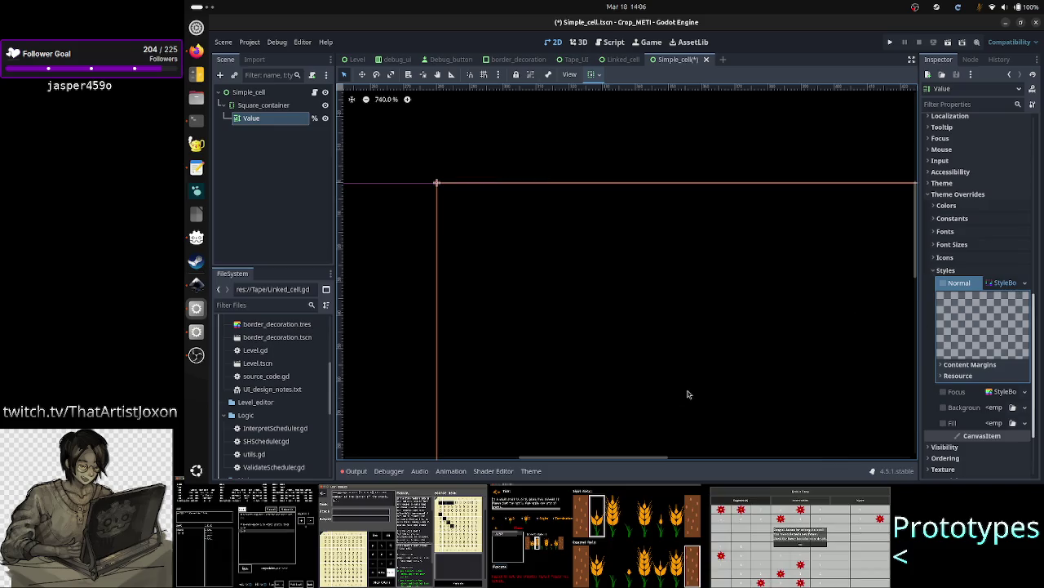
pyautogui.scroll(3, 284, 377)
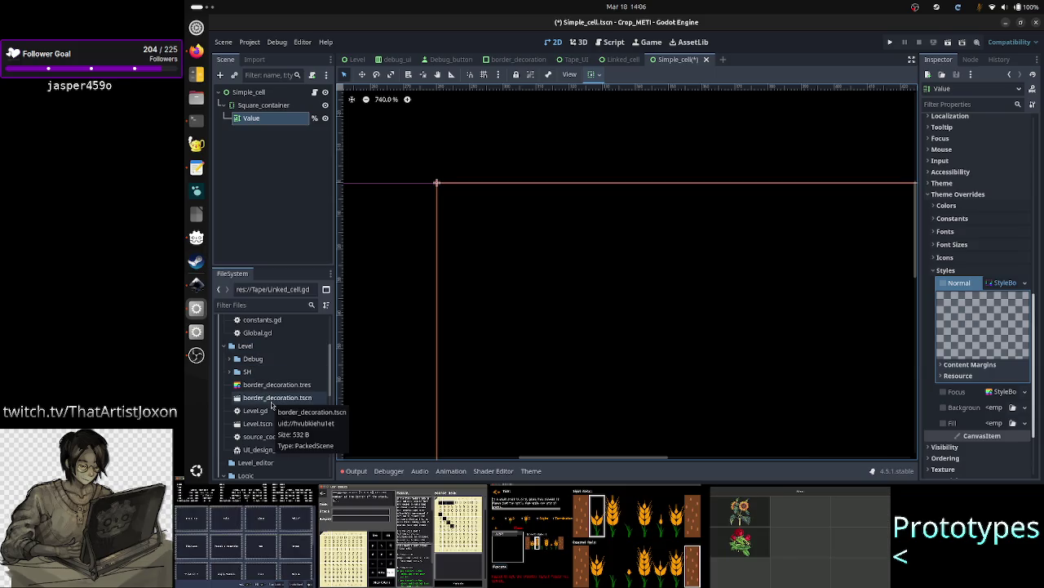
pyautogui.click(1023, 393)
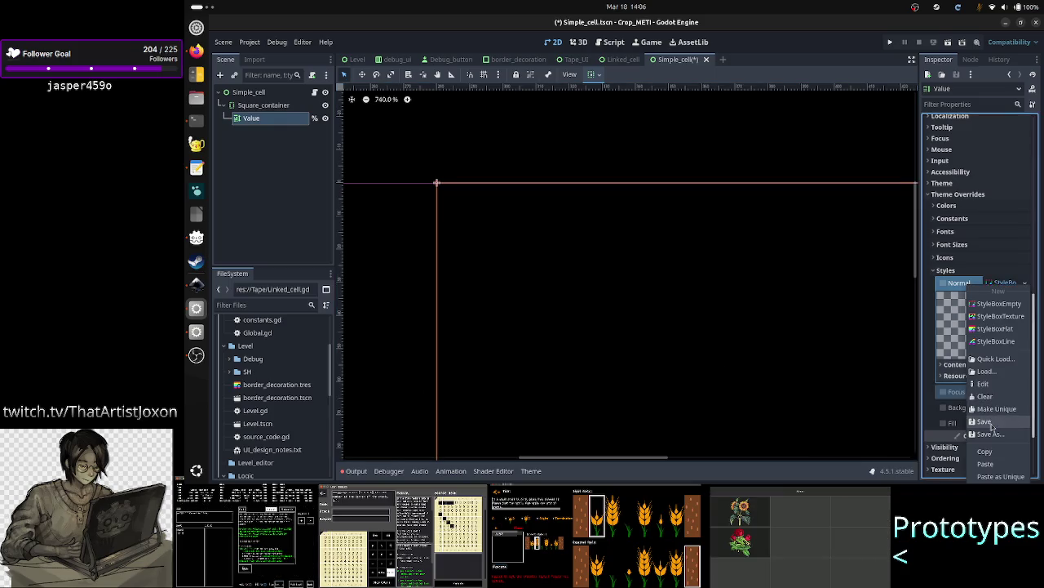
# - Check the Focus stylebox picker, select current_cell_border_decoration in FileSystem, and save Simple_cell.tscn
pyautogui.click(994, 359)
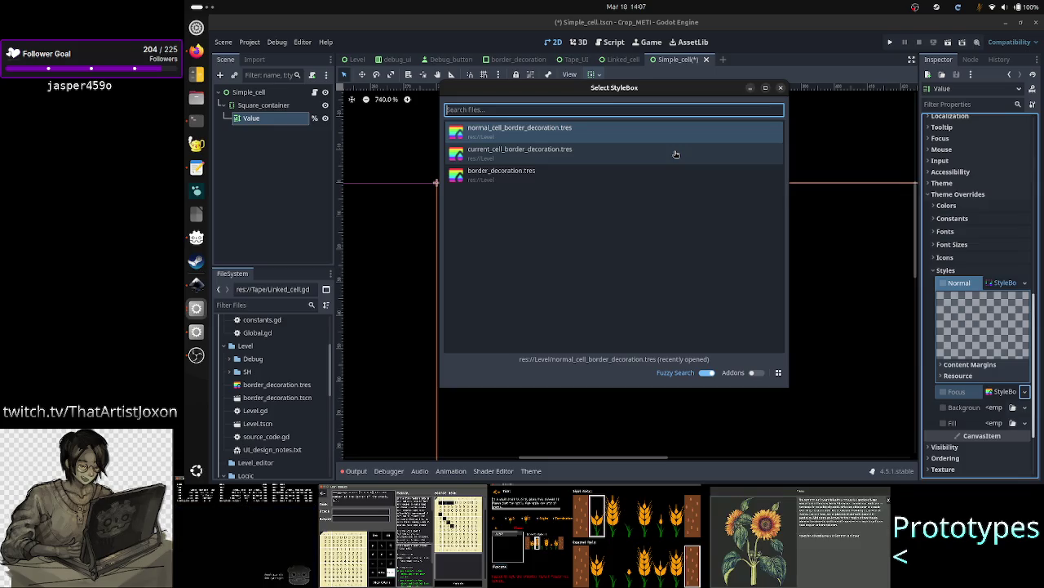
pyautogui.click(781, 88)
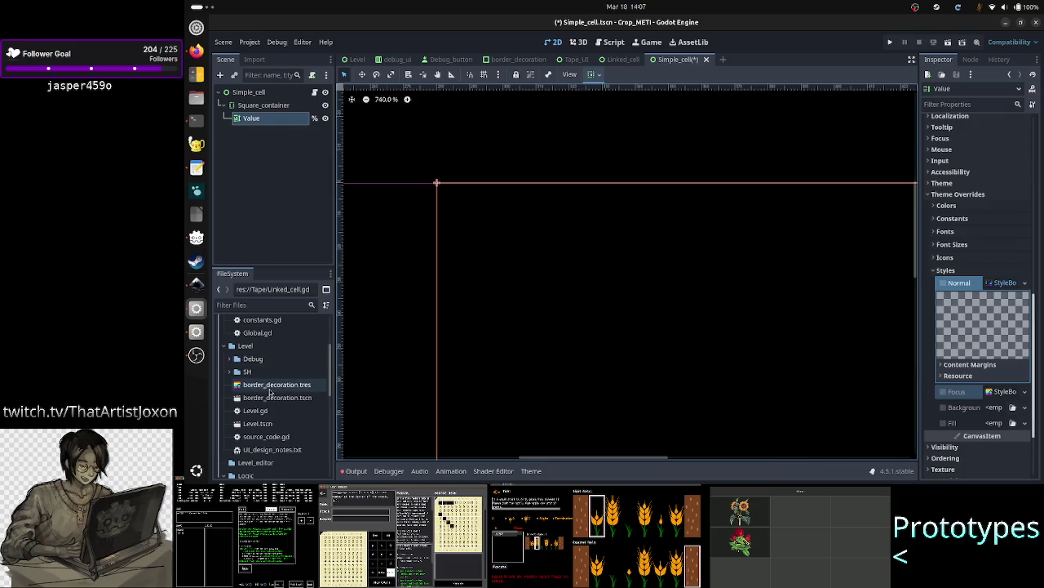
pyautogui.scroll(-10, 263, 418)
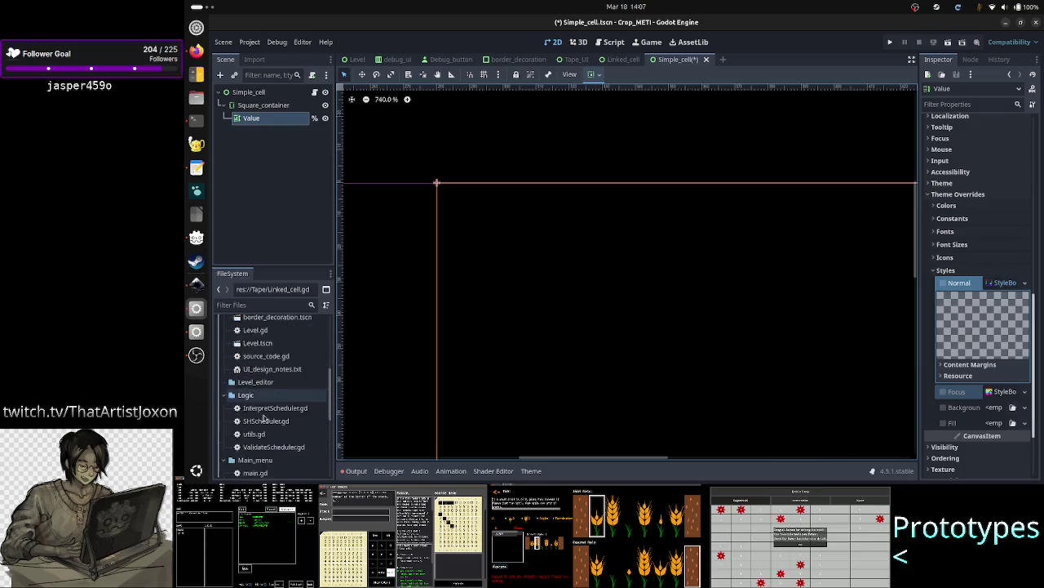
pyautogui.scroll(-1, 264, 418)
pyautogui.click(263, 364)
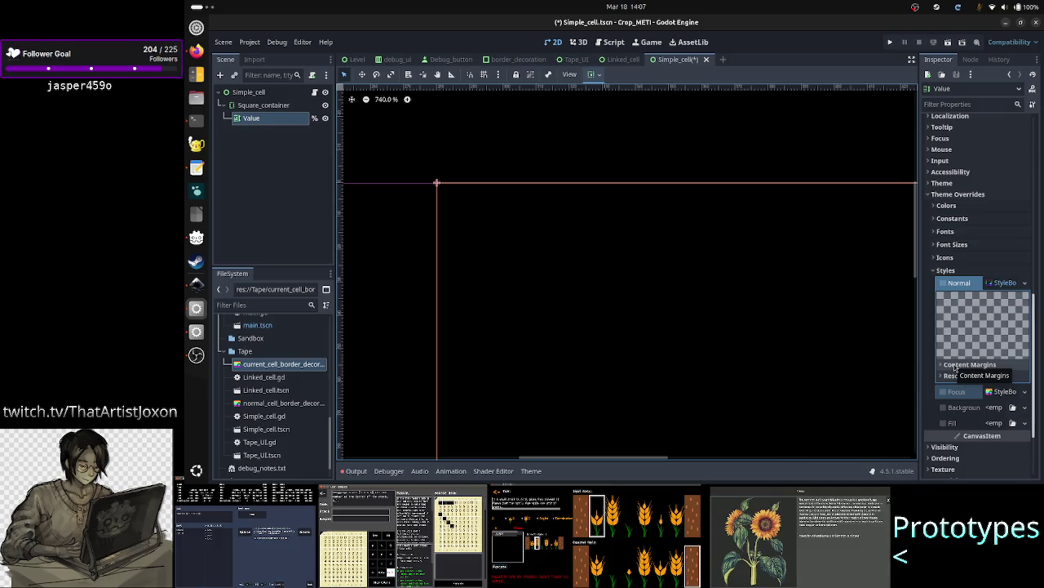
pyautogui.hotkey('ctrl', 's')
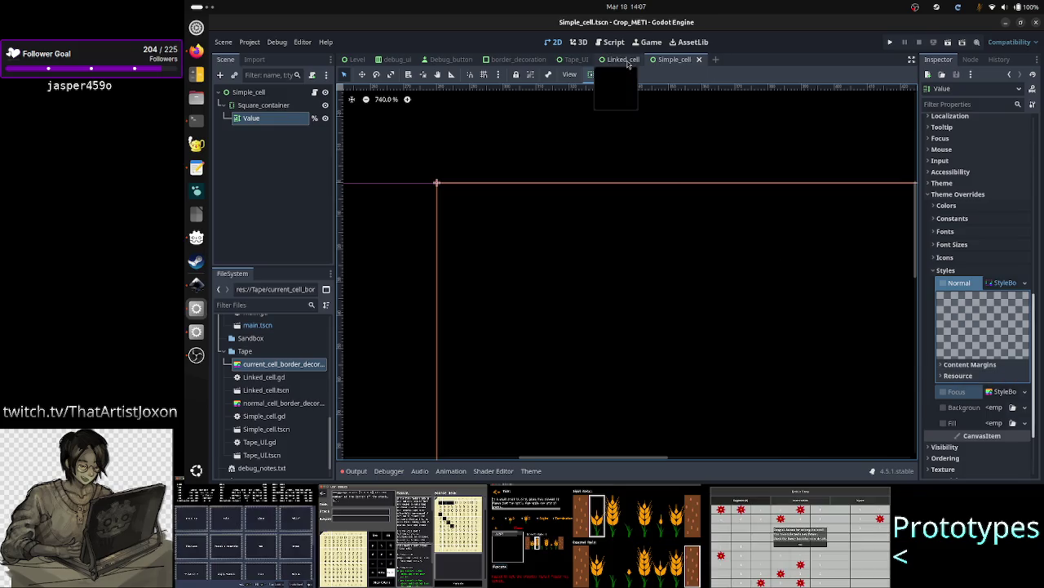
# - Switch to Linked_cell and expand its Area node's Theme Override styles to see the Panel stylebox
pyautogui.click(624, 60)
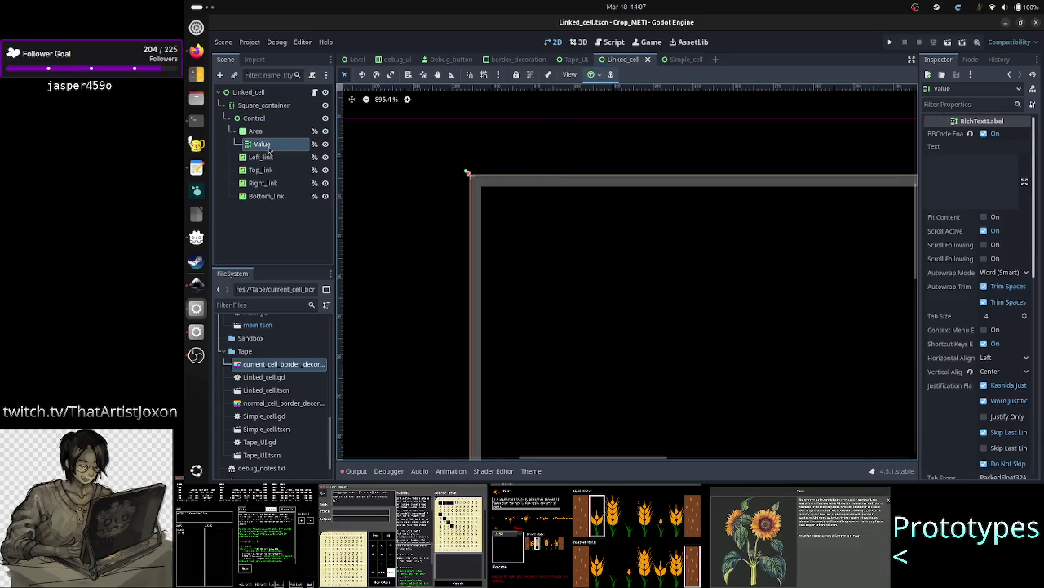
pyautogui.click(257, 132)
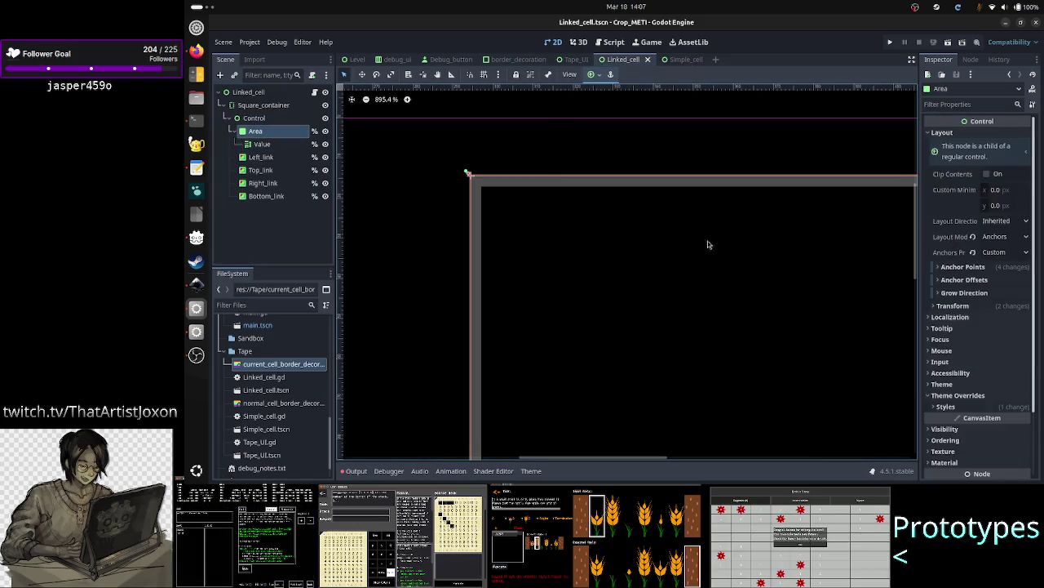
pyautogui.scroll(-3, 980, 328)
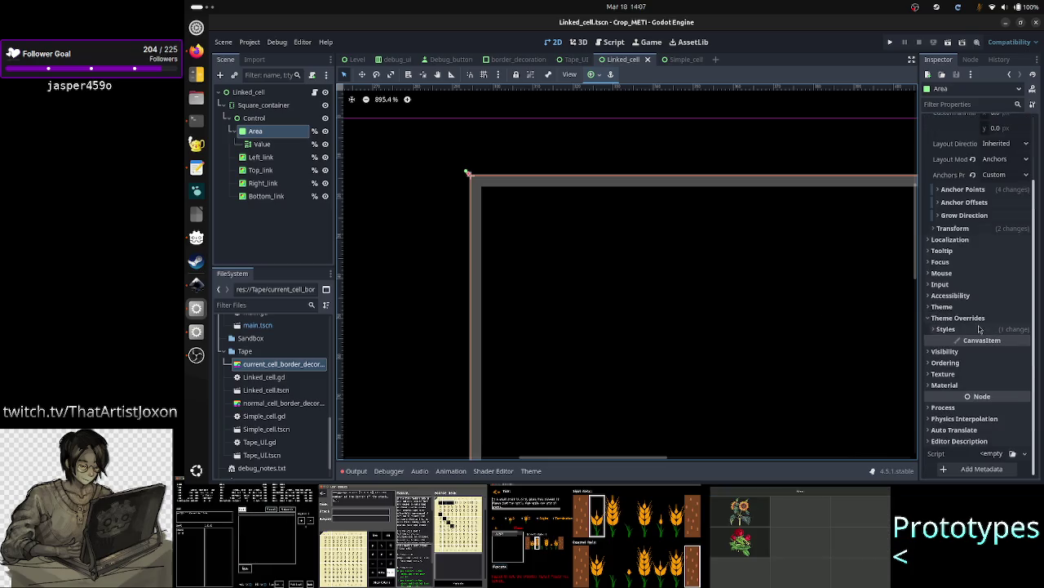
pyautogui.click(979, 328)
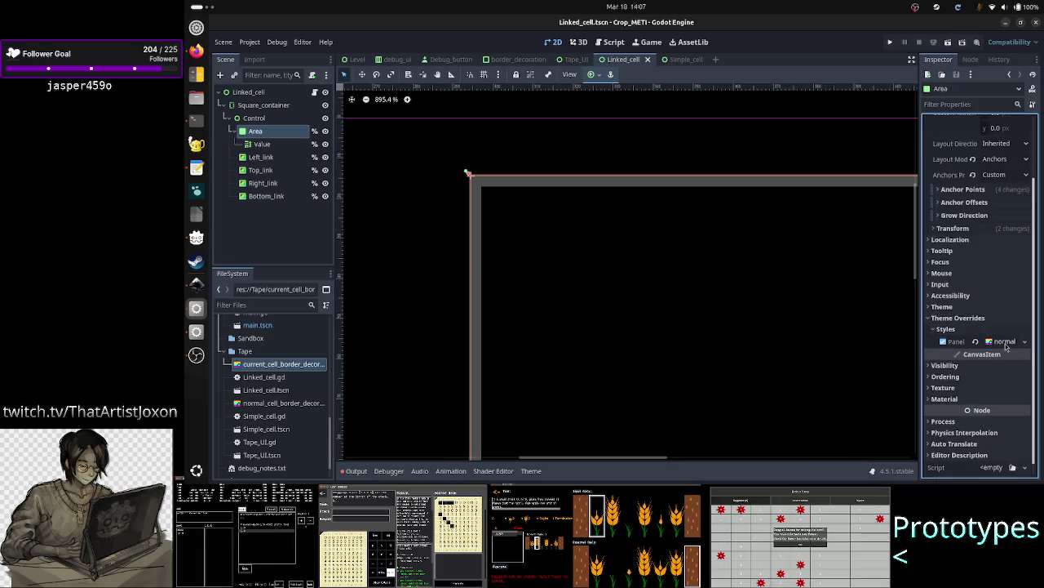
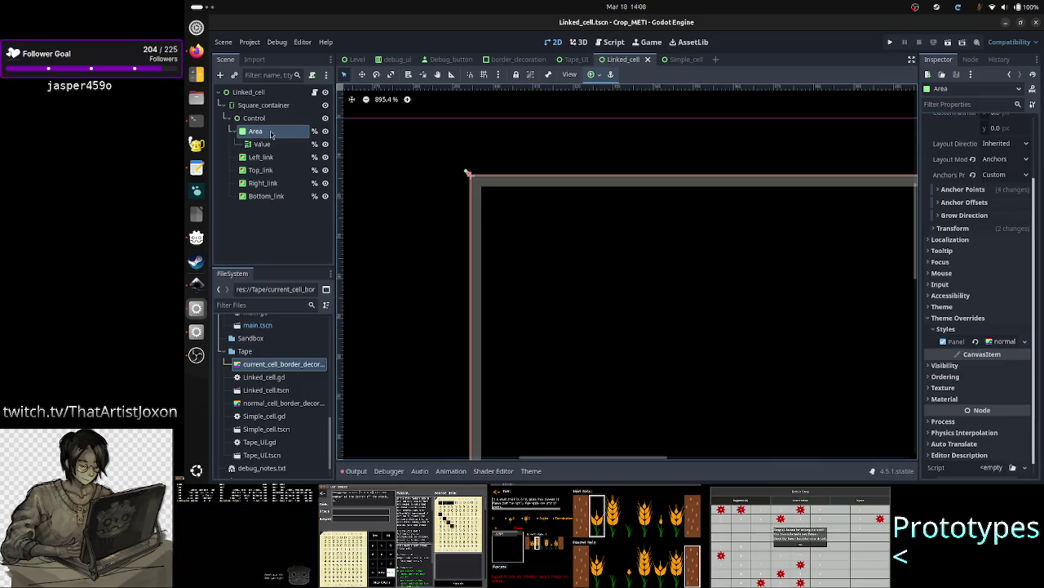
# - Select Linked_cell's Left_link node, then switch to the Simple_cell scene
pyautogui.click(269, 156)
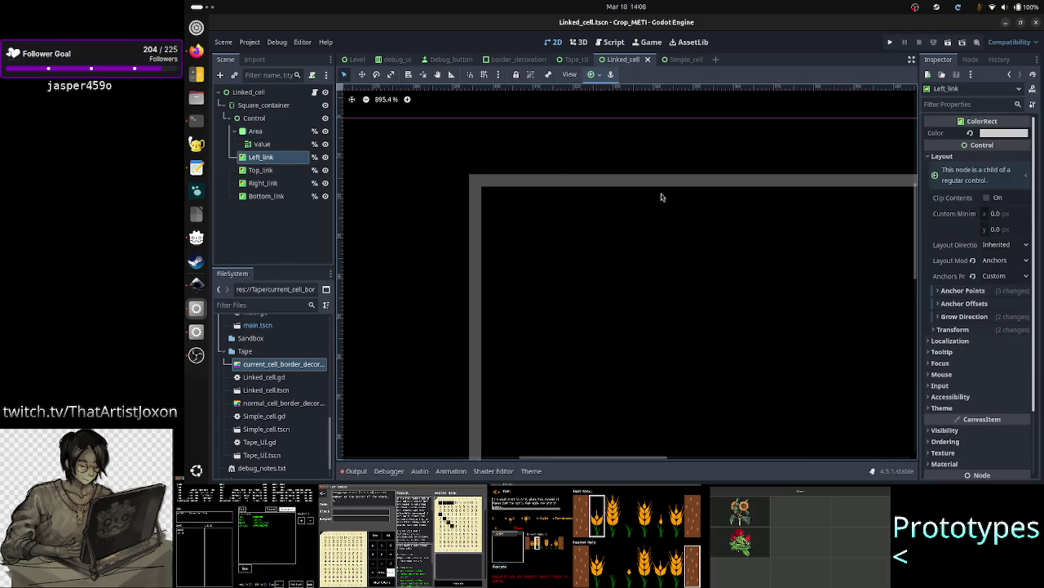
pyautogui.click(675, 58)
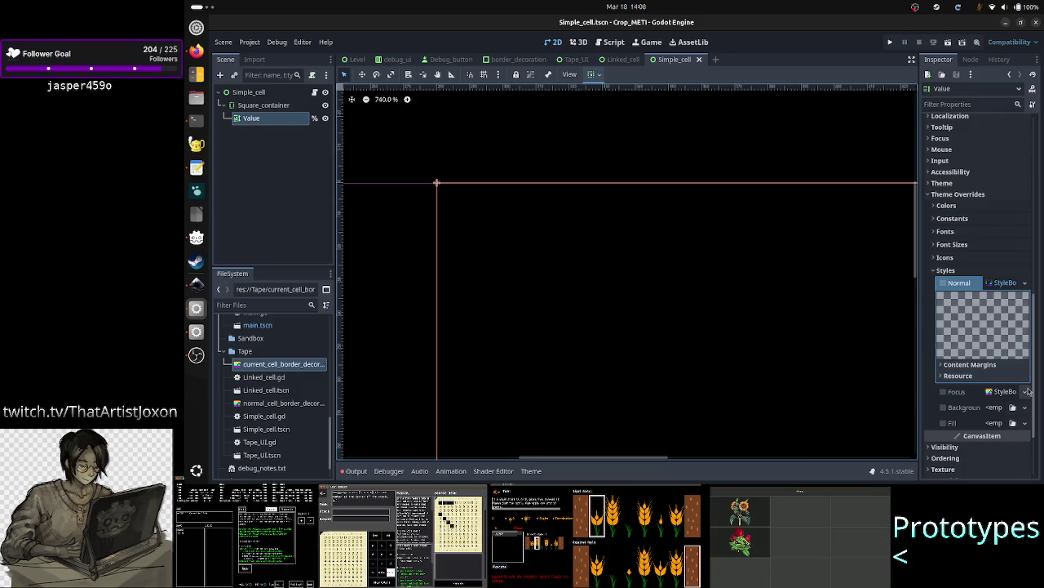
# - Browse Quick Load for the Normal stylebox, check normal_cell_border_decoration.tres, then cancel without loading
pyautogui.click(1025, 282)
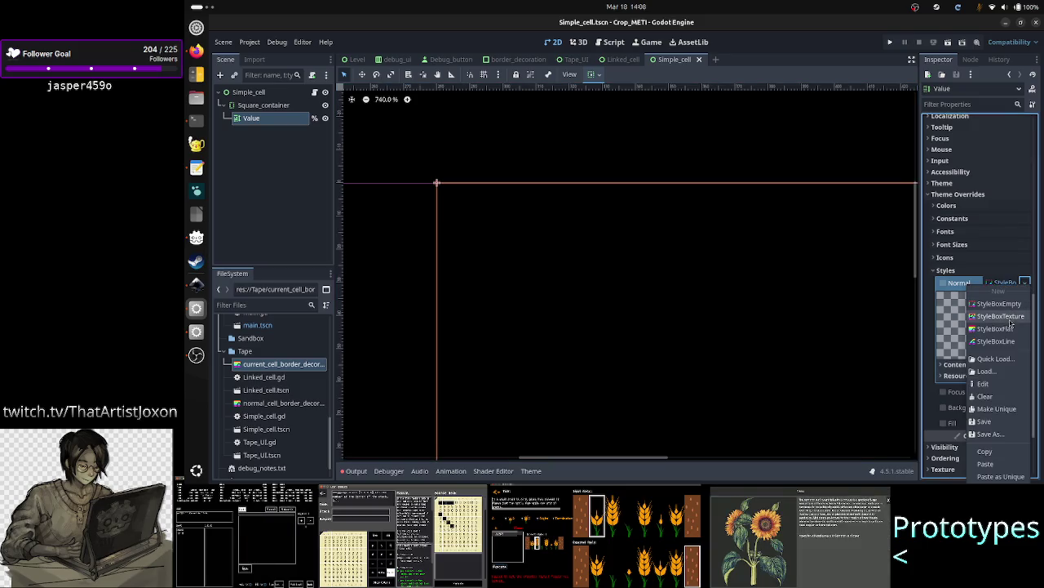
pyautogui.click(1013, 364)
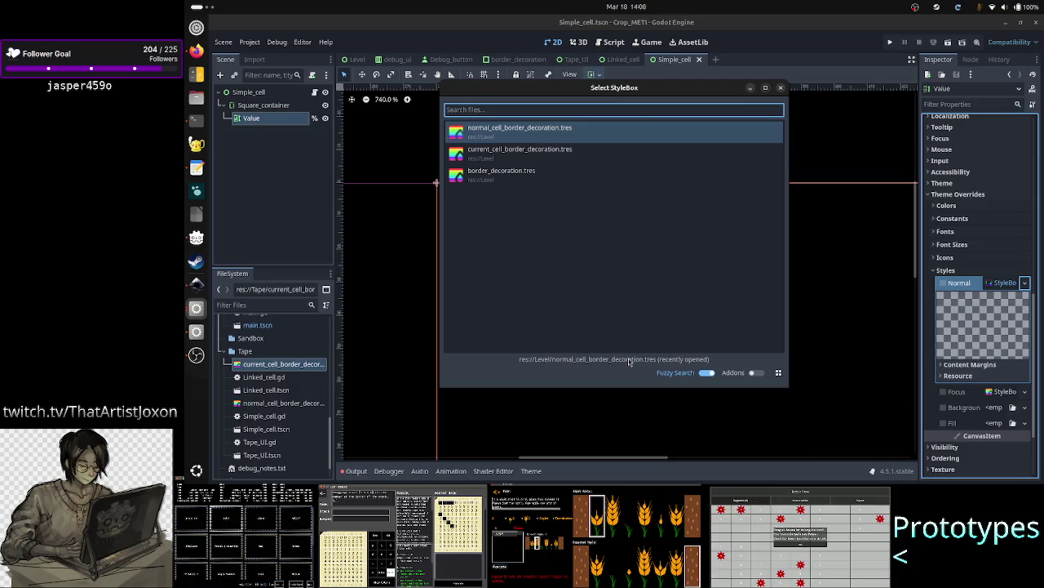
pyautogui.rightClick(591, 136)
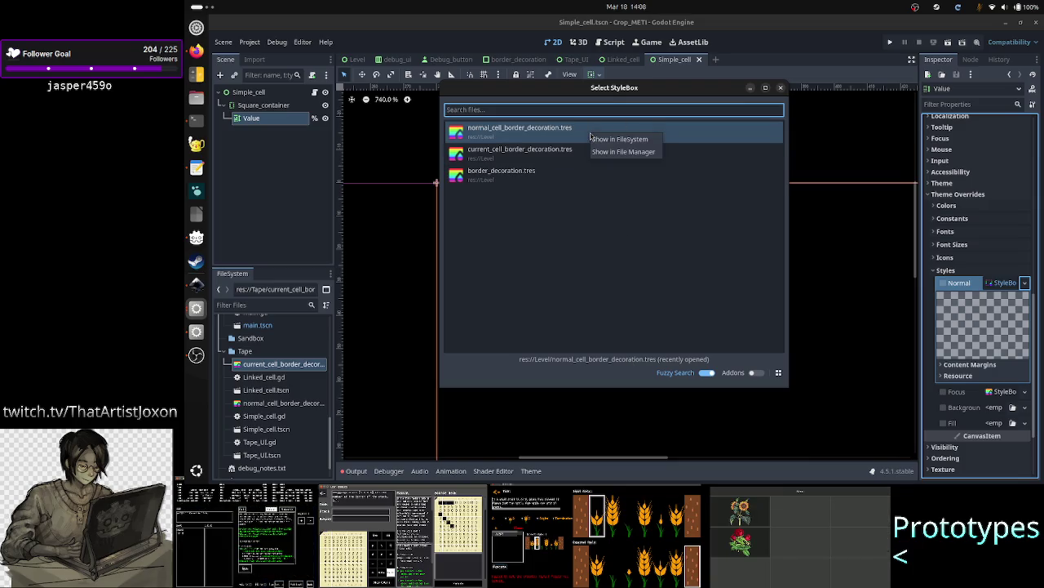
pyautogui.press('Escape')
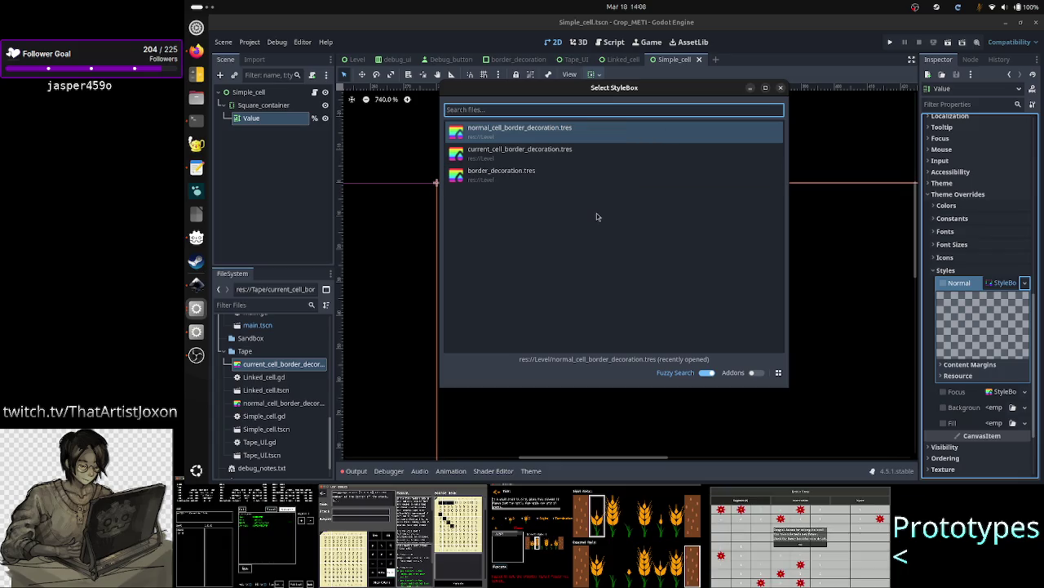
pyautogui.press('Escape')
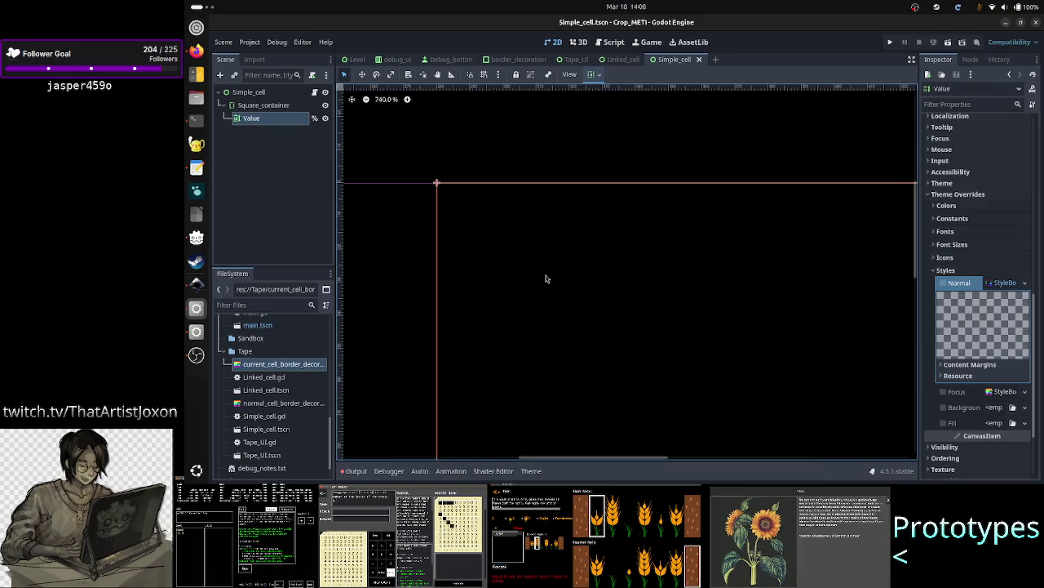
# - Deselect the Value node and open the Simple_cell.gd script
pyautogui.click(292, 177)
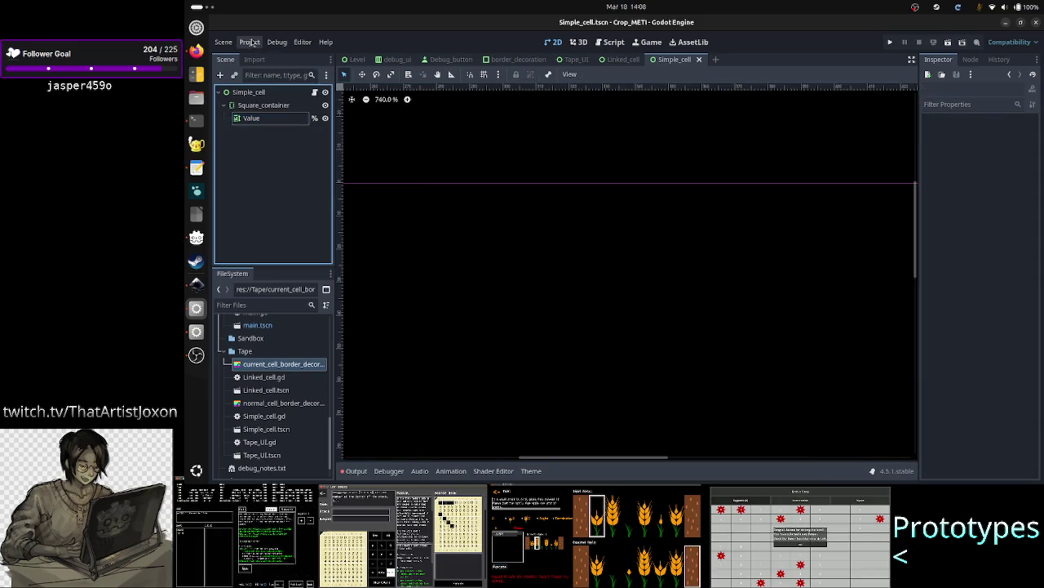
pyautogui.click(250, 41)
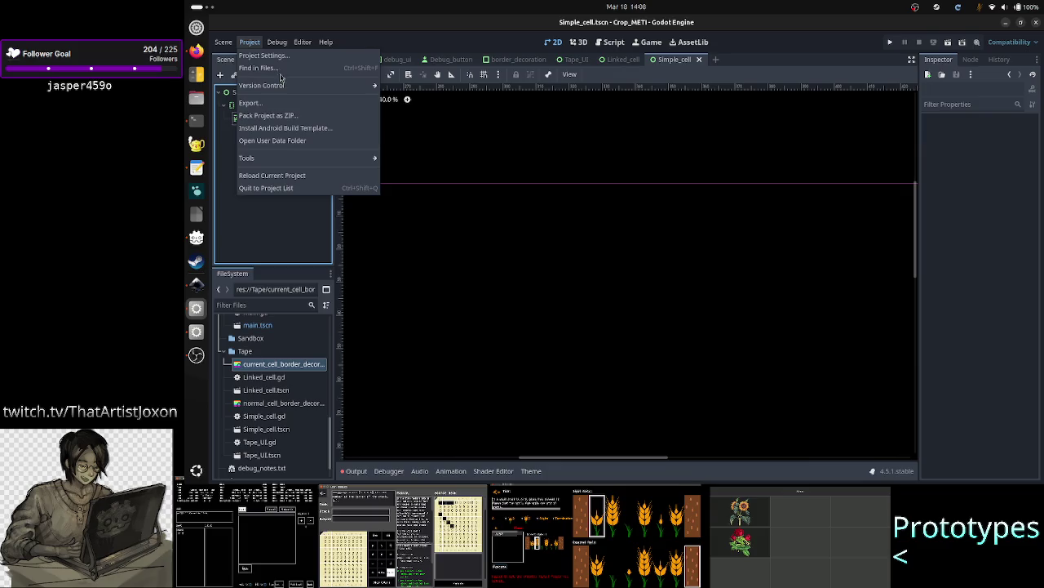
pyautogui.click(511, 30)
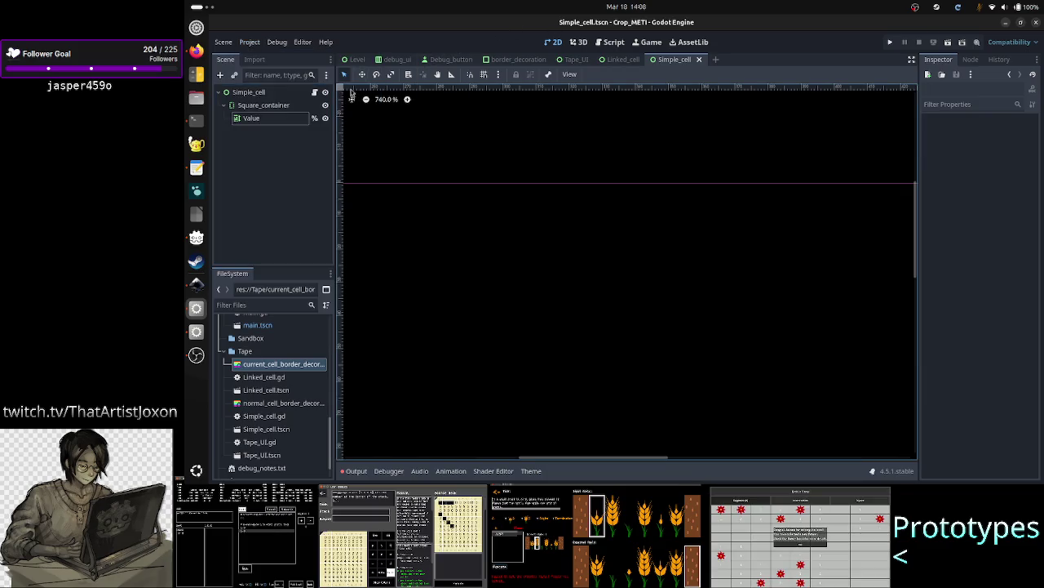
pyautogui.click(315, 93)
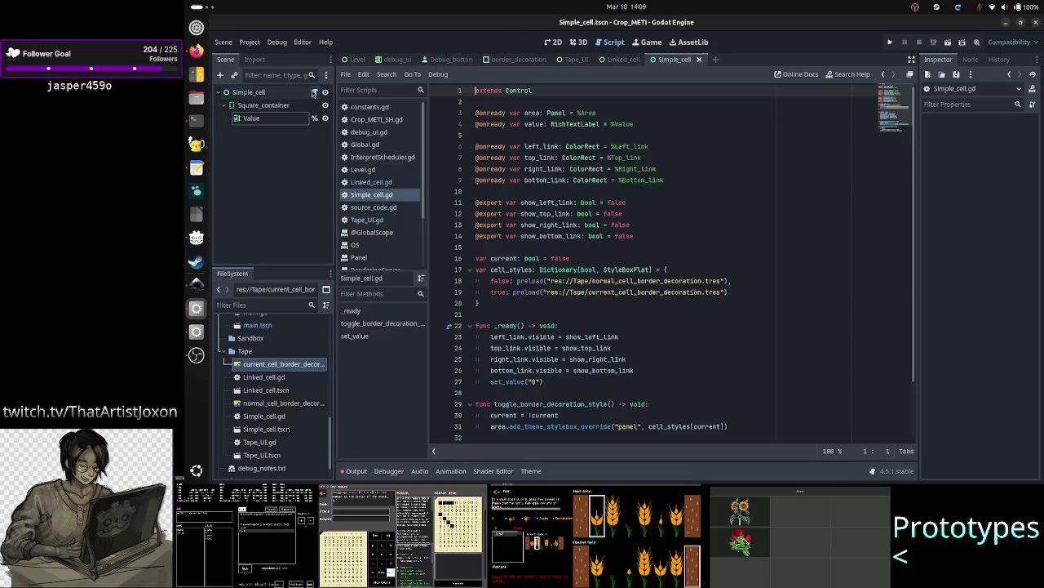
# - Delete the four link variable declarations and show-link exports on lines 6–14
pyautogui.click(639, 241)
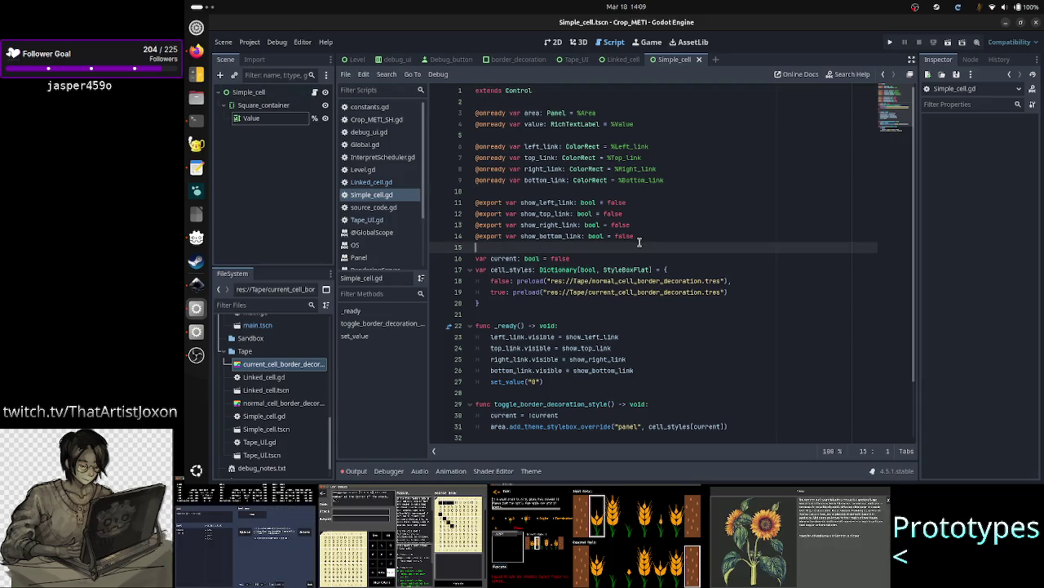
pyautogui.press('Up')
pyautogui.press('Up')
pyautogui.press('Up')
pyautogui.hotkey('shift', 'Down')
pyautogui.hotkey('shift', 'Down')
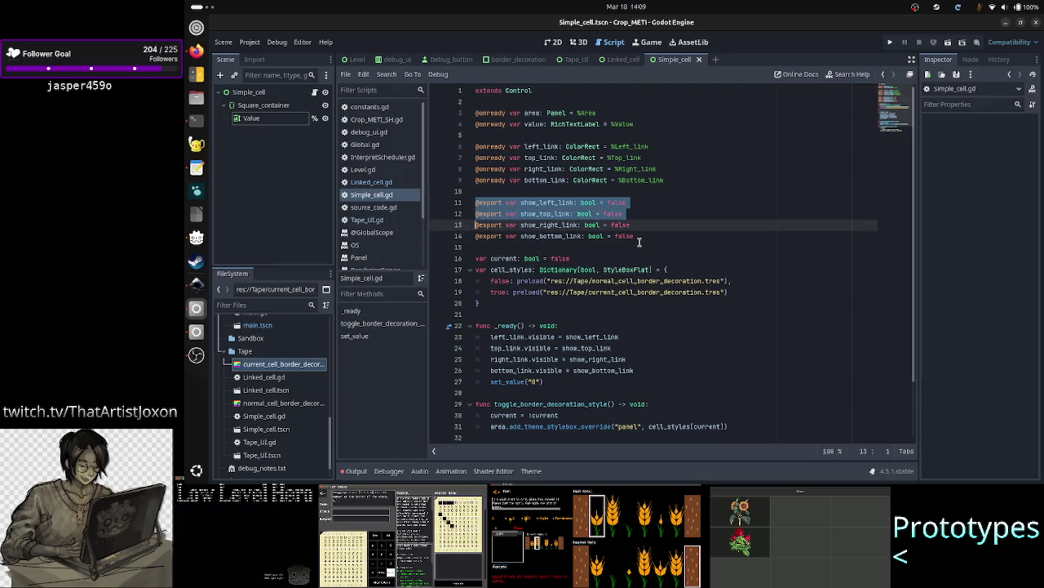
pyautogui.press('Up')
pyautogui.press('Up')
pyautogui.press('Up')
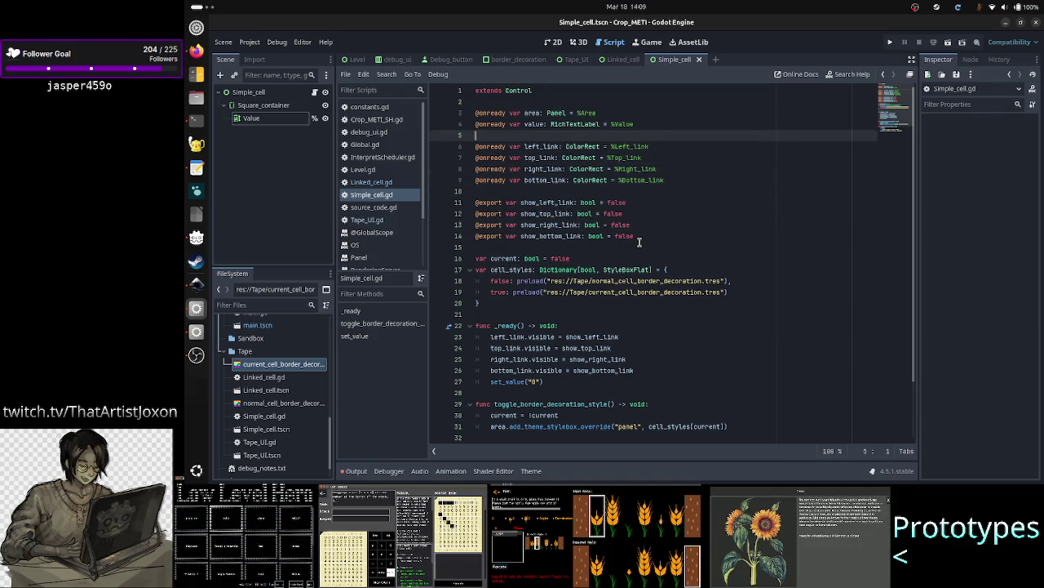
pyautogui.hotkey('shift', 'Down')
pyautogui.hotkey('shift', 'Down')
pyautogui.hotkey('shift', 'Down')
pyautogui.hotkey('shift', 'Down')
pyautogui.hotkey('shift', 'Down')
pyautogui.hotkey('shift', 'Down')
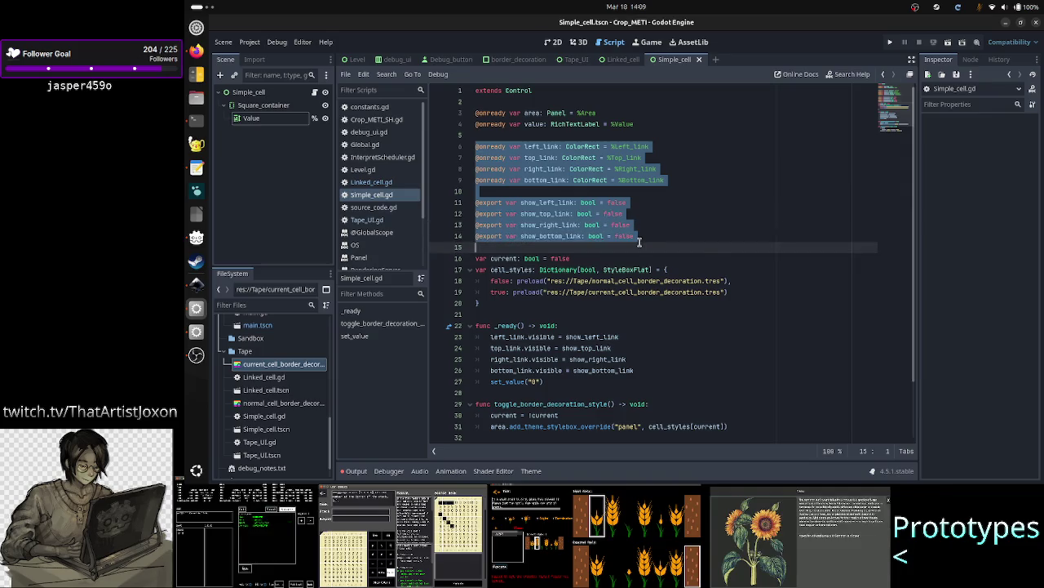
pyautogui.press('Delete')
pyautogui.press('Delete')
pyautogui.press('Down')
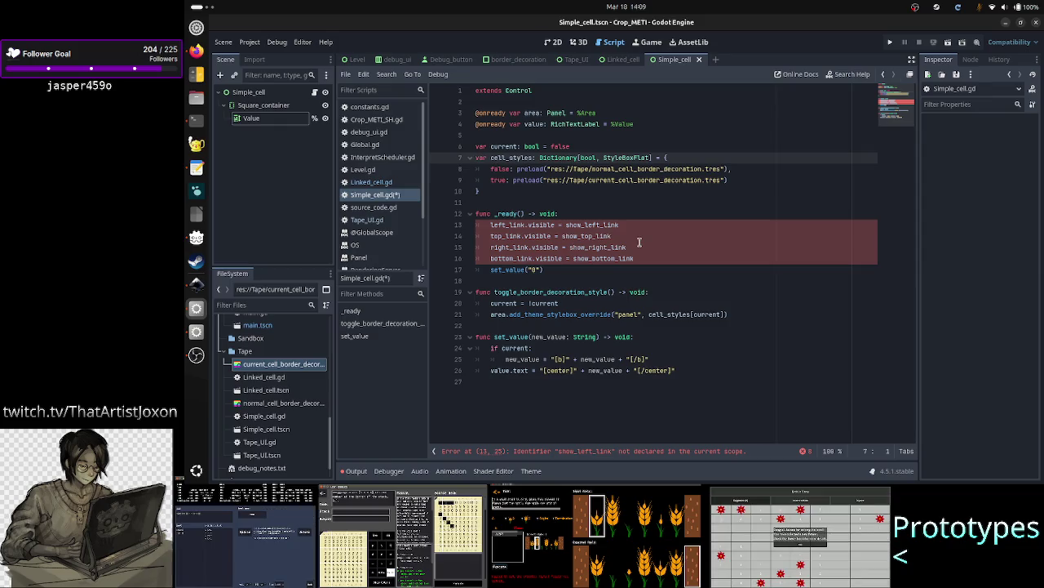
pyautogui.hotkey('shift', 'Down')
pyautogui.hotkey('shift', 'Down')
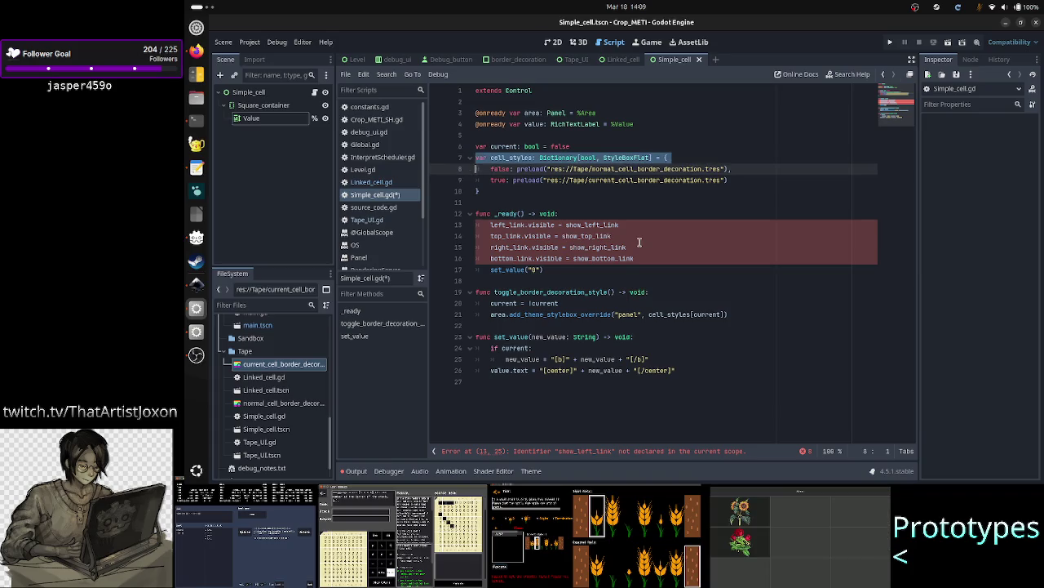
pyautogui.press('Up')
pyautogui.press('Up')
pyautogui.press('Up')
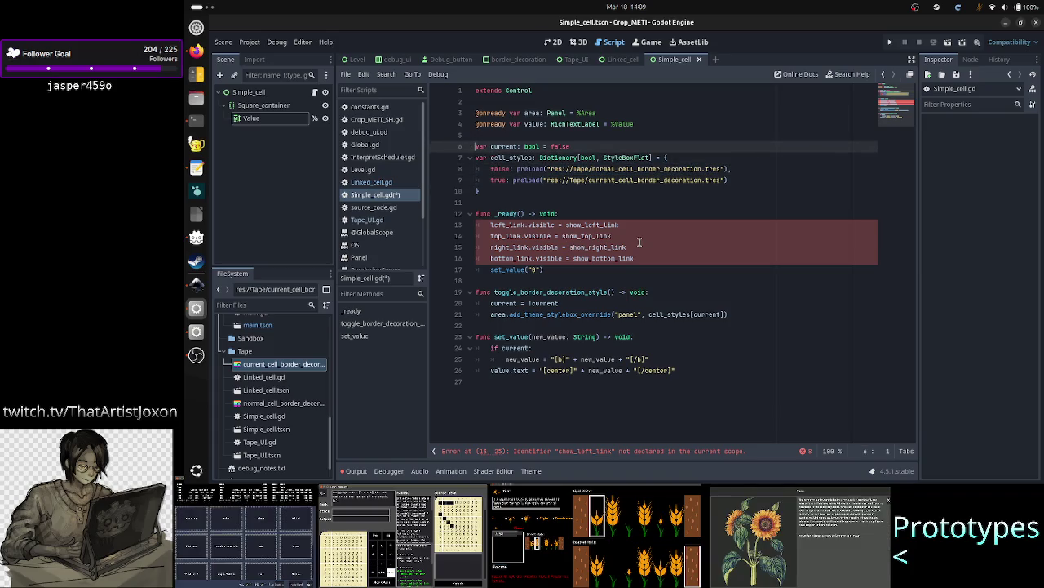
# - Remove the four link.visible lines from _ready, leaving only set_value("0")
pyautogui.press('Down')
pyautogui.press('Down')
pyautogui.press('Down')
pyautogui.press('Down')
pyautogui.press('Down')
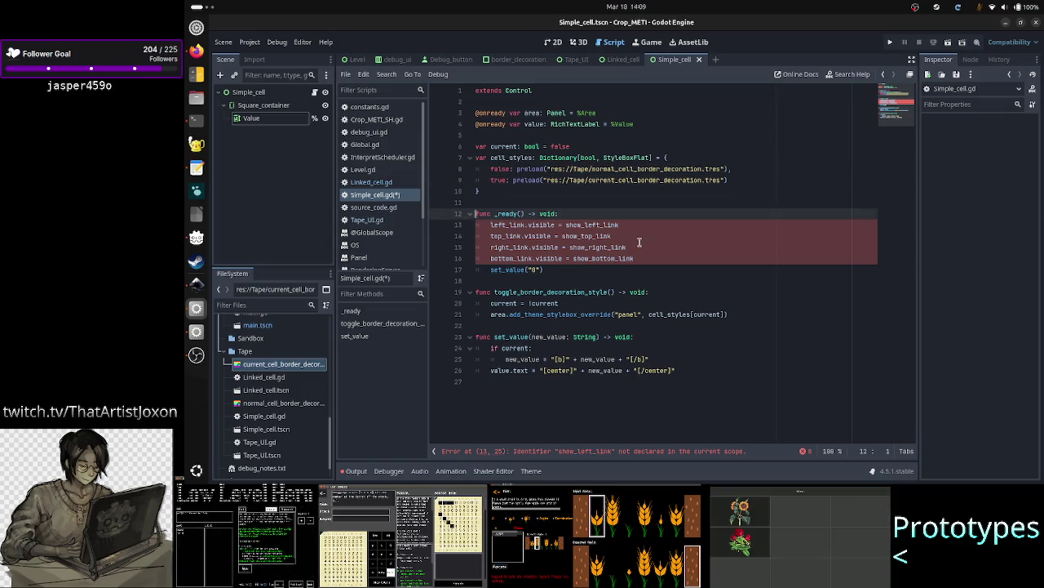
pyautogui.hotkey('shift', 'Down')
pyautogui.hotkey('shift', 'Down')
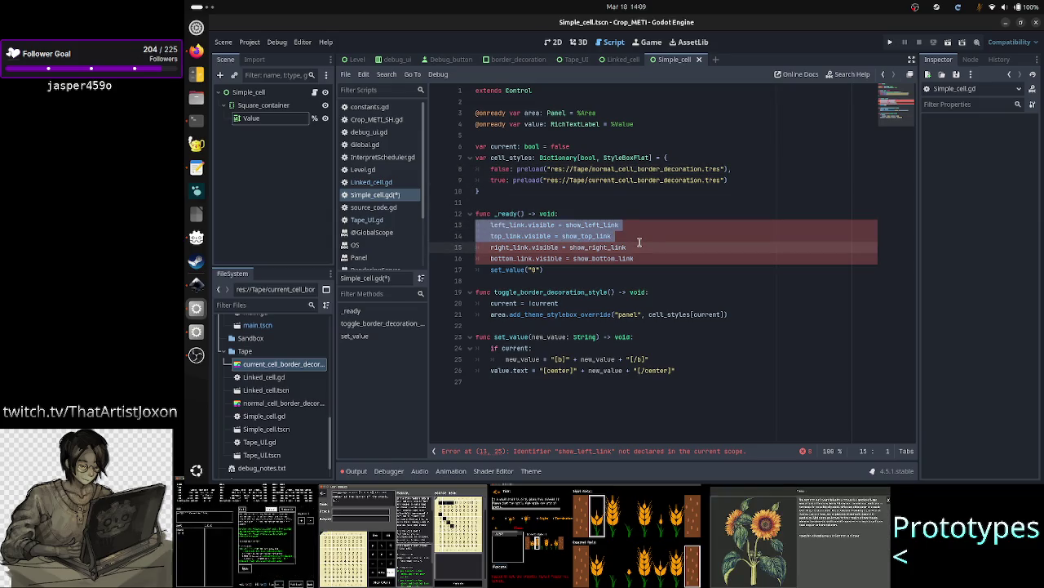
pyautogui.hotkey('shift', 'Down')
pyautogui.hotkey('shift', 'Down')
pyautogui.hotkey('shift', 'End')
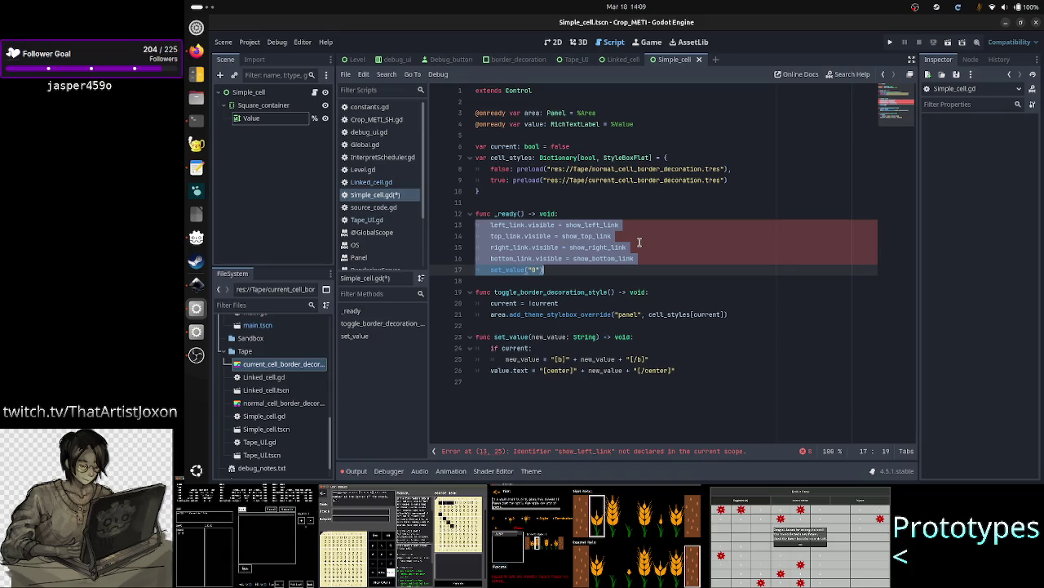
pyautogui.press('Up')
pyautogui.press('Up')
pyautogui.press('Up')
pyautogui.press('Down')
pyautogui.press('Down')
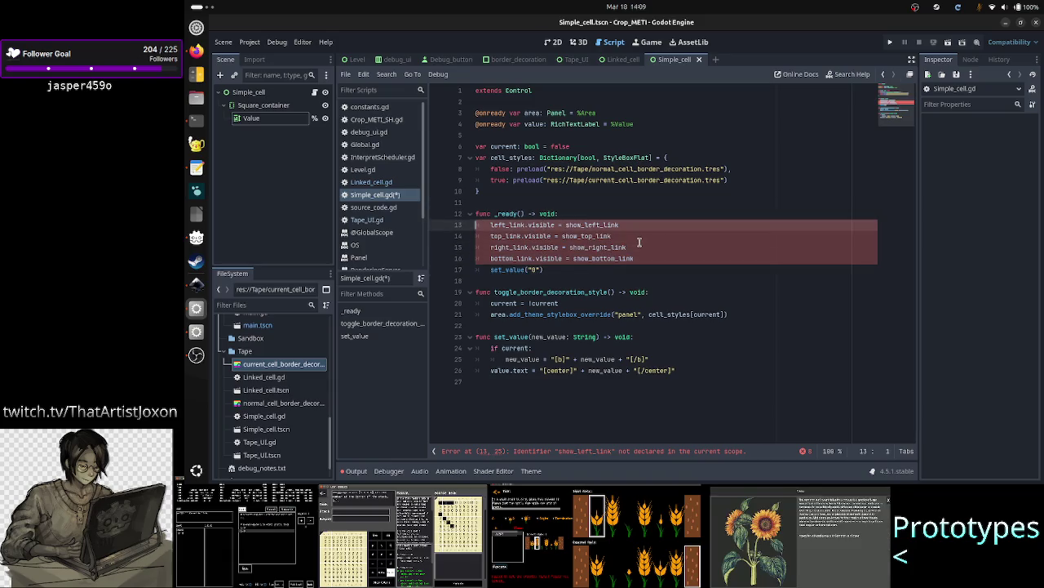
pyautogui.hotkey('shift', 'Down')
pyautogui.hotkey('shift', 'Down')
pyautogui.hotkey('shift', 'Down')
pyautogui.hotkey('shift', 'End')
pyautogui.press('Delete')
pyautogui.press('Delete')
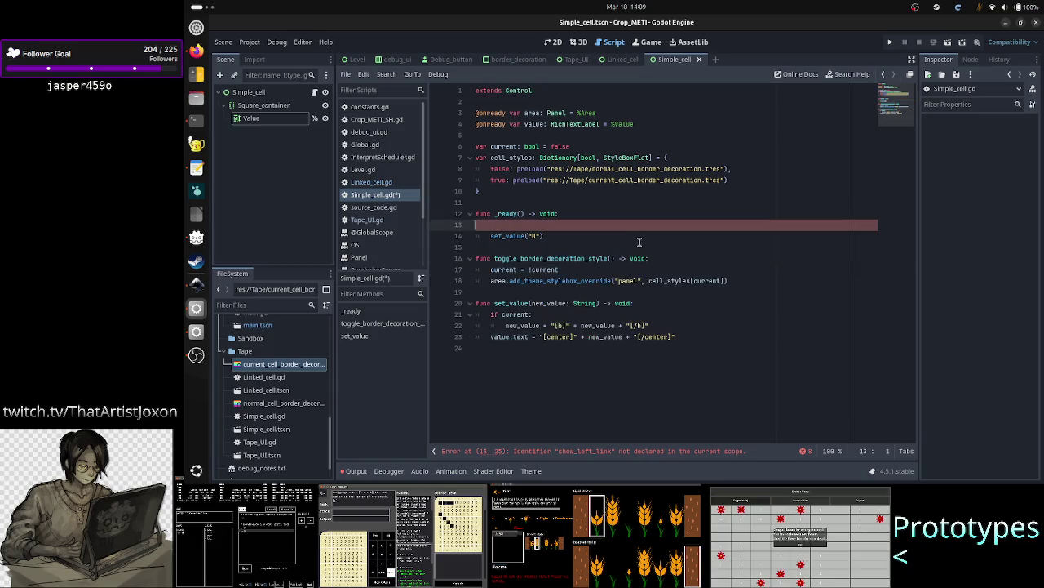
pyautogui.press('Down')
pyautogui.press('Down')
pyautogui.press('Down')
pyautogui.press('Down')
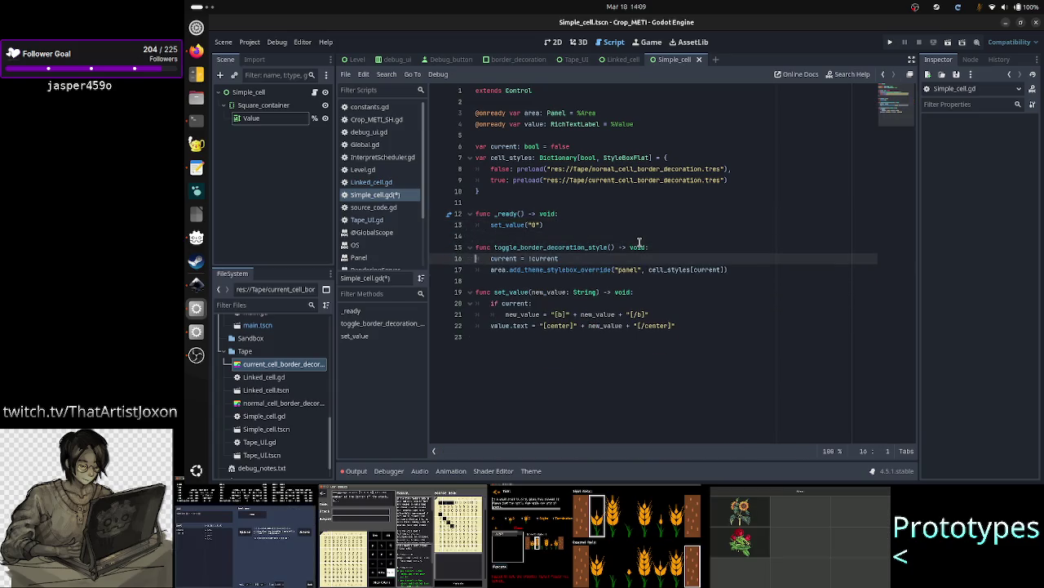
pyautogui.hotkey('ctrl', 'k')
pyautogui.press('Down')
pyautogui.press('Down')
pyautogui.press('Down')
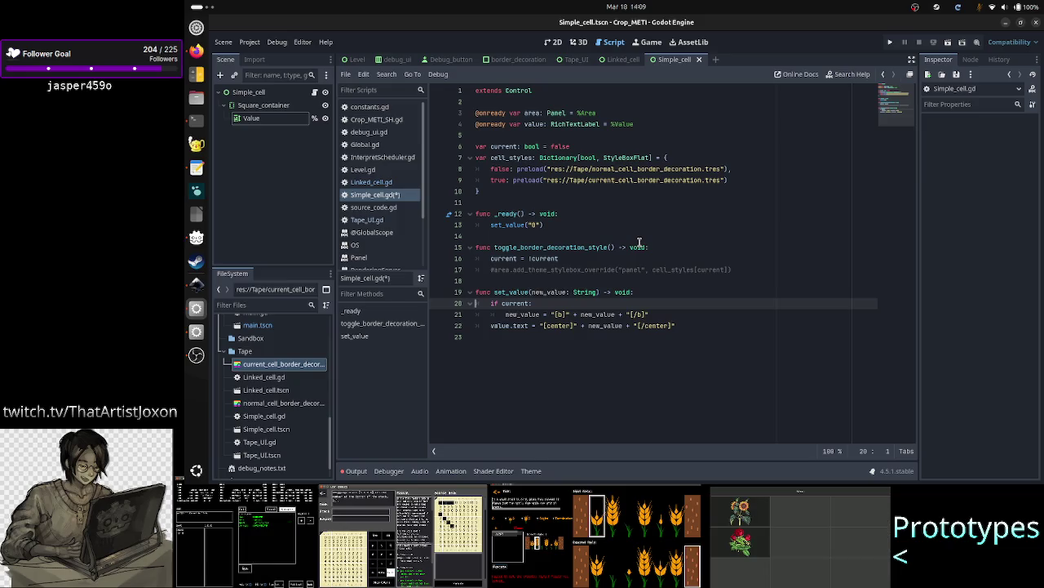
pyautogui.press('Down')
pyautogui.press('Down')
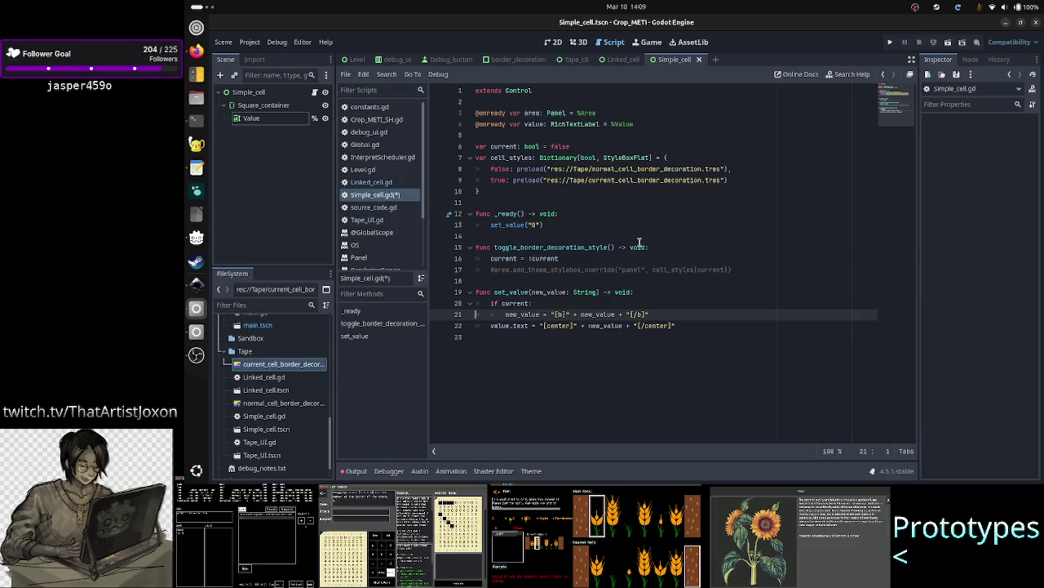
pyautogui.press('Up')
pyautogui.press('Up')
pyautogui.press('Up')
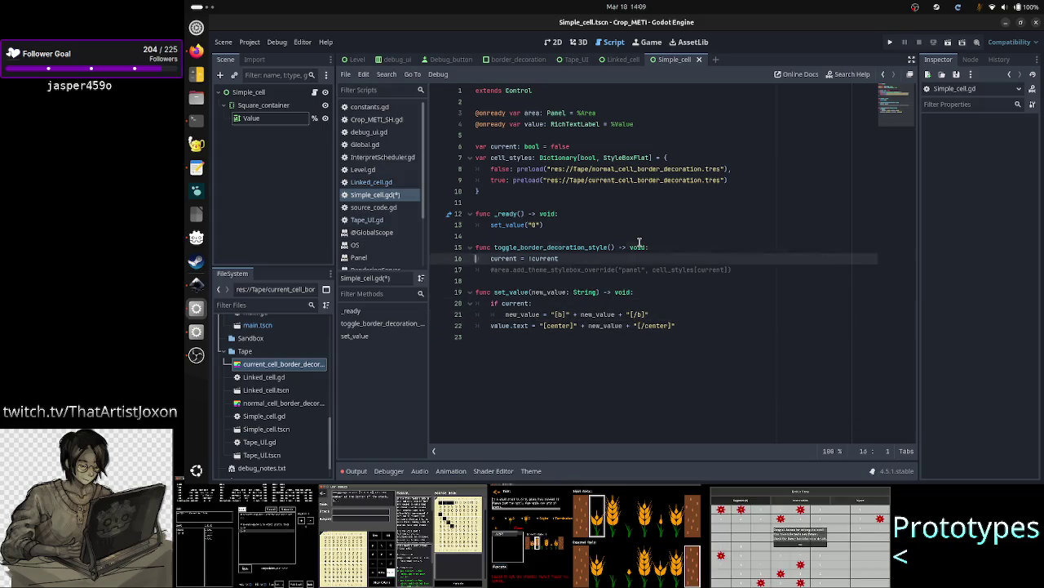
pyautogui.hotkey('shift', 'End')
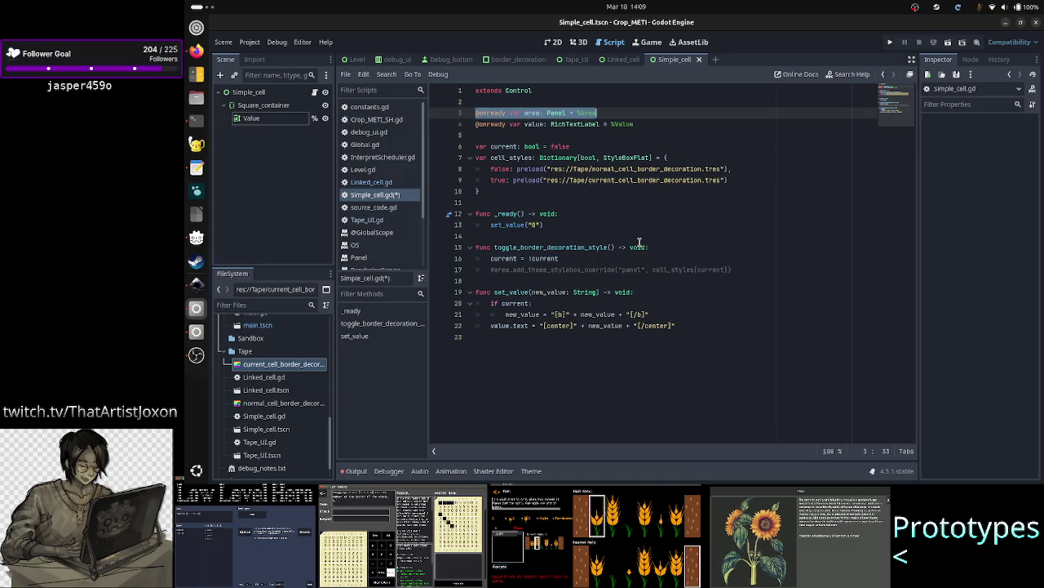
pyautogui.press('BackSpace')
pyautogui.press('BackSpace')
pyautogui.press('Down')
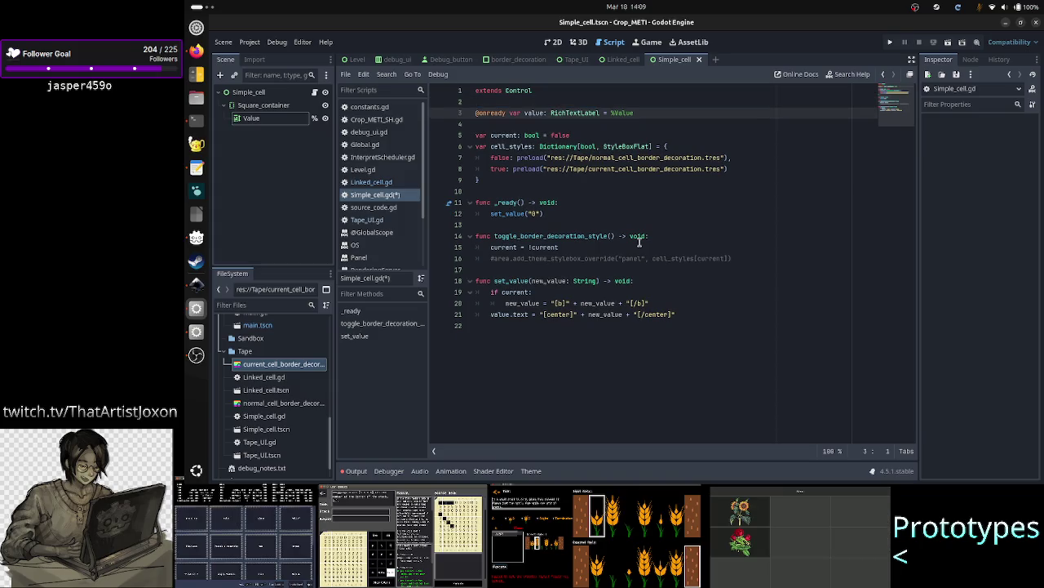
pyautogui.press('Down')
pyautogui.press('Down')
pyautogui.press('Down')
pyautogui.press('Up')
pyautogui.press('Down')
pyautogui.press('Down')
pyautogui.press('Up')
pyautogui.press('Down')
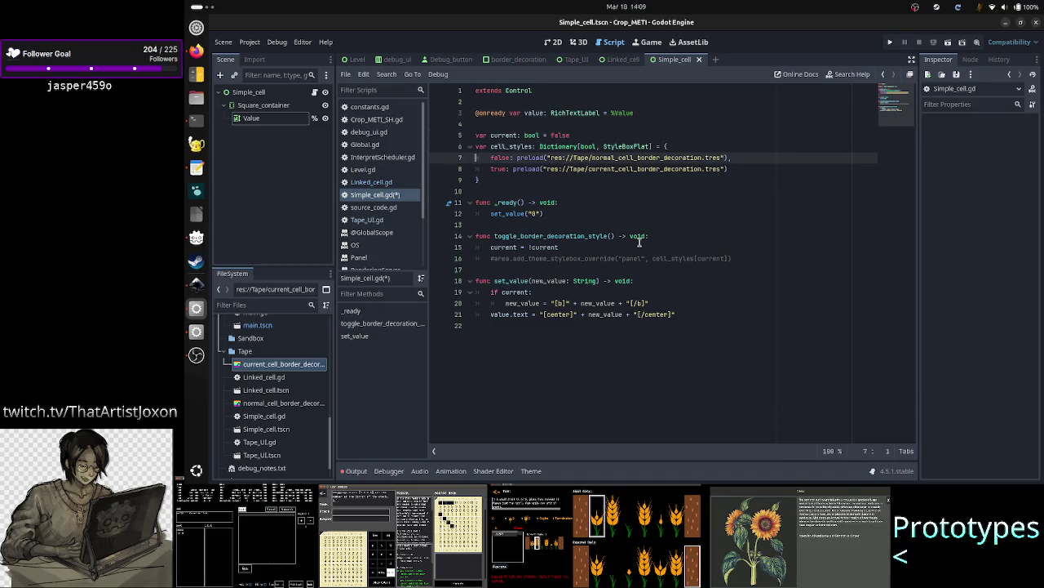
pyautogui.hotkey('ctrl', 'Right')
pyautogui.hotkey('ctrl', 'Right')
pyautogui.hotkey('ctrl', 'Right')
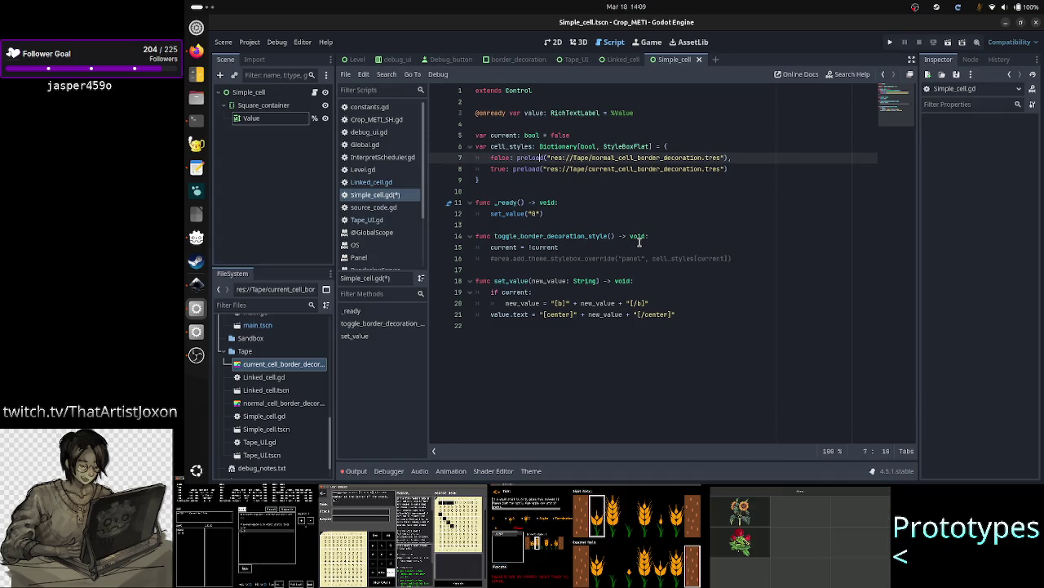
pyautogui.press('Down')
pyautogui.press('Down')
pyautogui.press('Down')
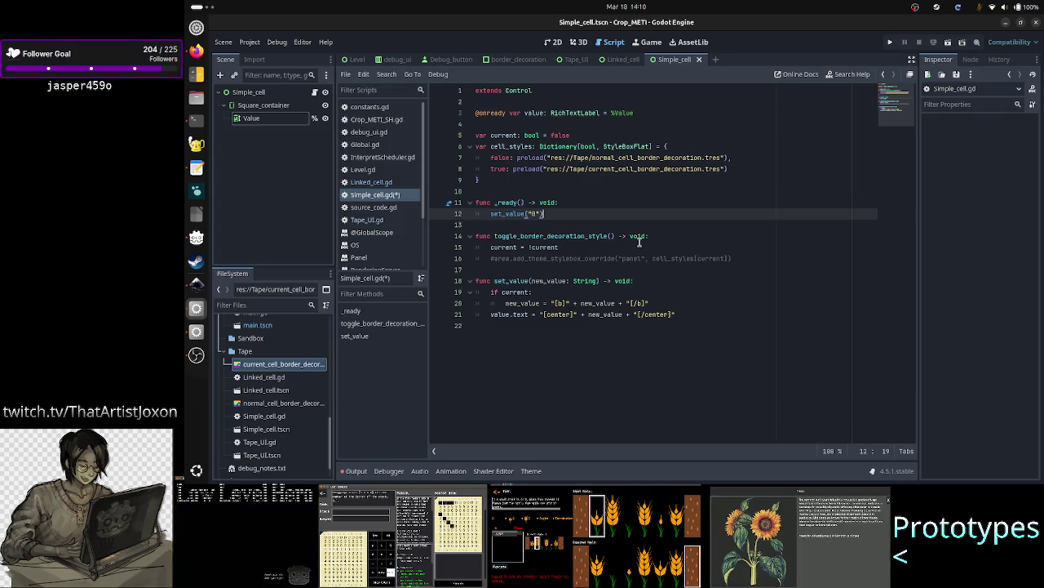
pyautogui.press('Down')
pyautogui.press('Down')
pyautogui.press('Down')
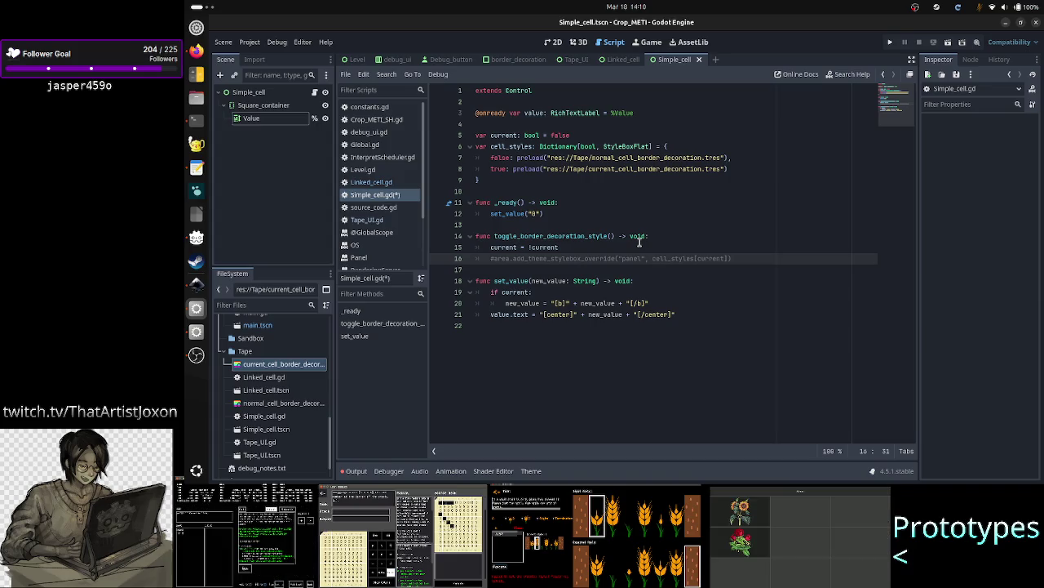
# - Make line 16 call the override on value with stylebox name "normal" instead of "panel"
pyautogui.press('Left')
pyautogui.press('Left')
pyautogui.press('Left')
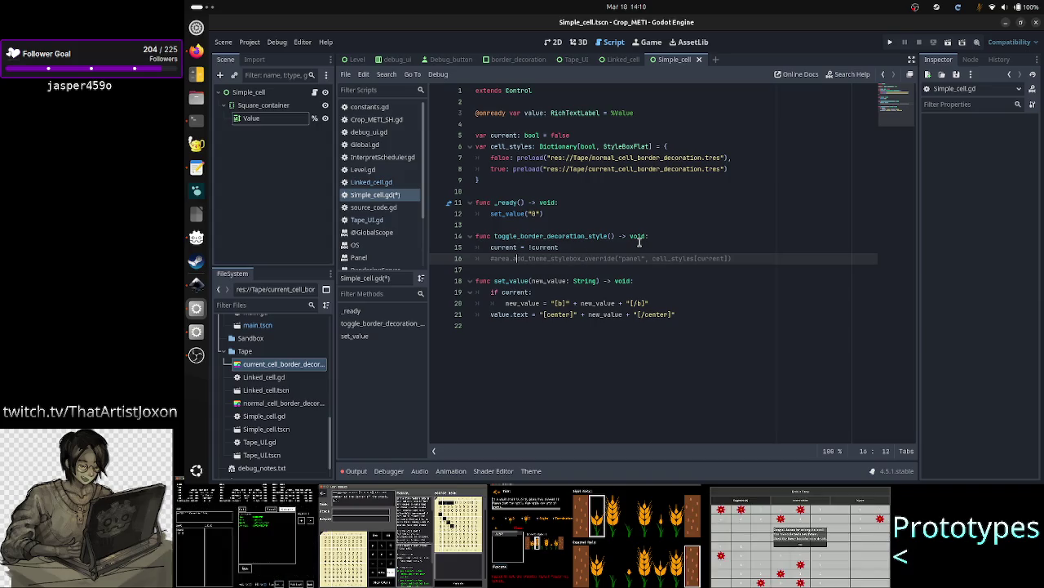
pyautogui.press('BackSpace')
pyautogui.press('BackSpace')
pyautogui.press('BackSpace')
pyautogui.write('value.')
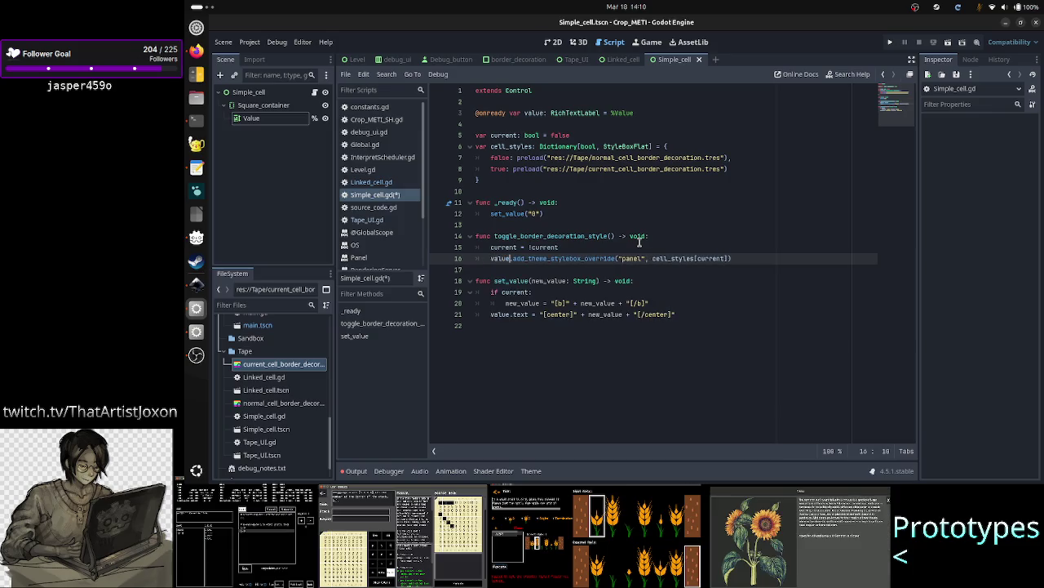
pyautogui.press('Right')
pyautogui.press('Right')
pyautogui.press('Right')
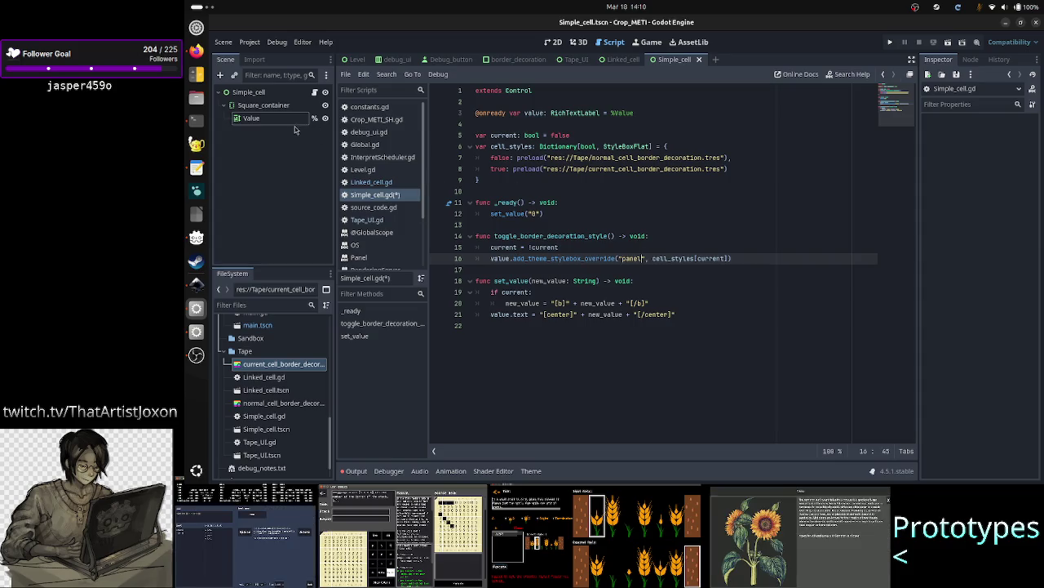
pyautogui.click(269, 119)
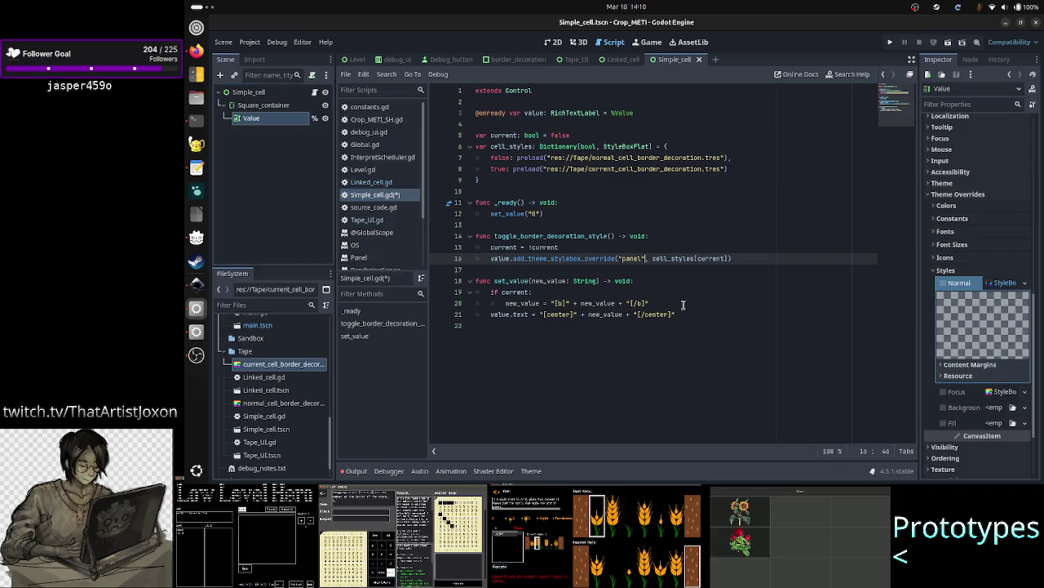
pyautogui.press('BackSpace')
pyautogui.press('BackSpace')
pyautogui.press('BackSpace')
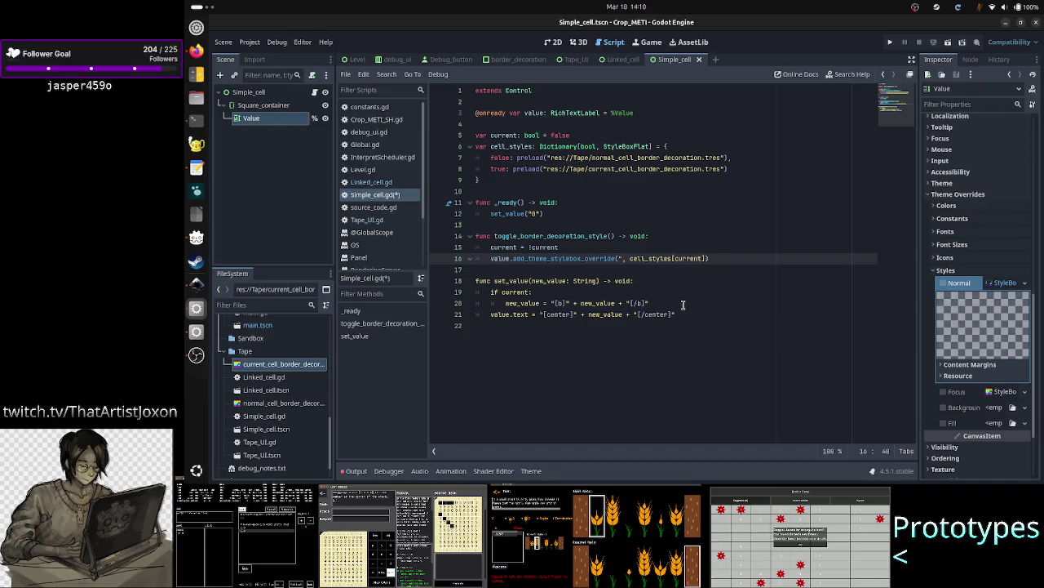
pyautogui.write('n')
pyautogui.press('Return')
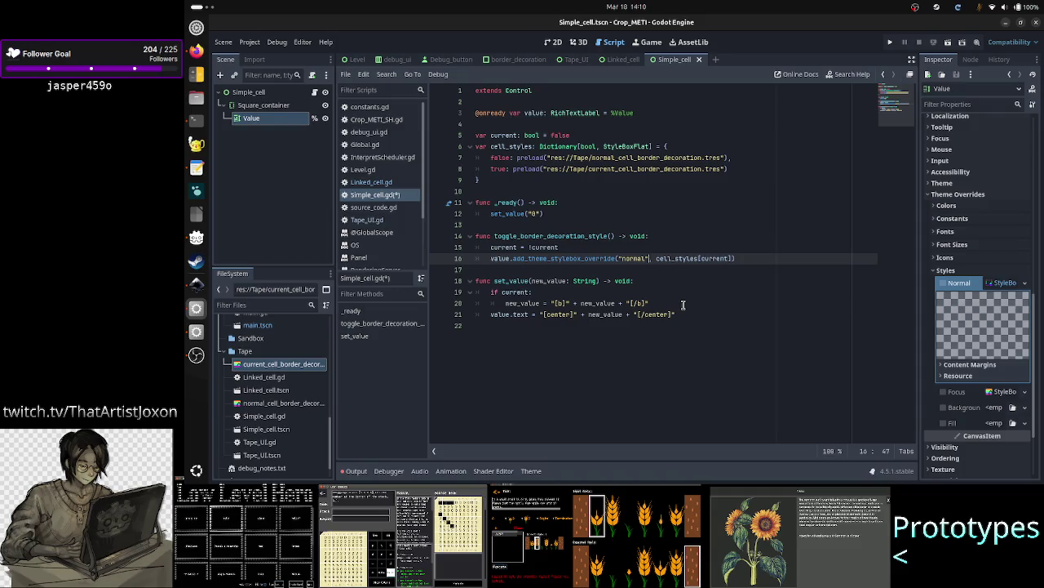
# - Duplicate the "normal" stylebox override line onto a new line 17
pyautogui.press('Home')
pyautogui.hotkey('shift', 'End')
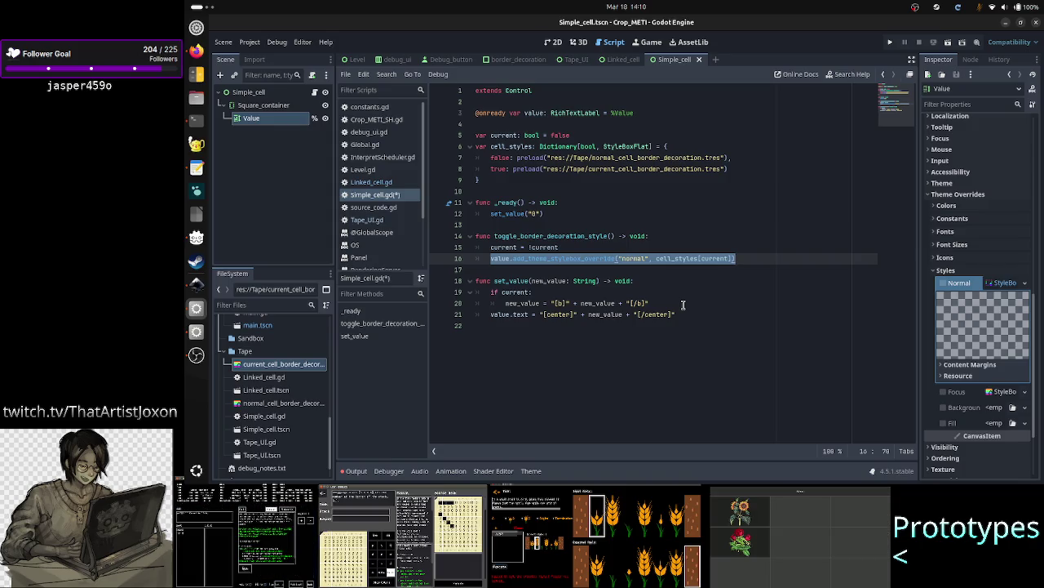
pyautogui.hotkey('ctrl', 'c')
pyautogui.press('End')
pyautogui.press('Return')
pyautogui.hotkey('ctrl', 'v')
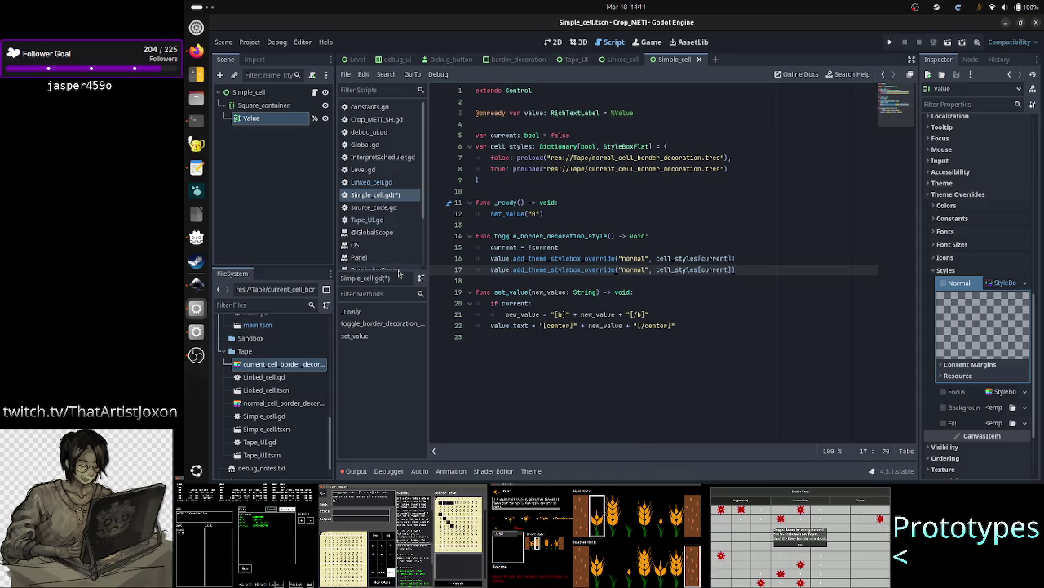
pyautogui.click(195, 50)
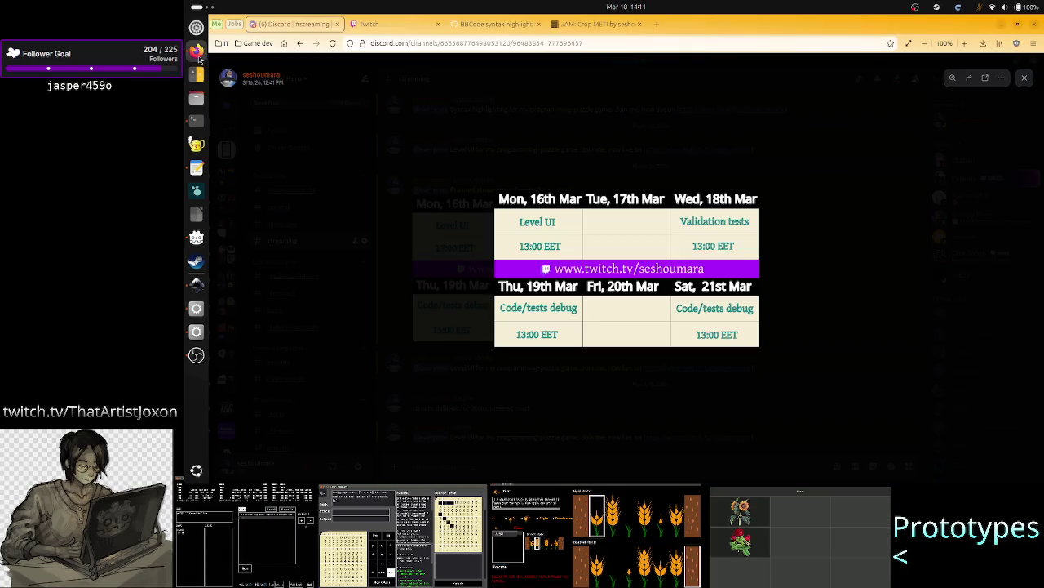
# - In a new tab, Google 'godot richtextlabel what are the background and fill style overrides for?'
pyautogui.click(656, 24)
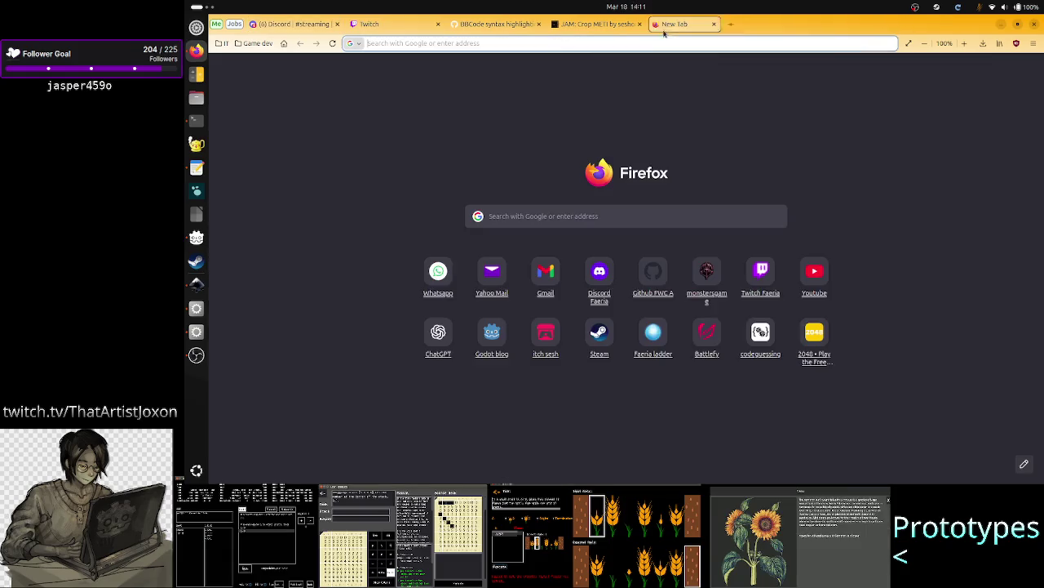
pyautogui.click(561, 210)
pyautogui.write('godot r')
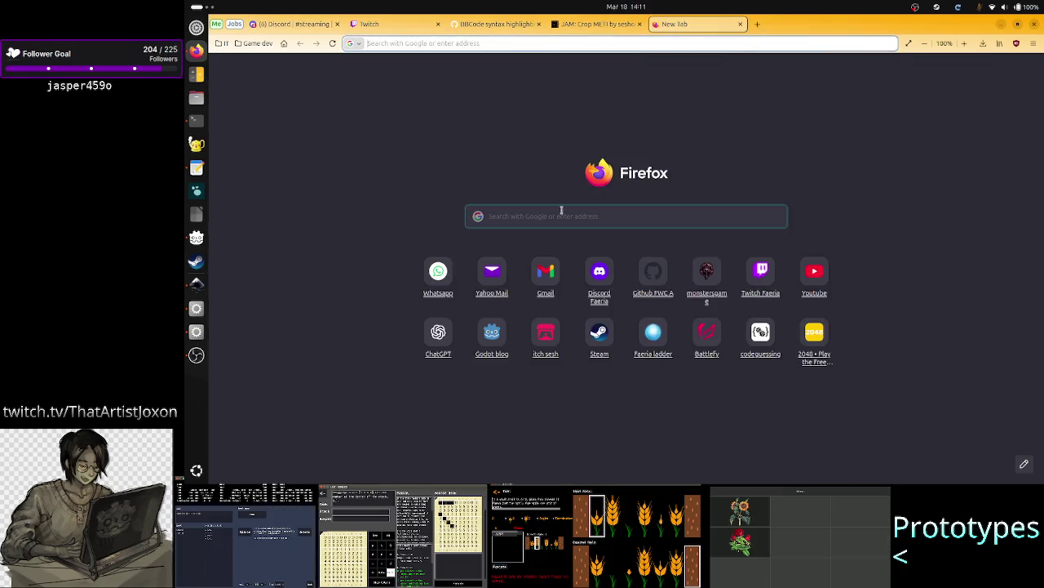
pyautogui.write('ichte')
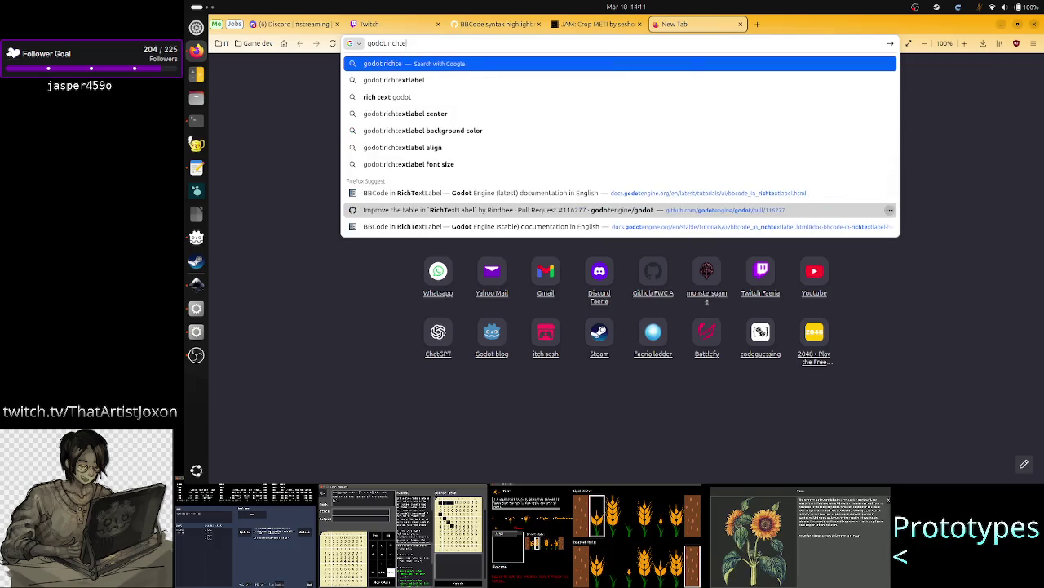
pyautogui.write('xtlabel')
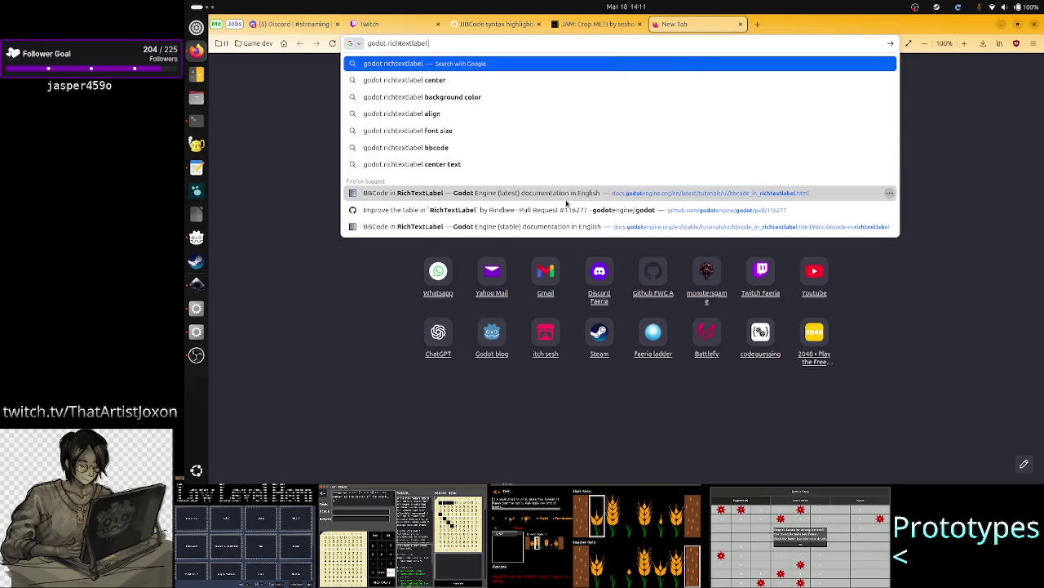
pyautogui.write(' wha')
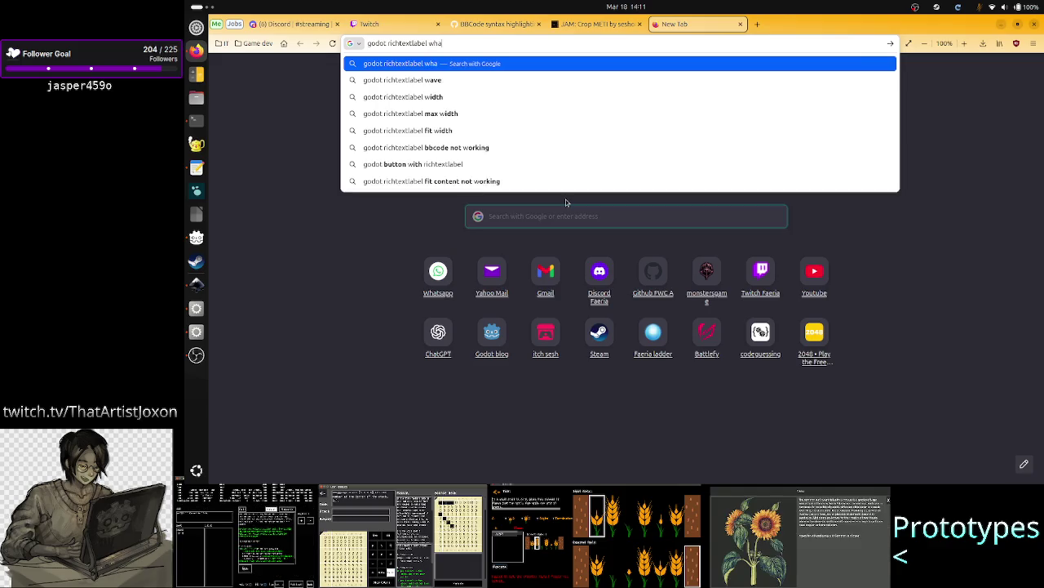
pyautogui.write('t are the b')
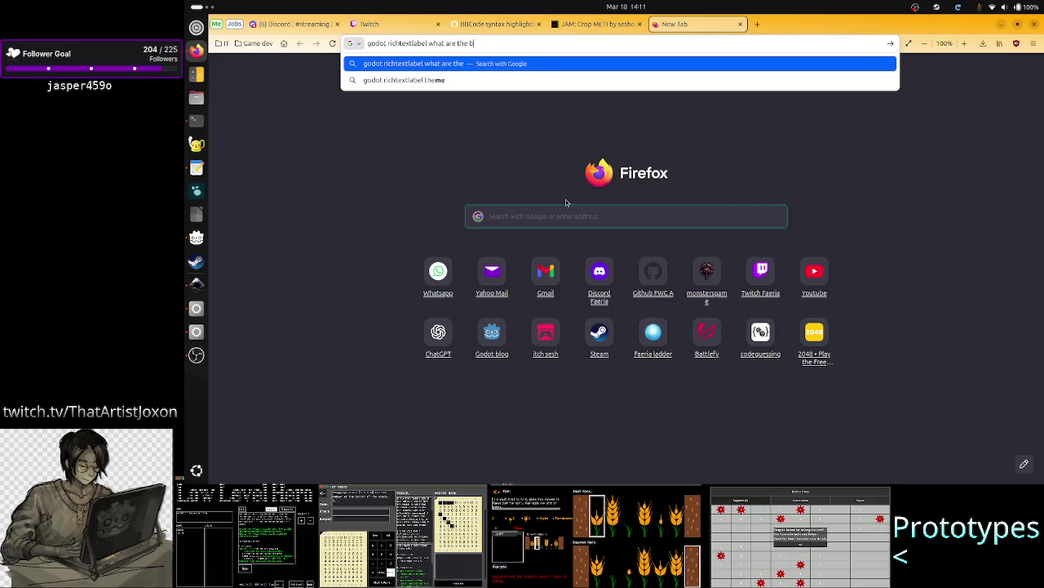
pyautogui.write('ackground and')
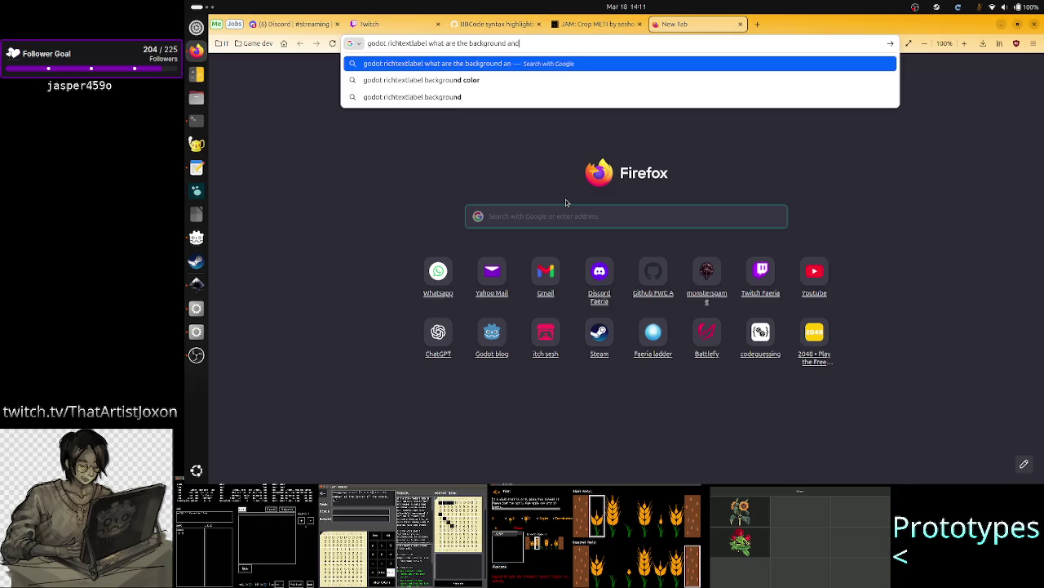
pyautogui.write(' fill s')
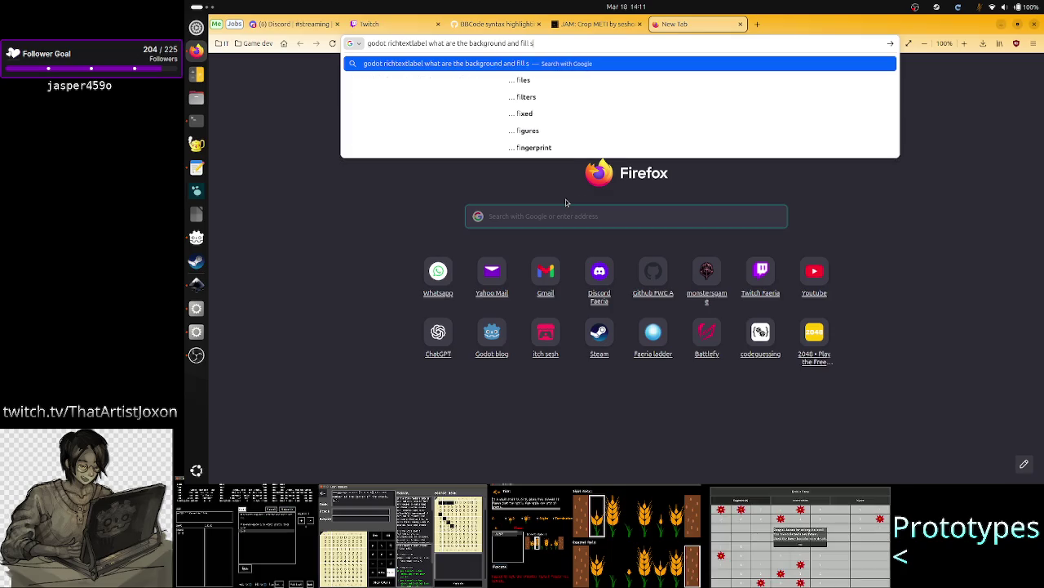
pyautogui.write('tyle overr')
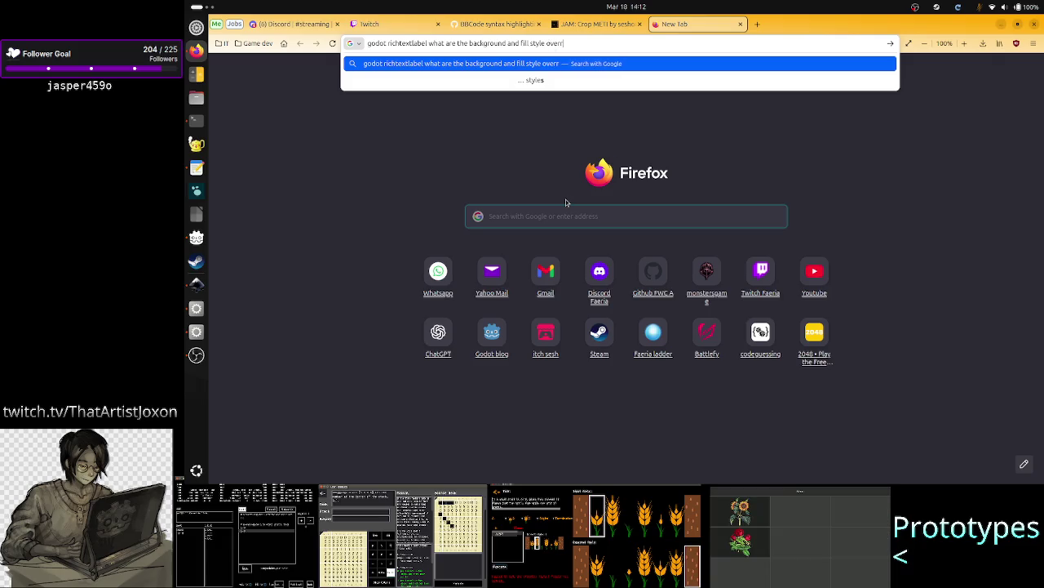
pyautogui.write('ides for?')
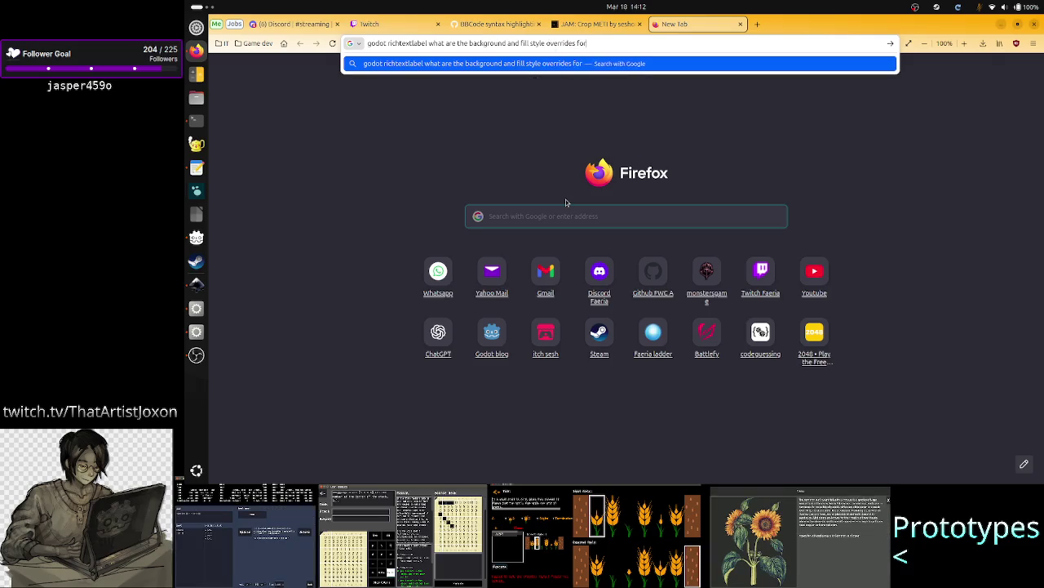
pyautogui.press('Return')
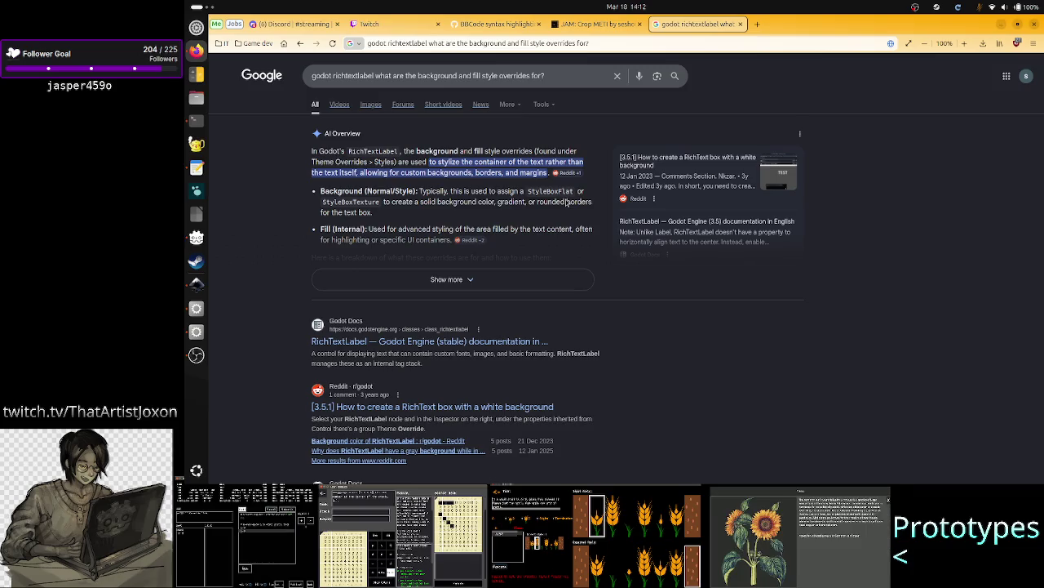
pyautogui.hotkey('alt', 'Tab')
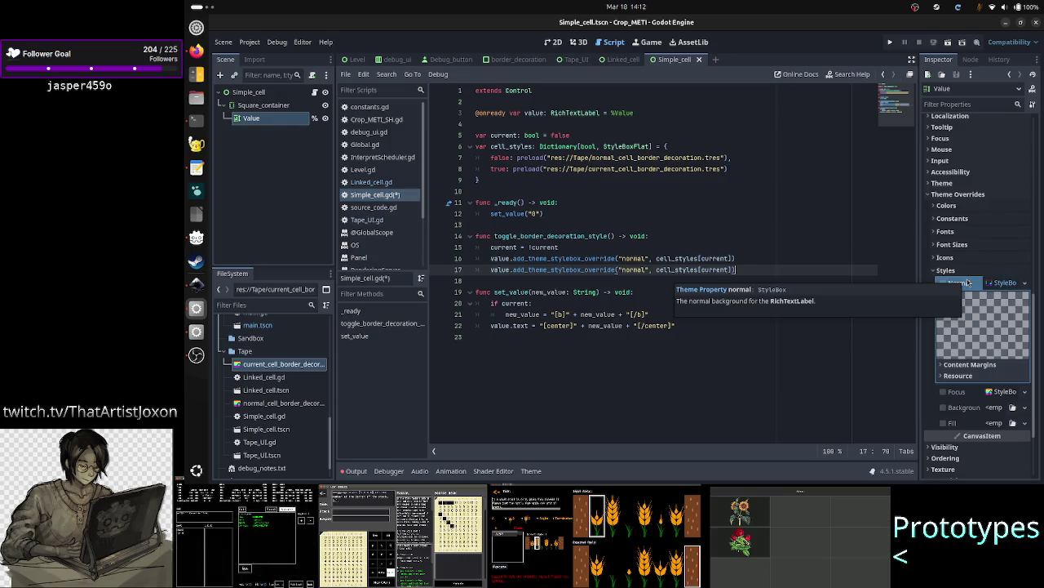
pyautogui.hotkey('alt', 'Tab')
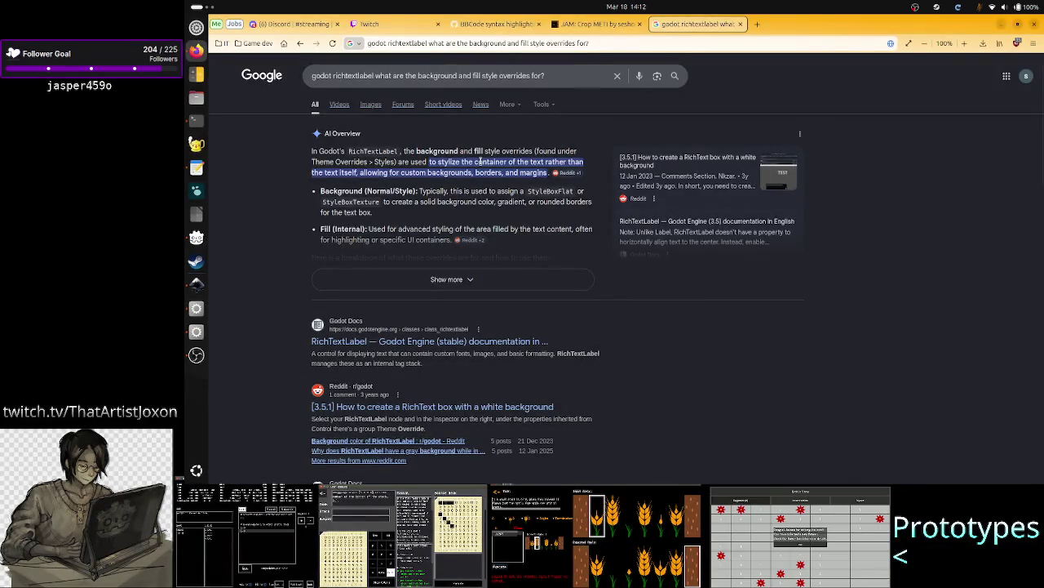
pyautogui.hotkey('alt', 'Tab')
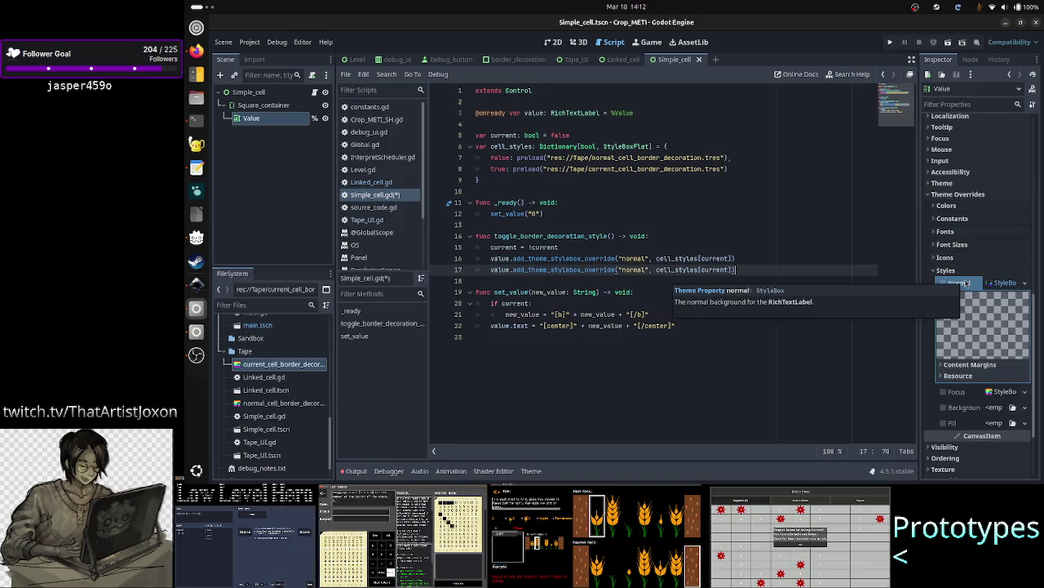
pyautogui.hotkey('alt', 'Tab')
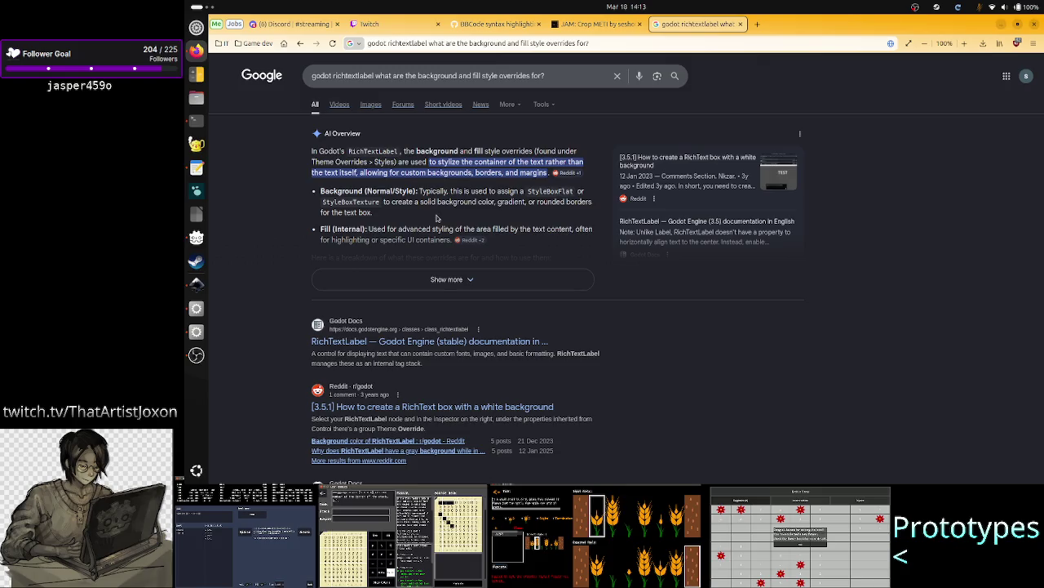
pyautogui.moveTo(377, 193); pyautogui.dragTo(326, 193)
pyautogui.click(384, 192)
pyautogui.hotkey('alt', 'Tab')
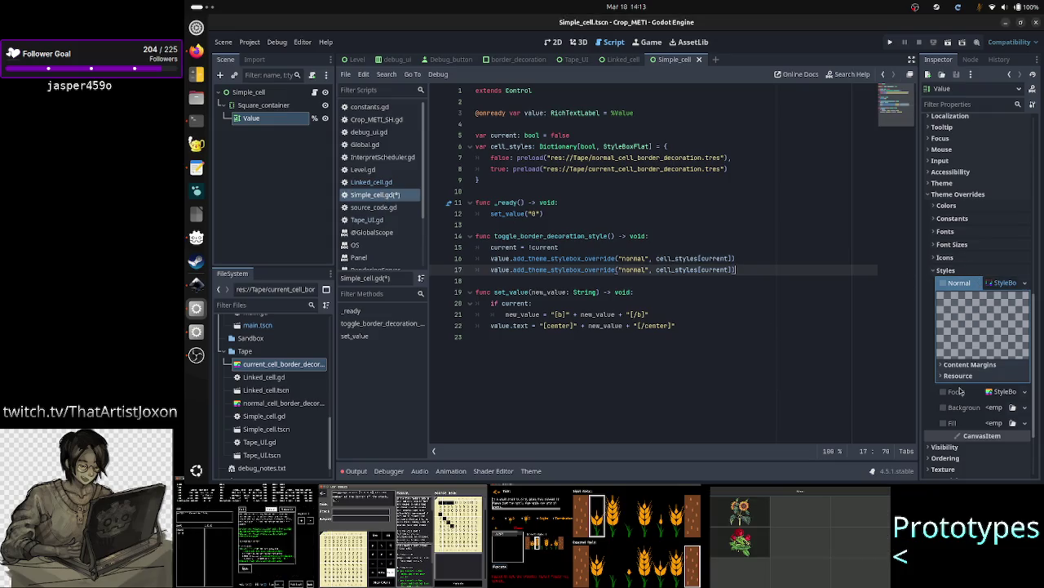
pyautogui.hotkey('alt', 'Tab')
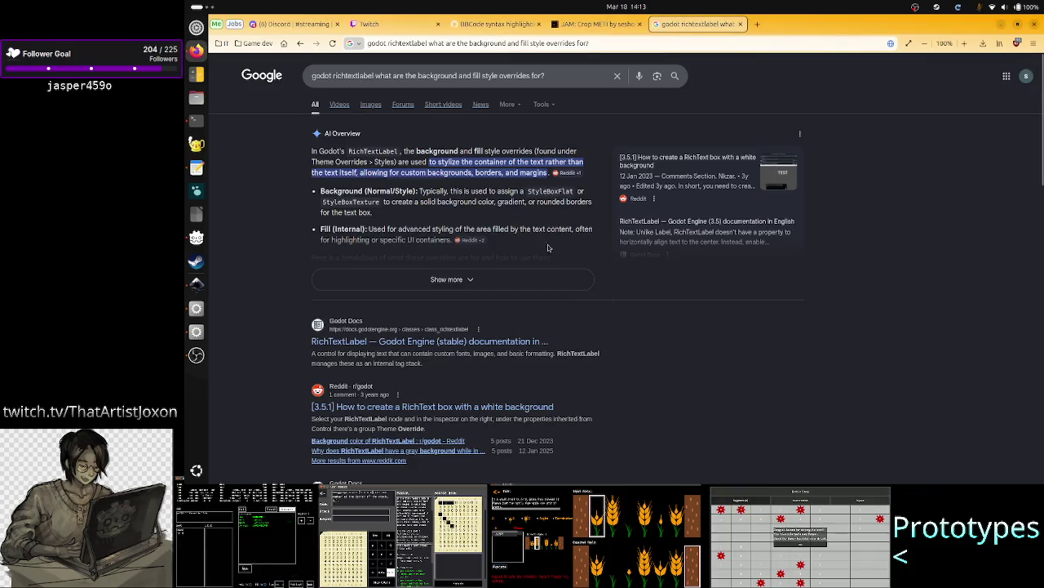
pyautogui.moveTo(442, 191); pyautogui.dragTo(509, 201)
pyautogui.click(412, 240)
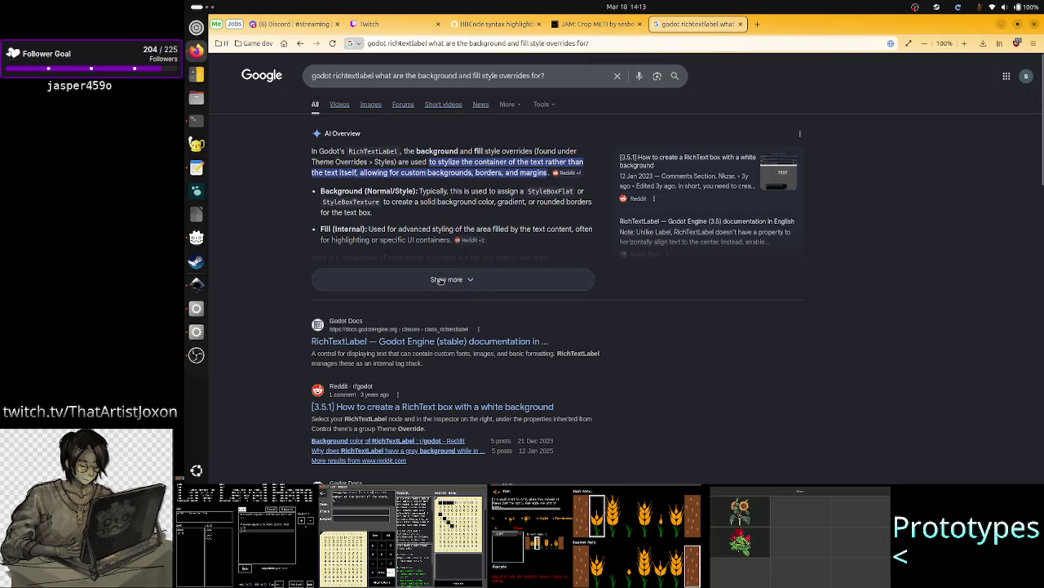
# - Read the expanded AI overview, then open the Godot Docs RichTextLabel reference result
pyautogui.click(441, 280)
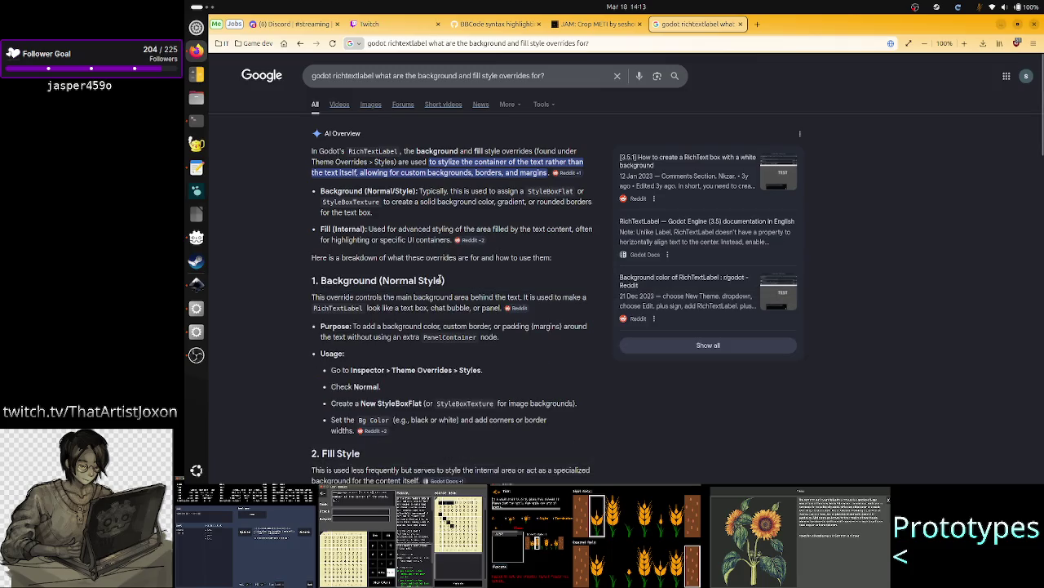
pyautogui.scroll(-6, 427, 324)
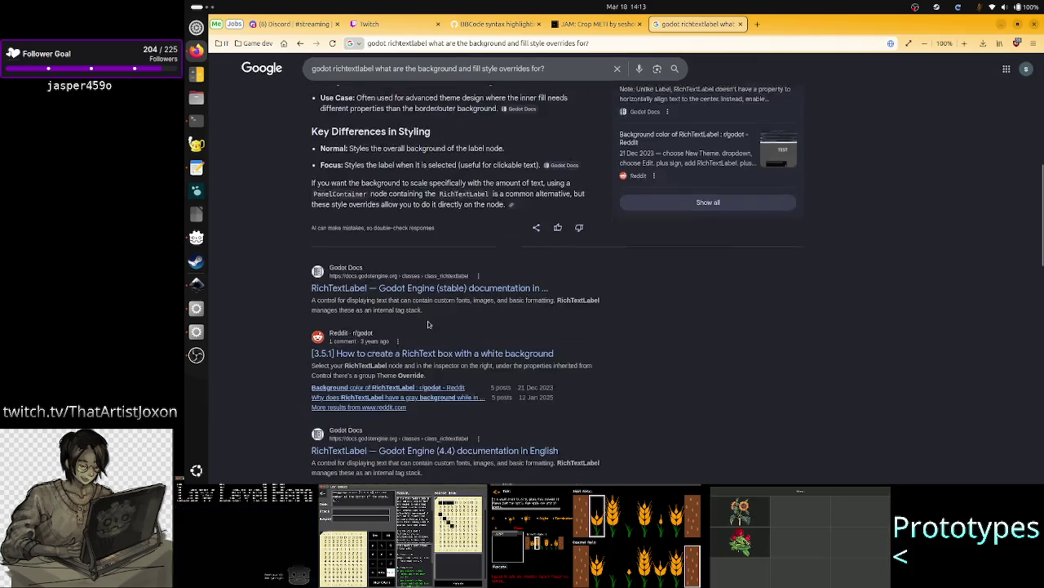
pyautogui.scroll(2, 428, 324)
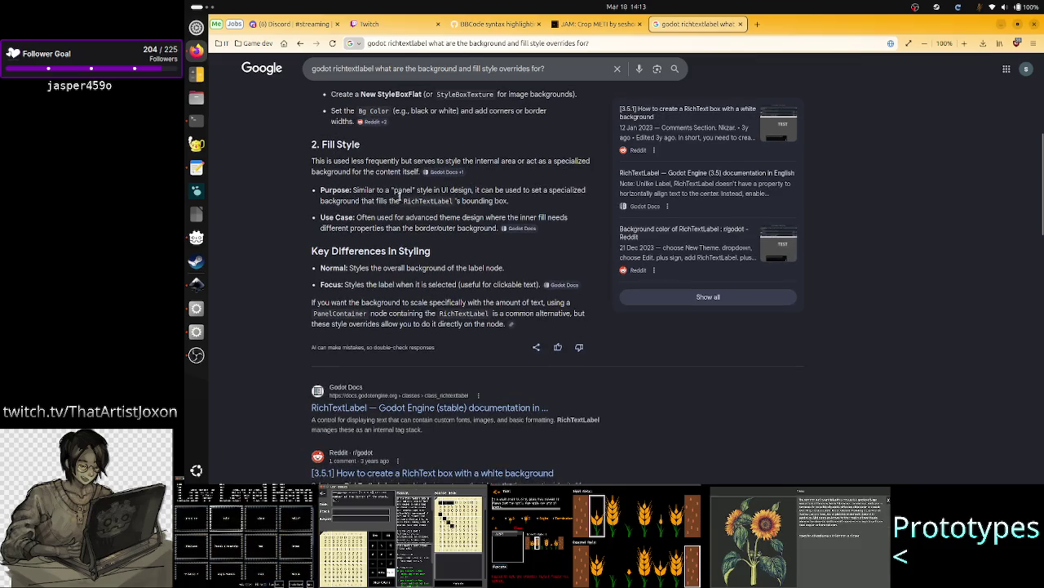
pyautogui.scroll(4, 398, 194)
pyautogui.scroll(-3, 398, 194)
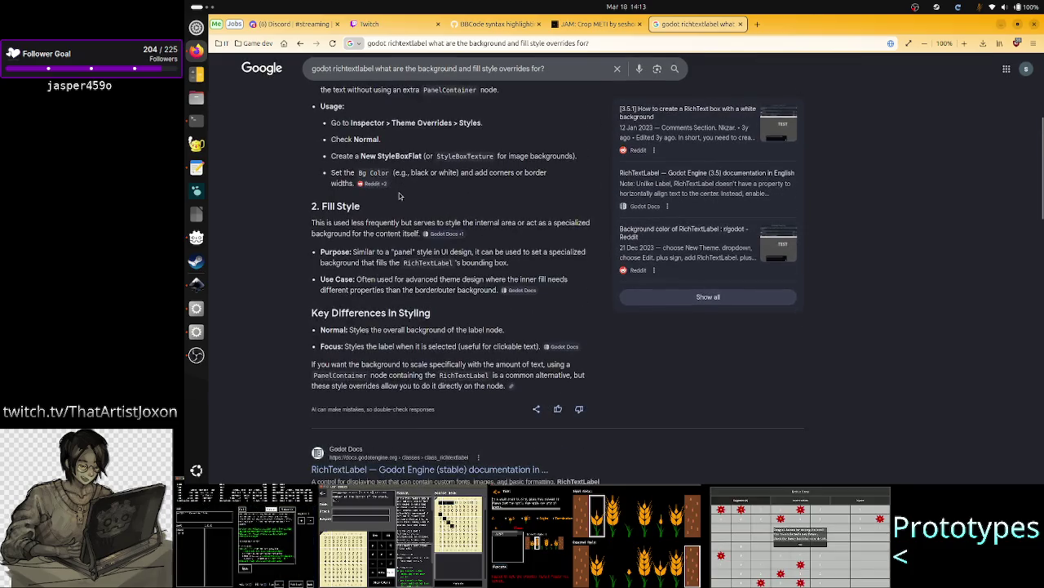
pyautogui.scroll(2, 398, 194)
pyautogui.scroll(-1, 360, 168)
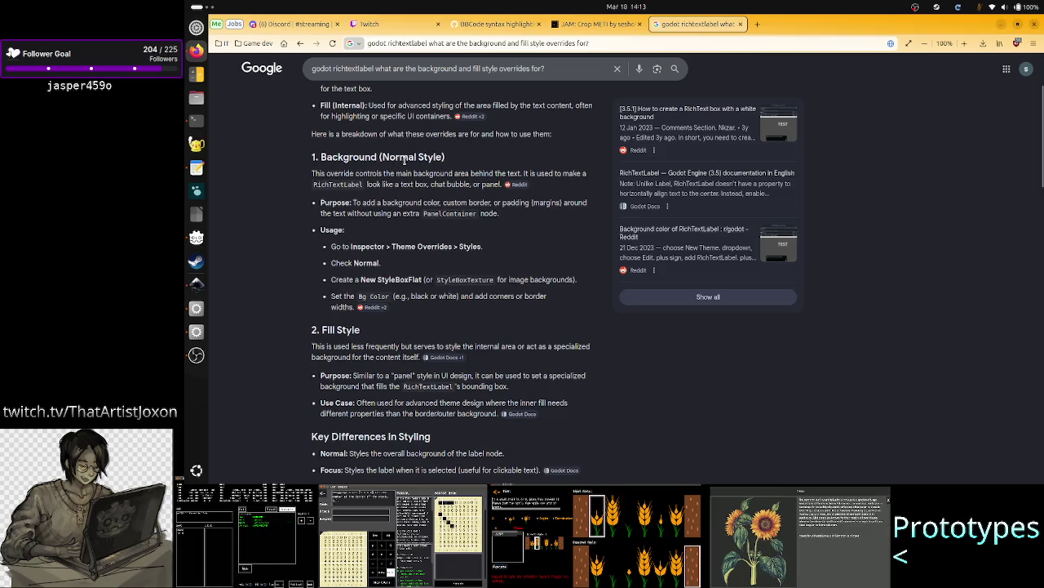
pyautogui.moveTo(409, 157); pyautogui.dragTo(338, 157)
pyautogui.click(274, 374)
pyautogui.scroll(-3, 306, 364)
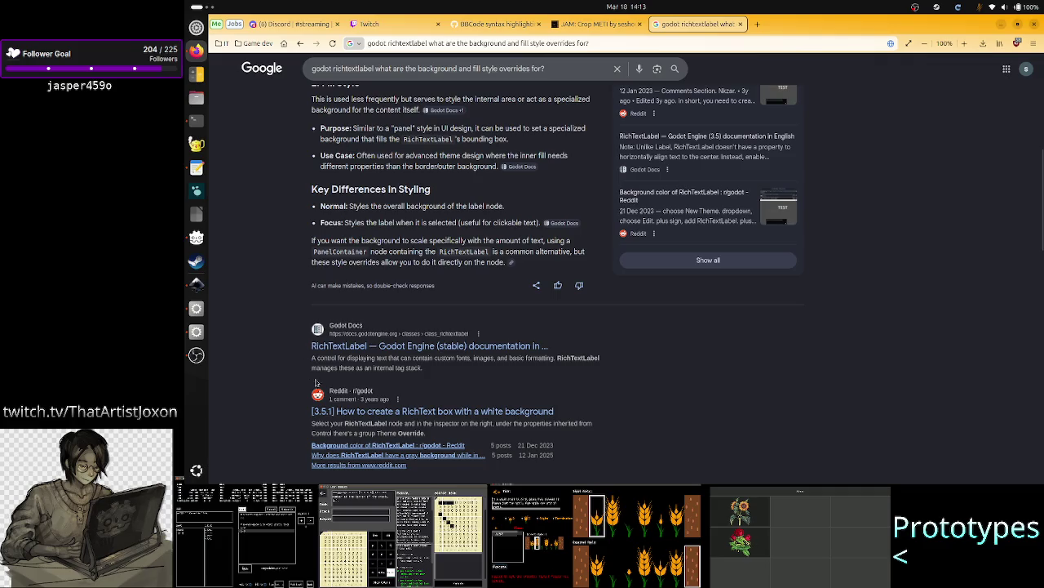
pyautogui.click(463, 345)
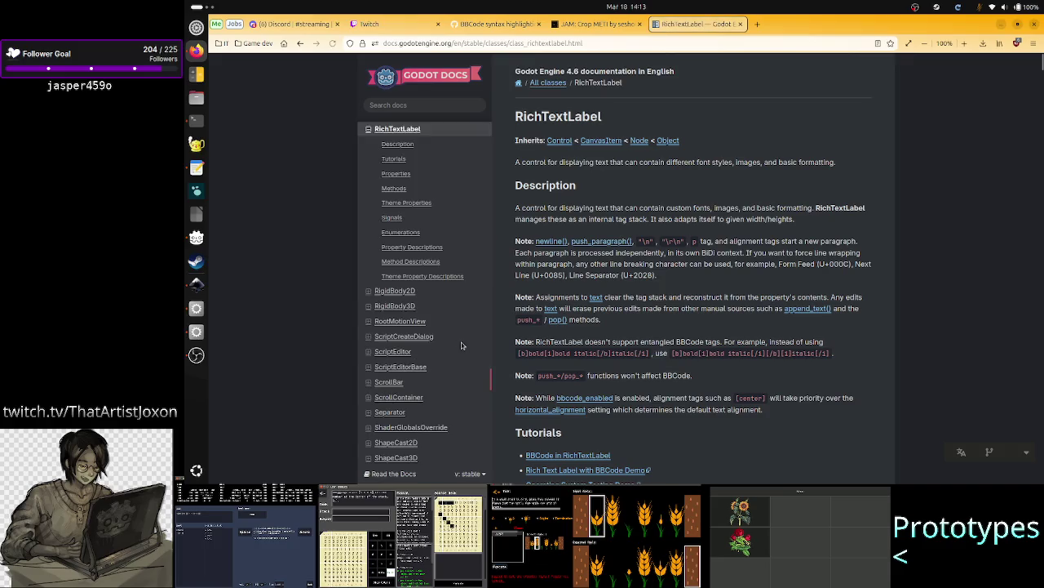
# - Scroll the RichTextLabel reference down to Method Descriptions and open the find-in-page bar
pyautogui.scroll(-4, 689, 311)
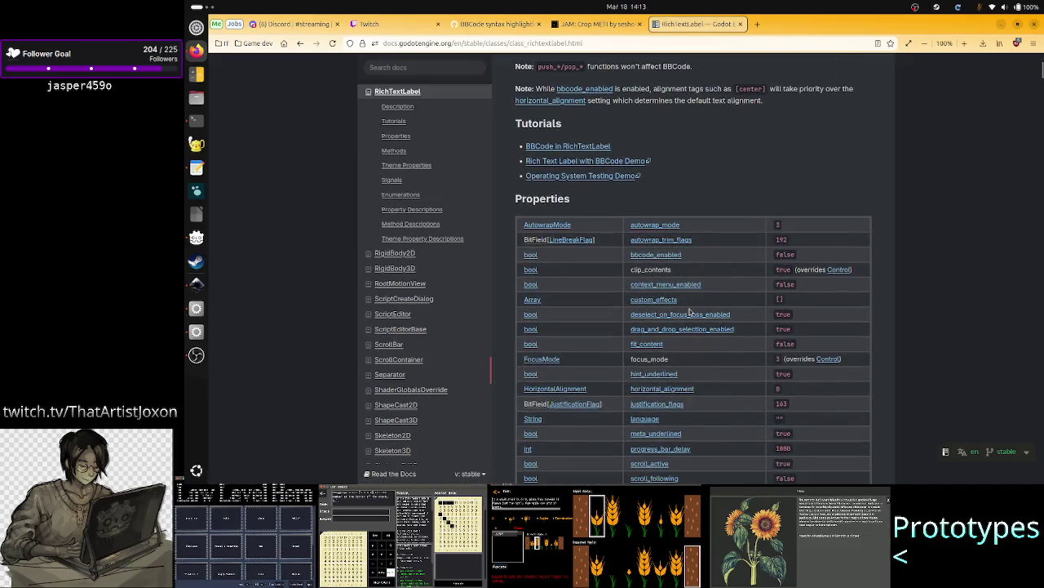
pyautogui.scroll(-10, 689, 310)
pyautogui.scroll(-15, 689, 308)
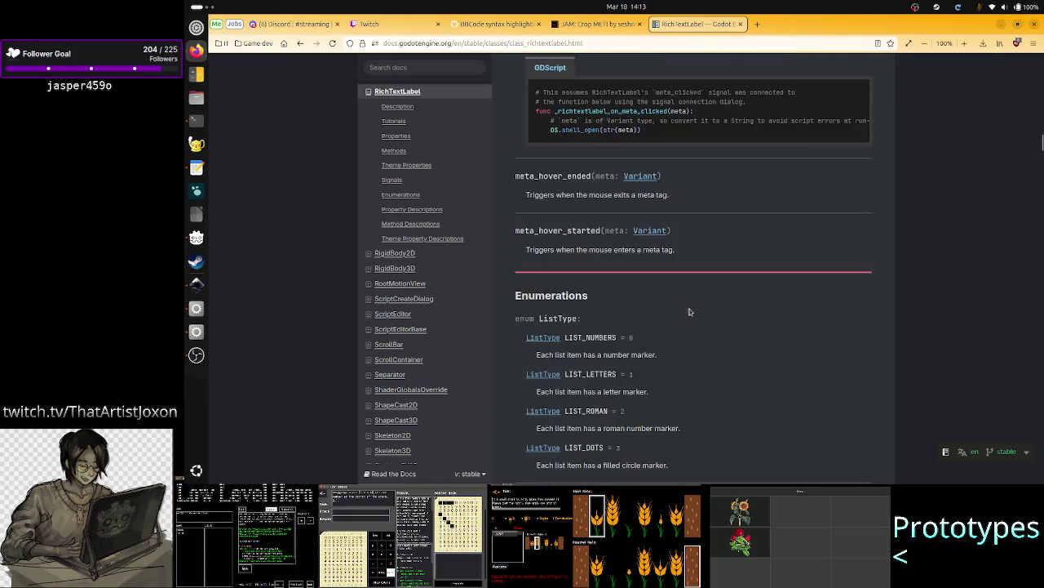
pyautogui.scroll(-5, 689, 310)
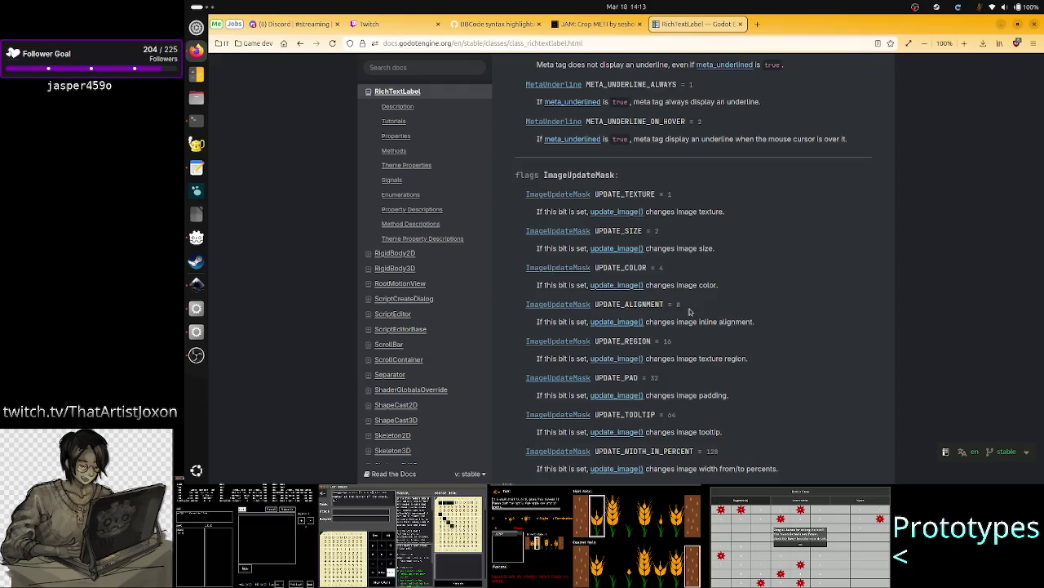
pyautogui.scroll(-8, 688, 310)
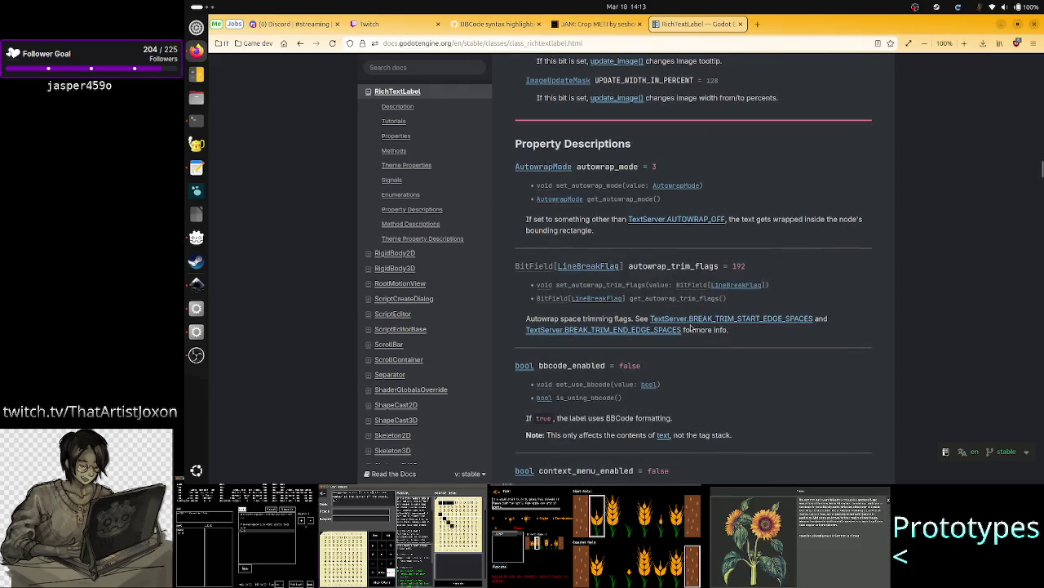
pyautogui.scroll(-20, 691, 328)
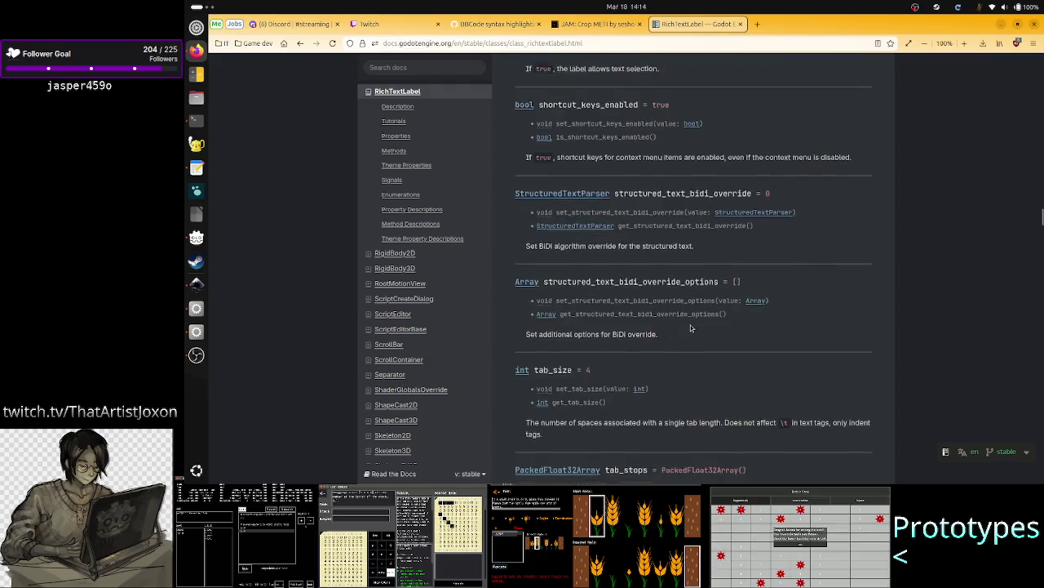
pyautogui.scroll(-15, 691, 328)
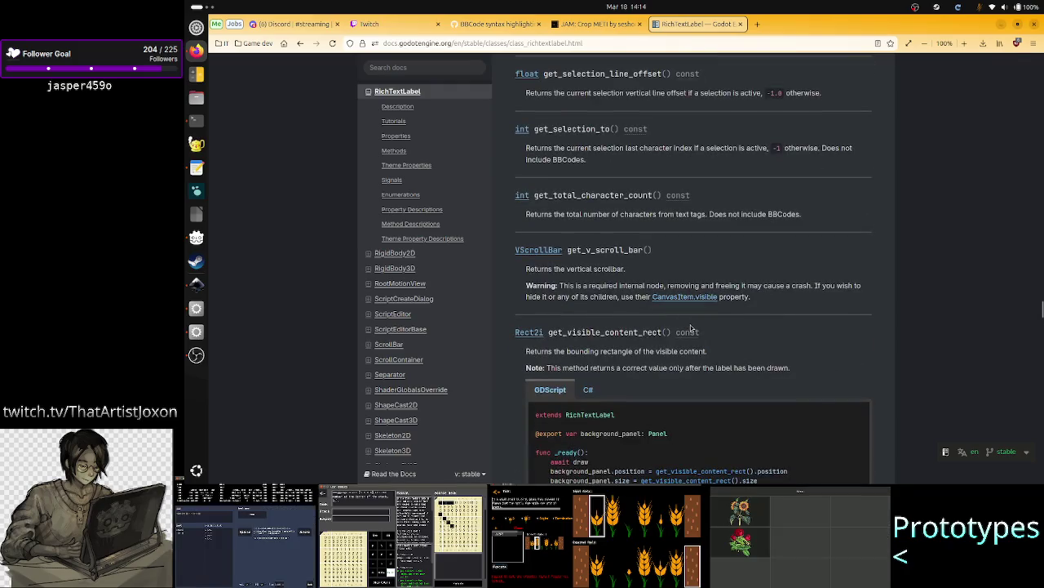
pyautogui.scroll(-10, 691, 328)
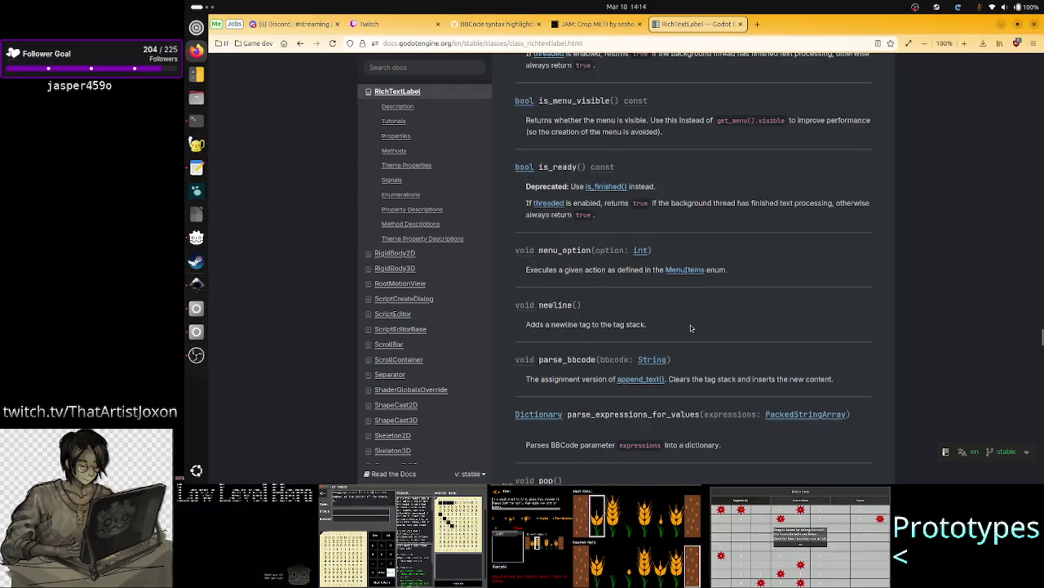
pyautogui.rightClick(691, 324)
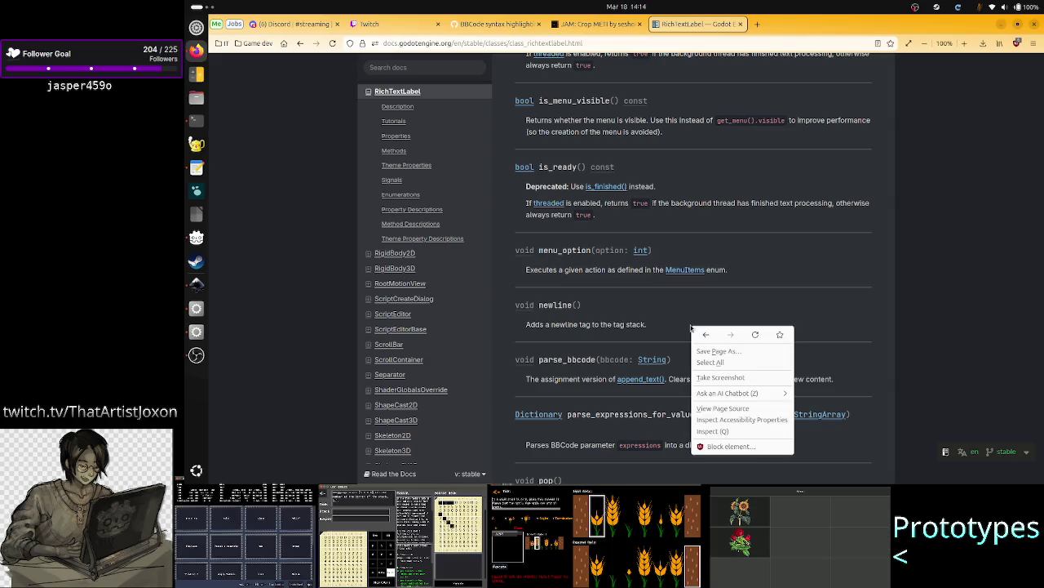
pyautogui.click(646, 315)
pyautogui.hotkey('ctrl', 'f')
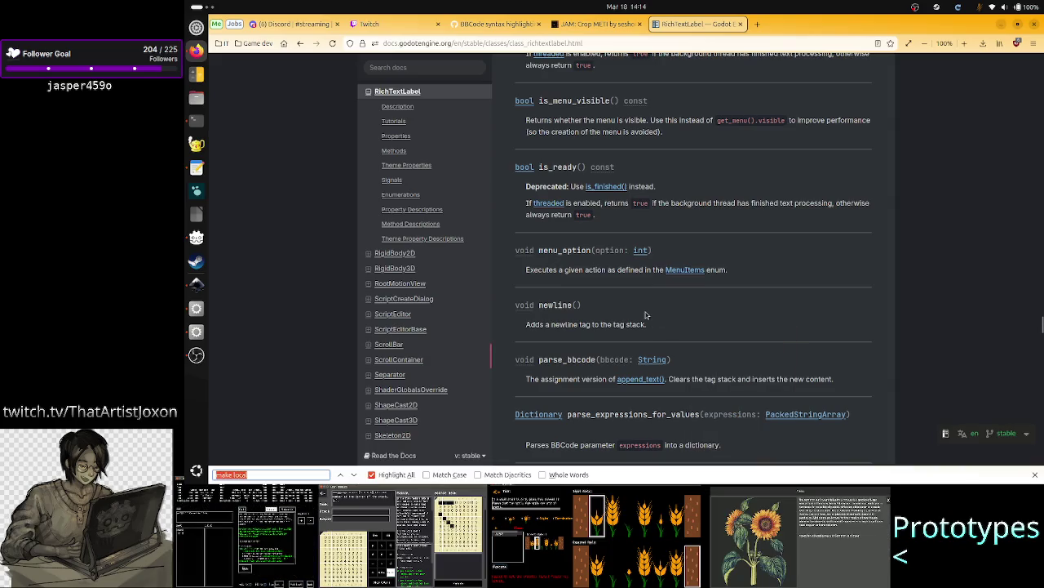
# - Search the page for 'background' and inspect the background_panel code example match
pyautogui.write('background')
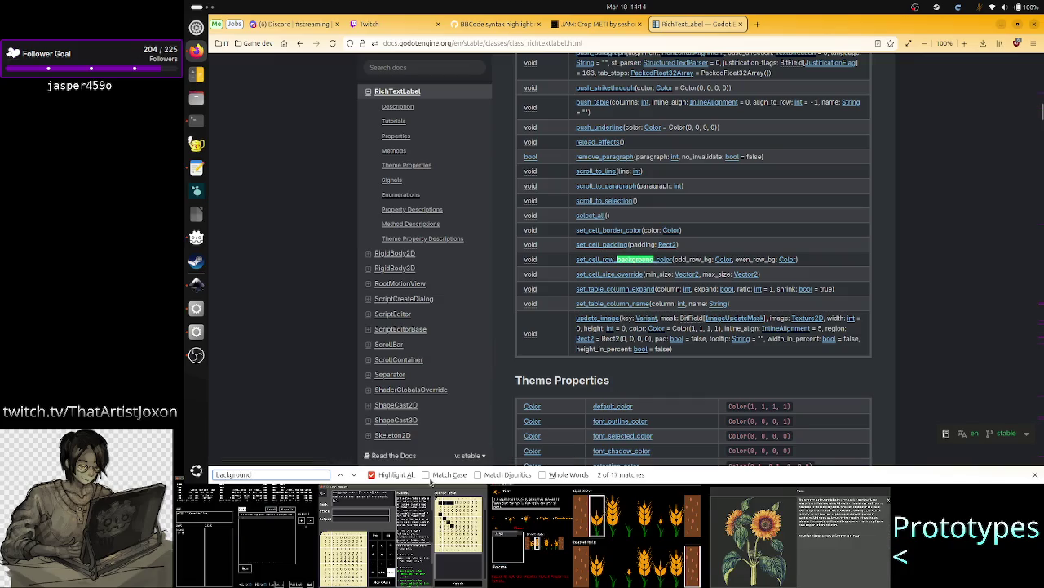
pyautogui.click(354, 475)
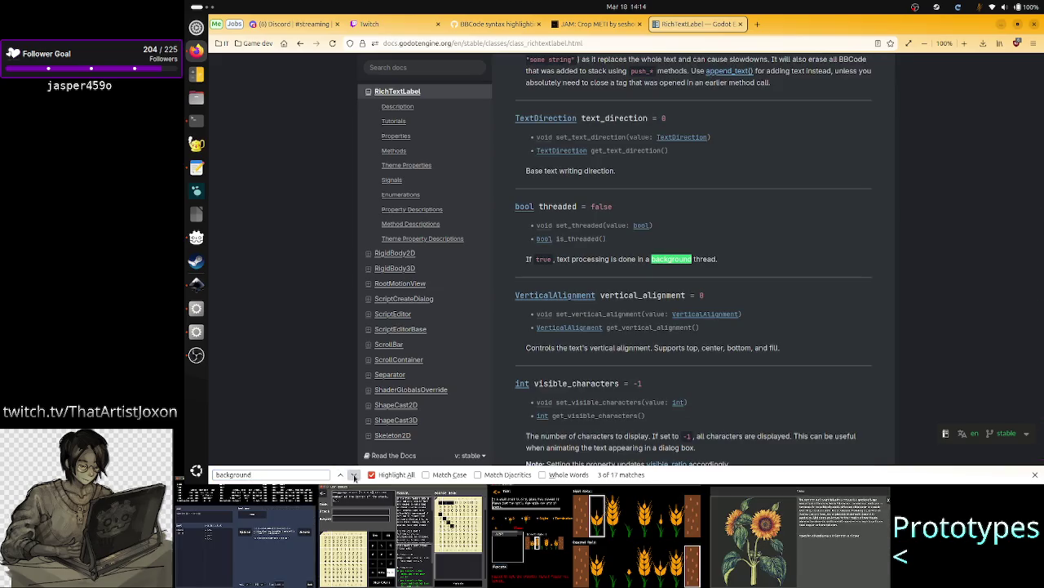
pyautogui.click(353, 475)
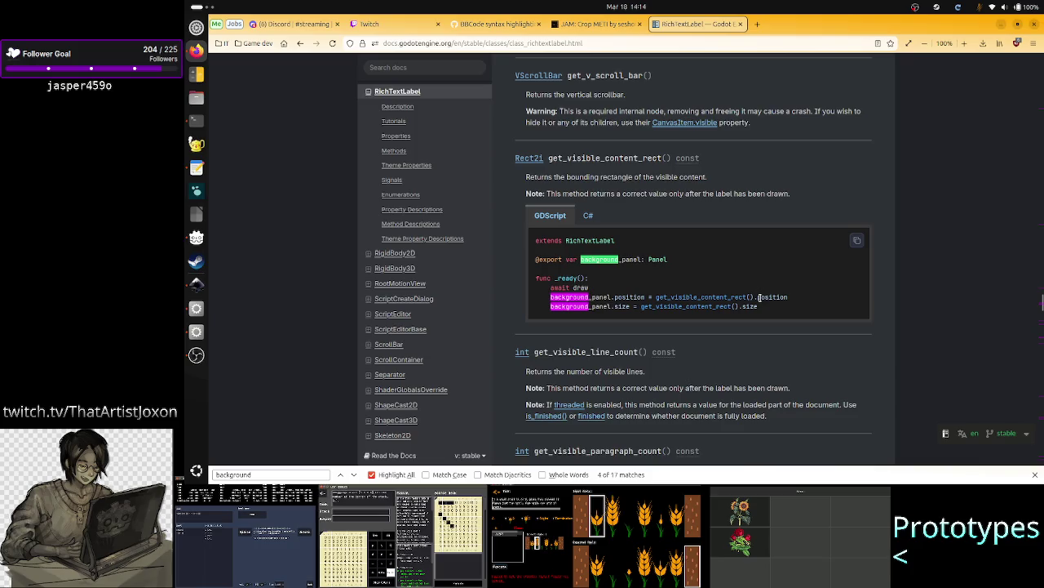
pyautogui.moveTo(760, 297)
pyautogui.mouseDown()
pyautogui.moveTo(705, 297)
pyautogui.moveTo(719, 306)
pyautogui.mouseUp()
pyautogui.click(681, 294)
pyautogui.click(717, 306)
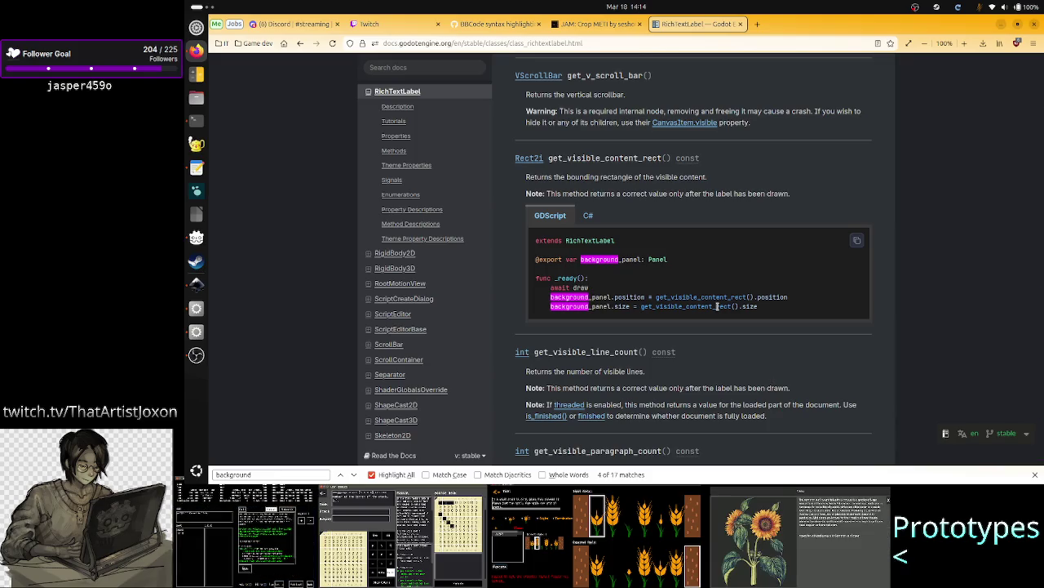
# - Step through the remaining 'background' matches to the StyleBox focus theme property
pyautogui.click(353, 474)
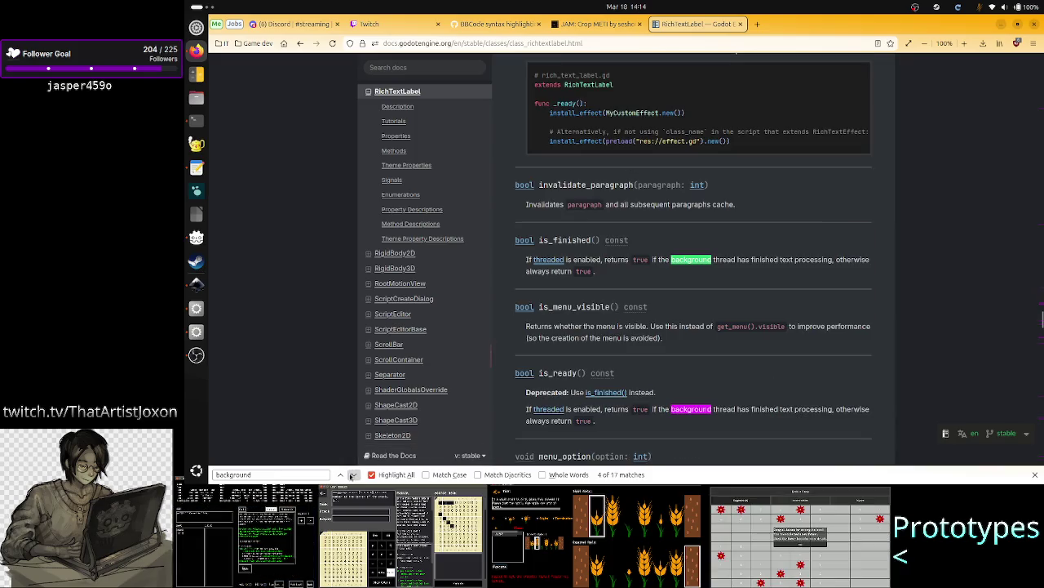
pyautogui.click(352, 474)
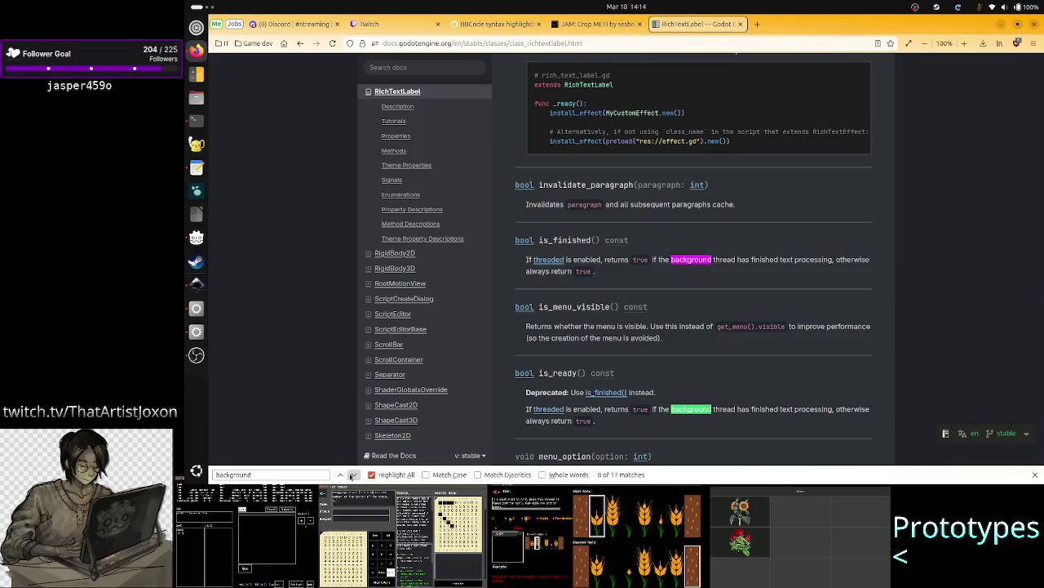
pyautogui.click(352, 474)
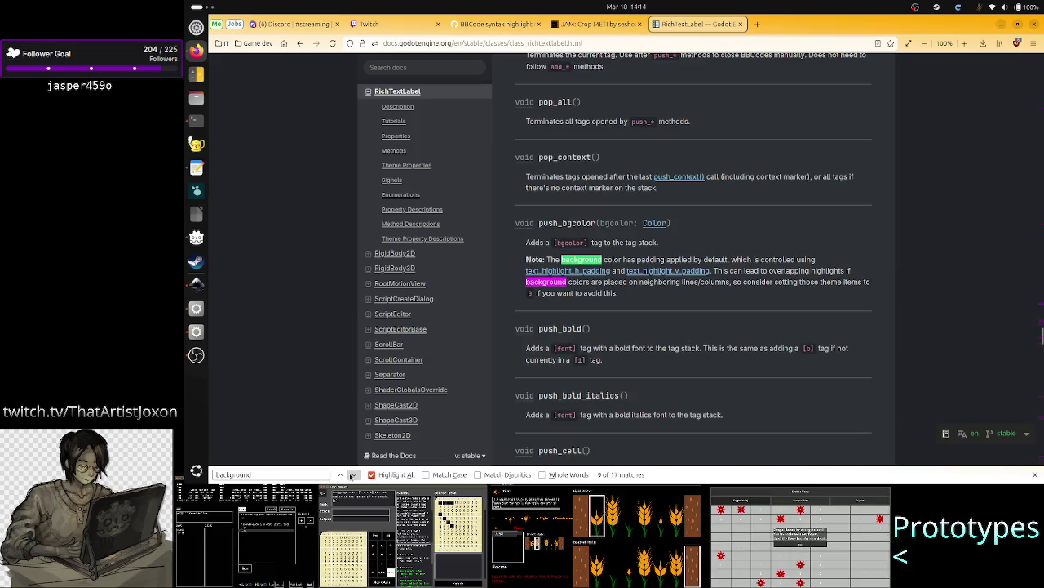
pyautogui.click(352, 474)
pyautogui.click(352, 474)
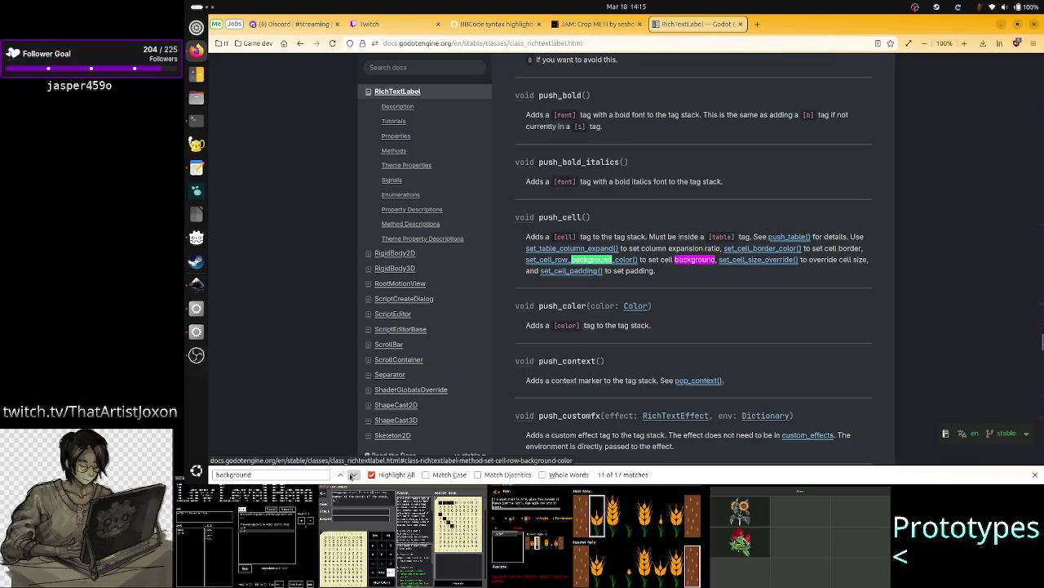
pyautogui.click(352, 474)
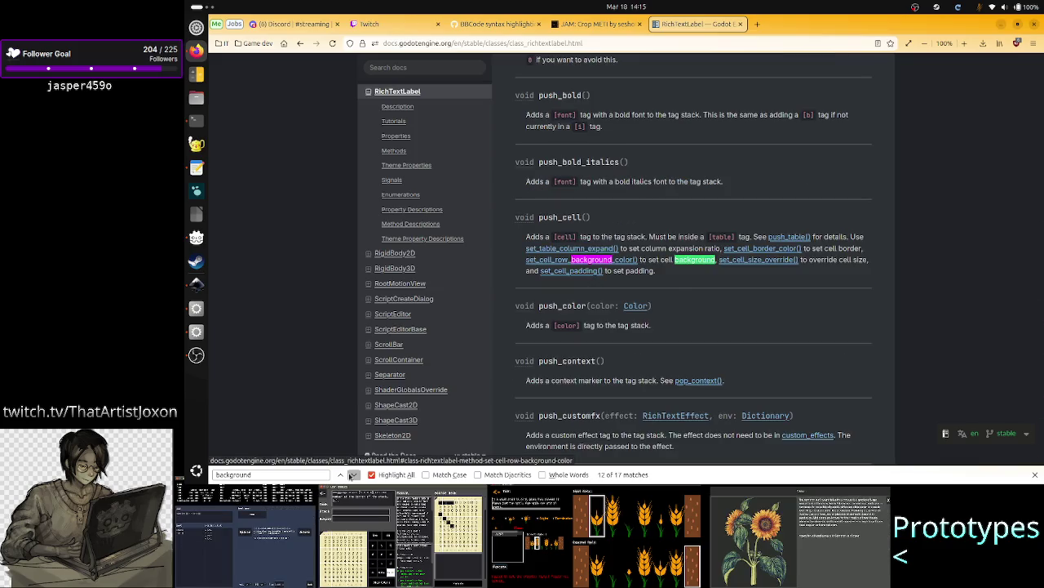
pyautogui.click(352, 475)
pyautogui.click(352, 474)
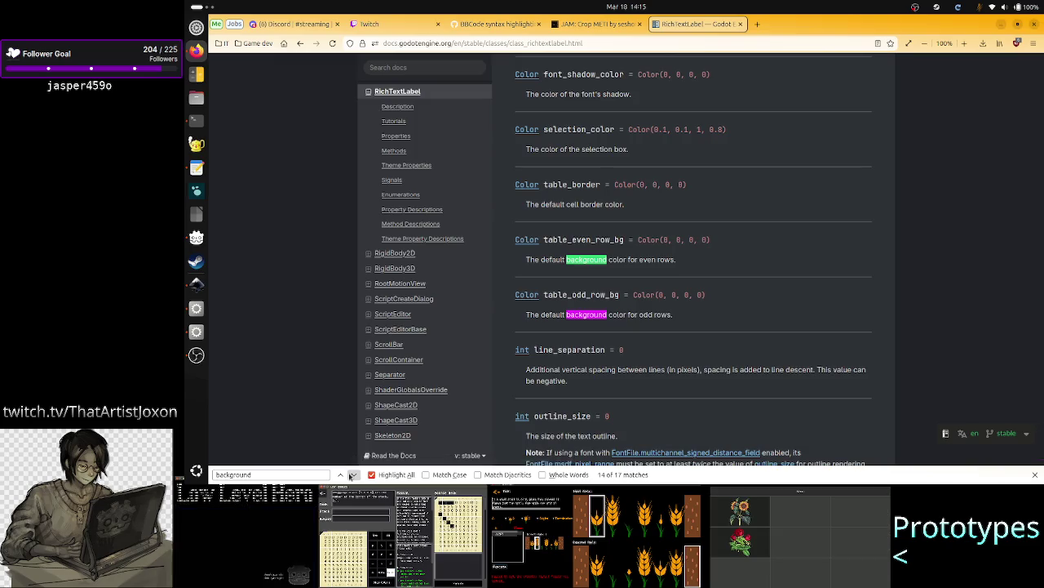
pyautogui.click(352, 474)
pyautogui.click(353, 474)
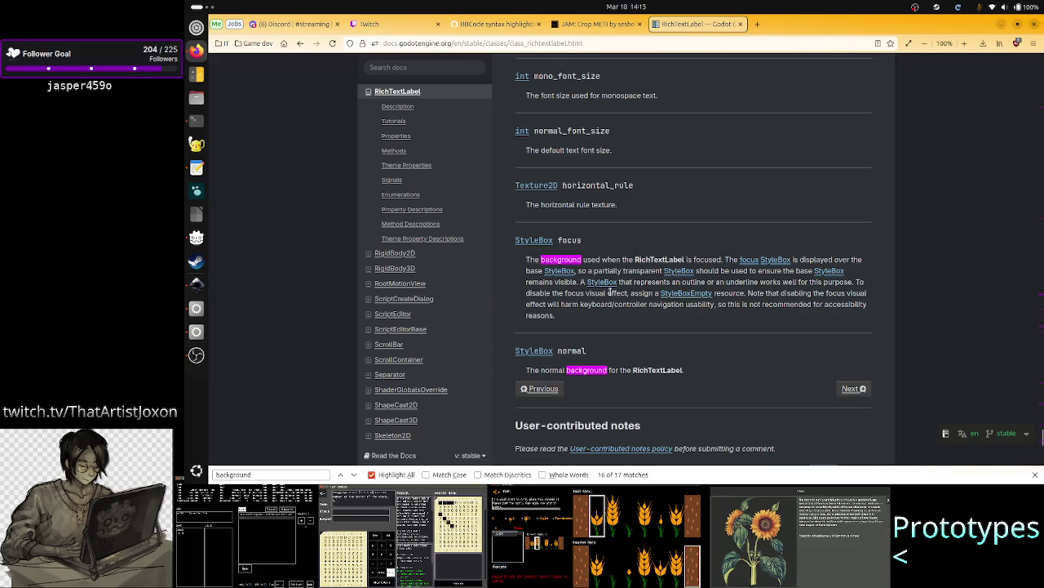
pyautogui.moveTo(545, 292); pyautogui.dragTo(741, 295)
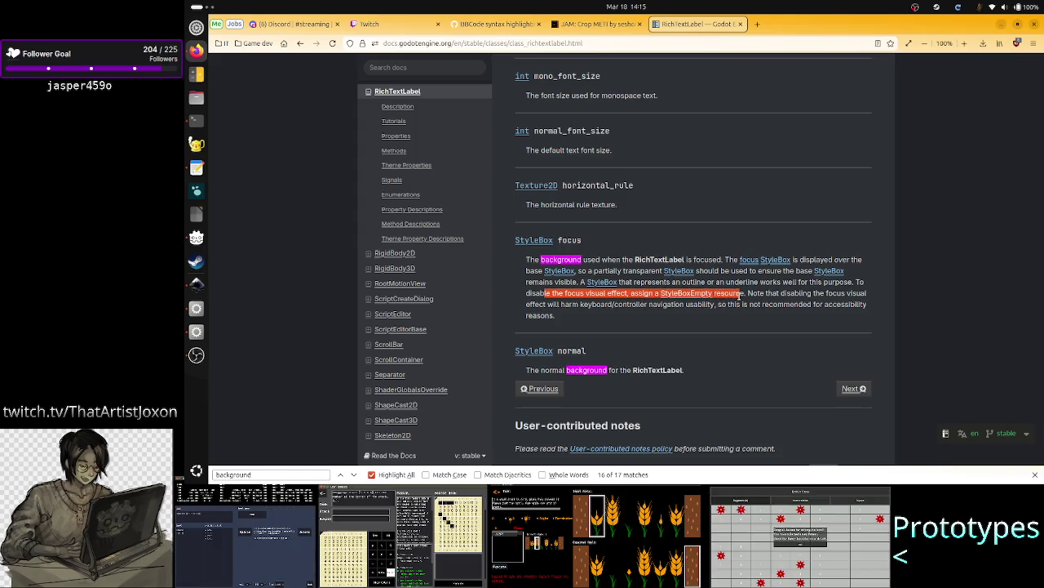
pyautogui.click(739, 297)
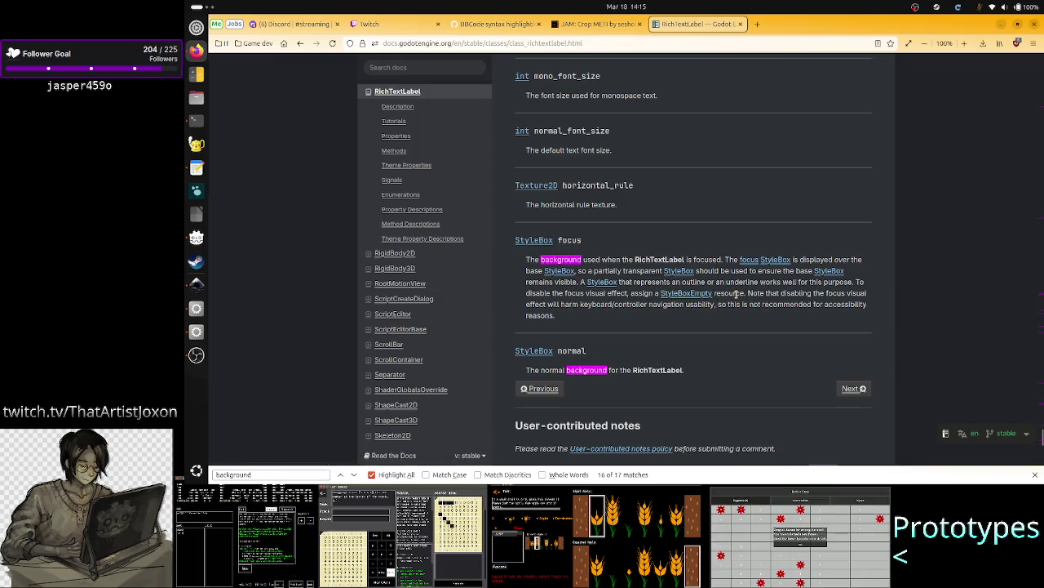
pyautogui.moveTo(737, 292)
pyautogui.mouseDown()
pyautogui.moveTo(665, 282)
pyautogui.moveTo(641, 292)
pyautogui.mouseUp()
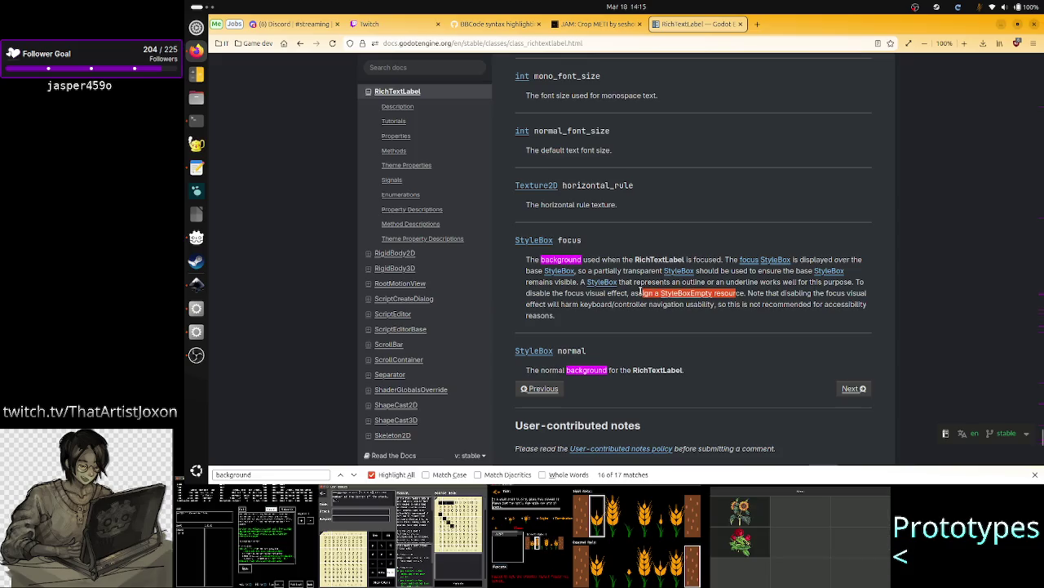
pyautogui.click(641, 290)
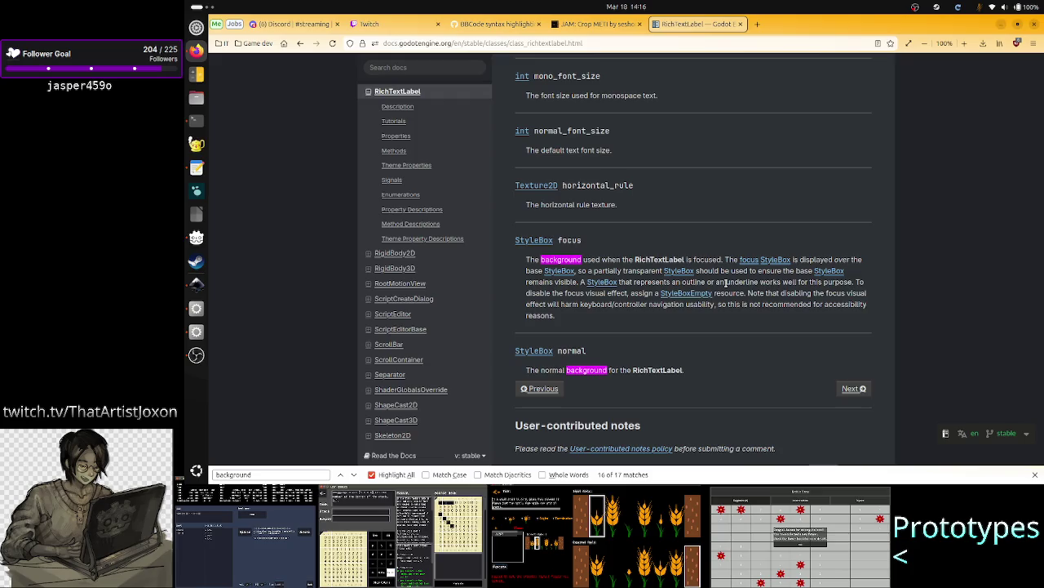
pyautogui.keyDown('shift'); pyautogui.click(810, 258); pyautogui.keyUp('shift')
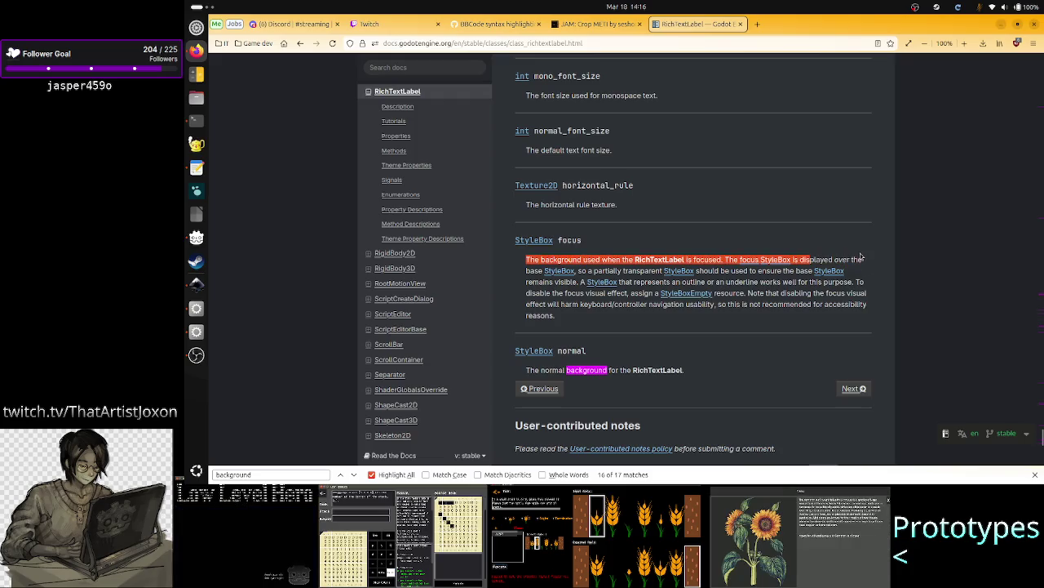
pyautogui.moveTo(810, 258)
pyautogui.mouseDown()
pyautogui.moveTo(866, 260)
pyautogui.moveTo(590, 277)
pyautogui.moveTo(607, 267)
pyautogui.mouseUp()
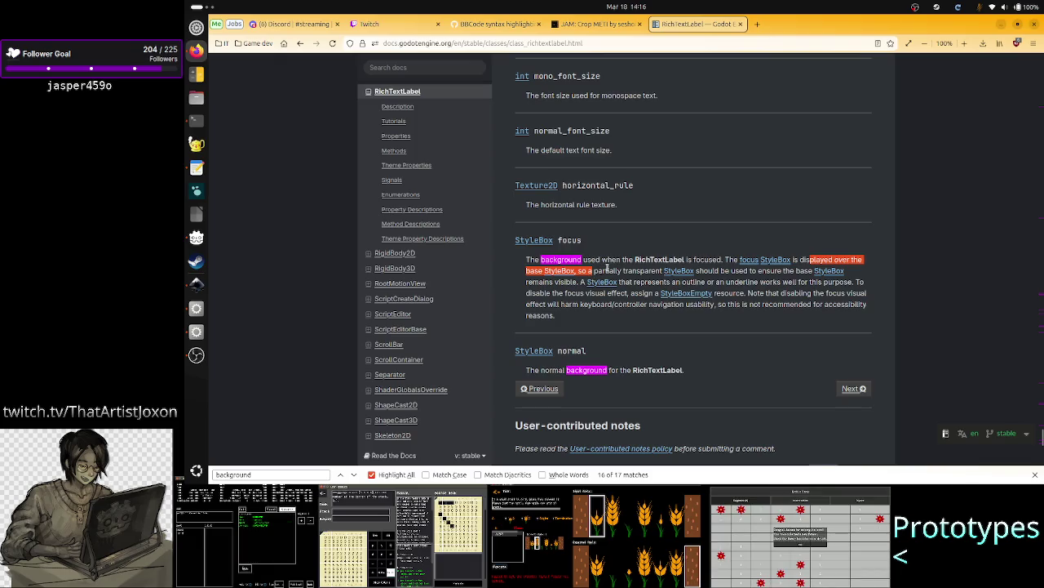
pyautogui.click(611, 270)
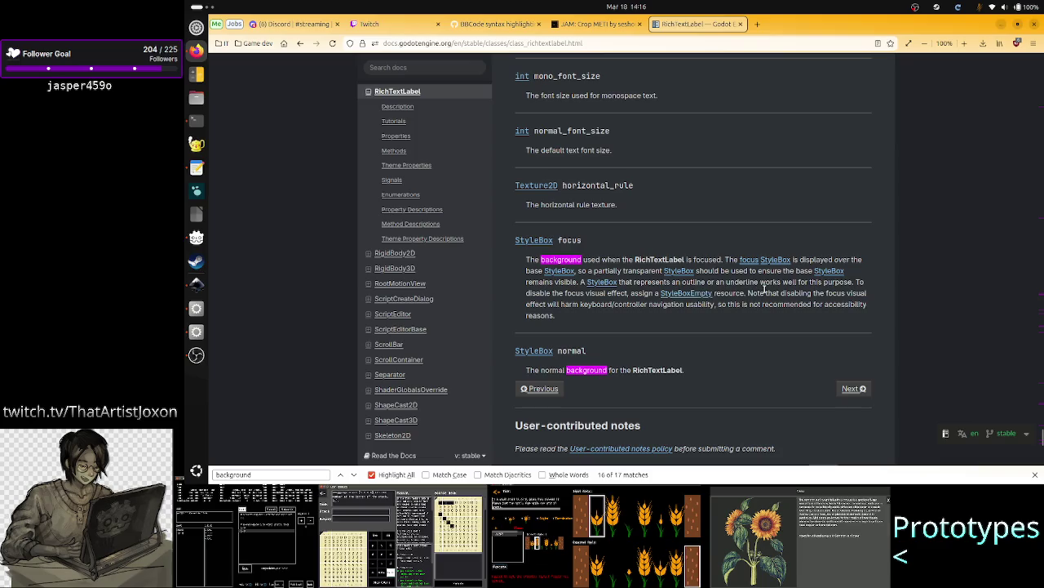
pyautogui.moveTo(584, 292); pyautogui.dragTo(652, 294)
pyautogui.click(652, 293)
pyautogui.moveTo(741, 292); pyautogui.dragTo(798, 291)
pyautogui.click(799, 287)
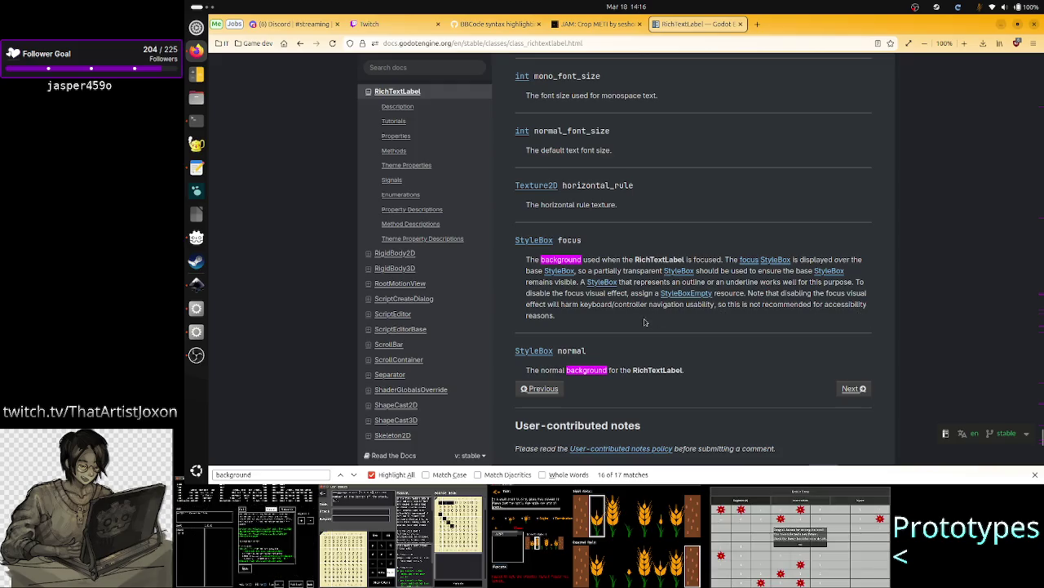
pyautogui.doubleClick(584, 304)
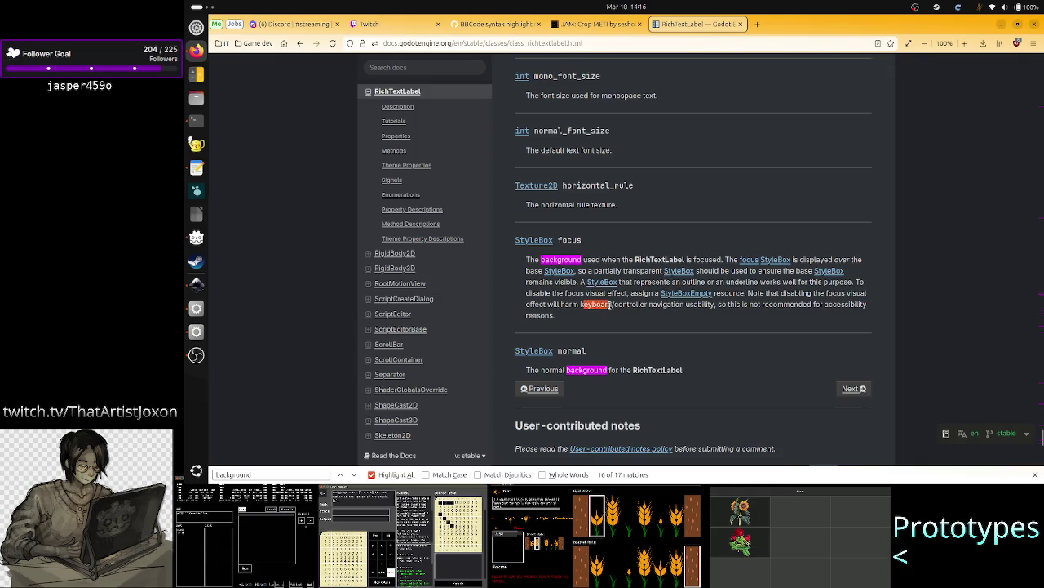
pyautogui.moveTo(615, 303); pyautogui.dragTo(710, 306)
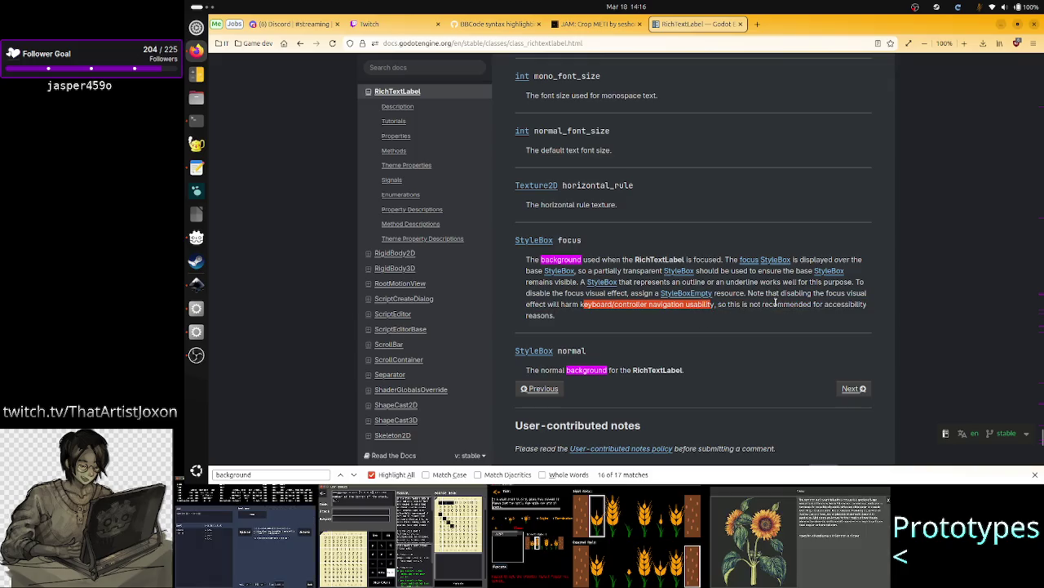
pyautogui.moveTo(807, 304)
pyautogui.mouseDown()
pyautogui.moveTo(837, 304)
pyautogui.moveTo(649, 321)
pyautogui.mouseUp()
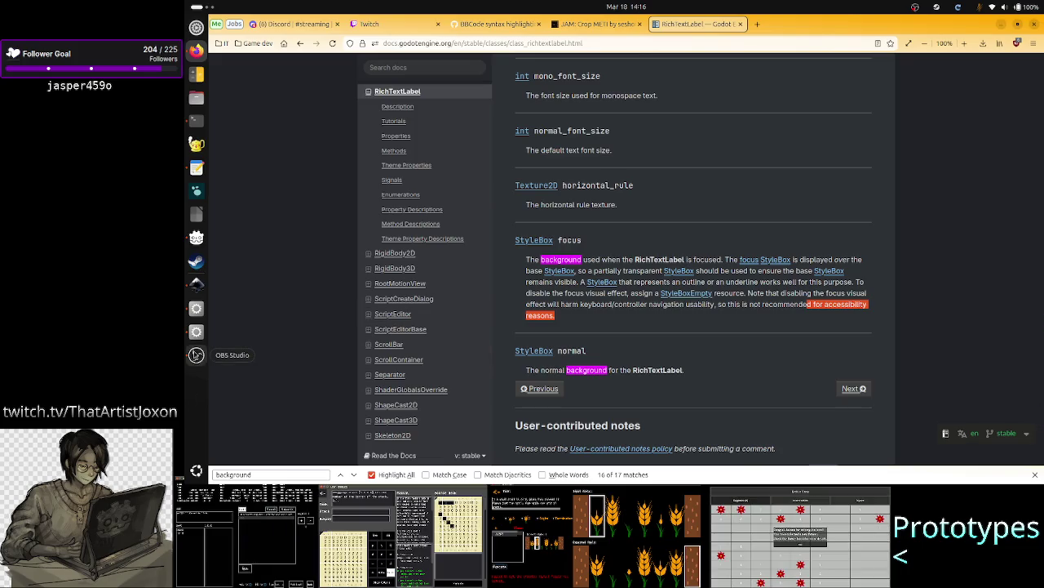
pyautogui.click(571, 317)
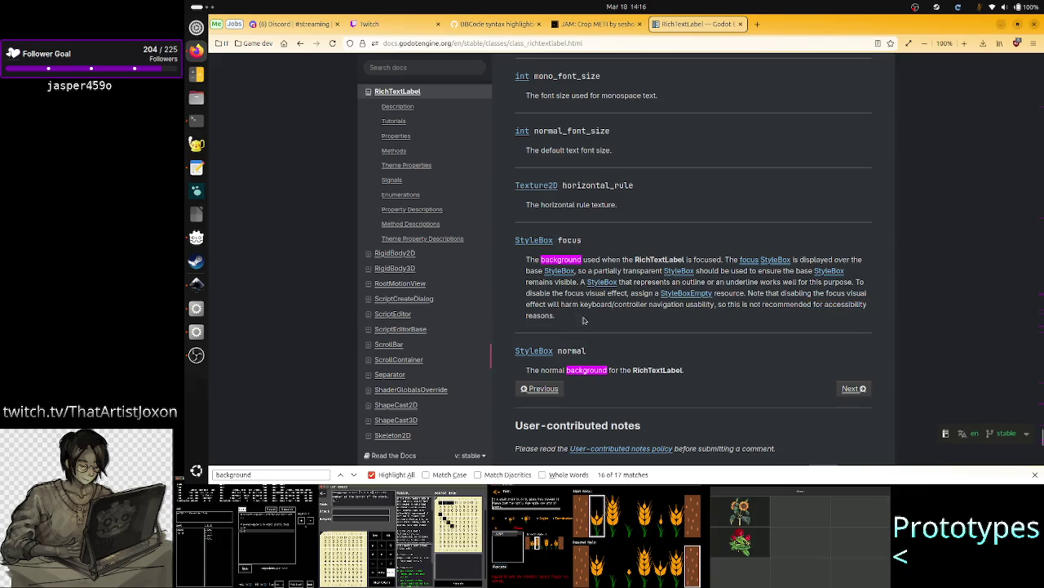
pyautogui.moveTo(568, 316); pyautogui.dragTo(527, 305)
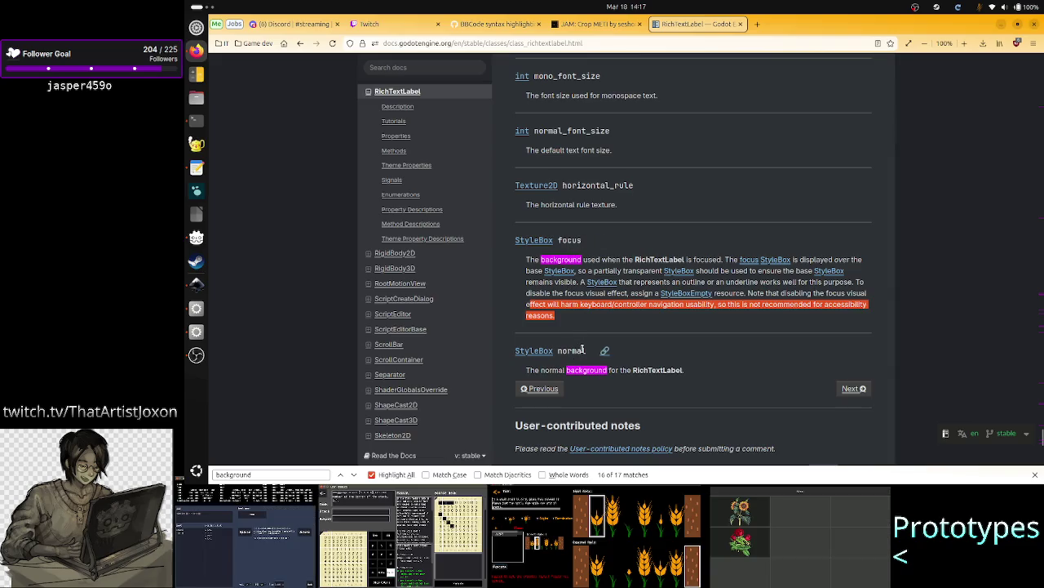
pyautogui.hotkey('alt', 'Tab')
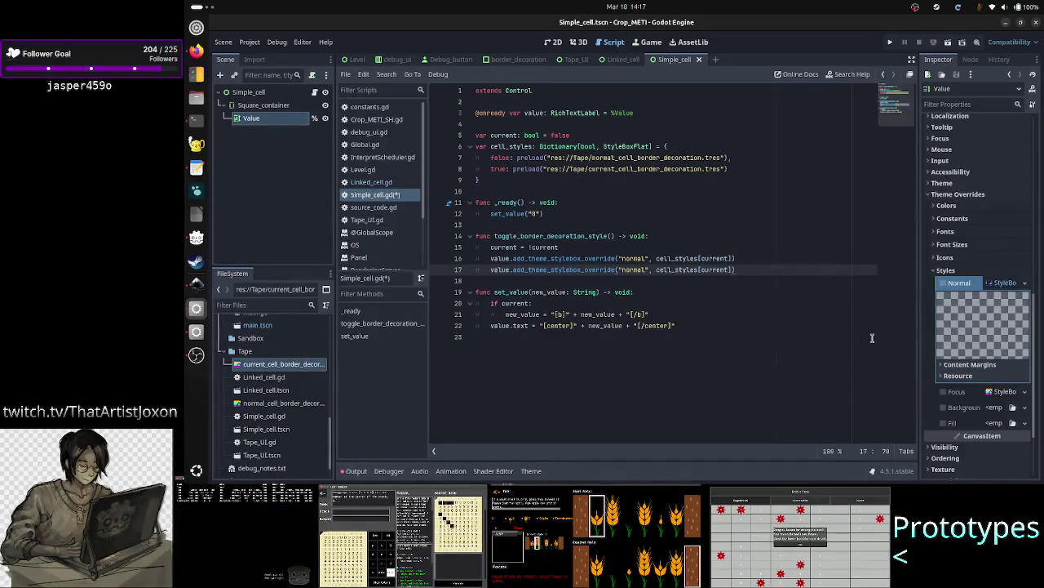
pyautogui.hotkey('alt', 'Tab')
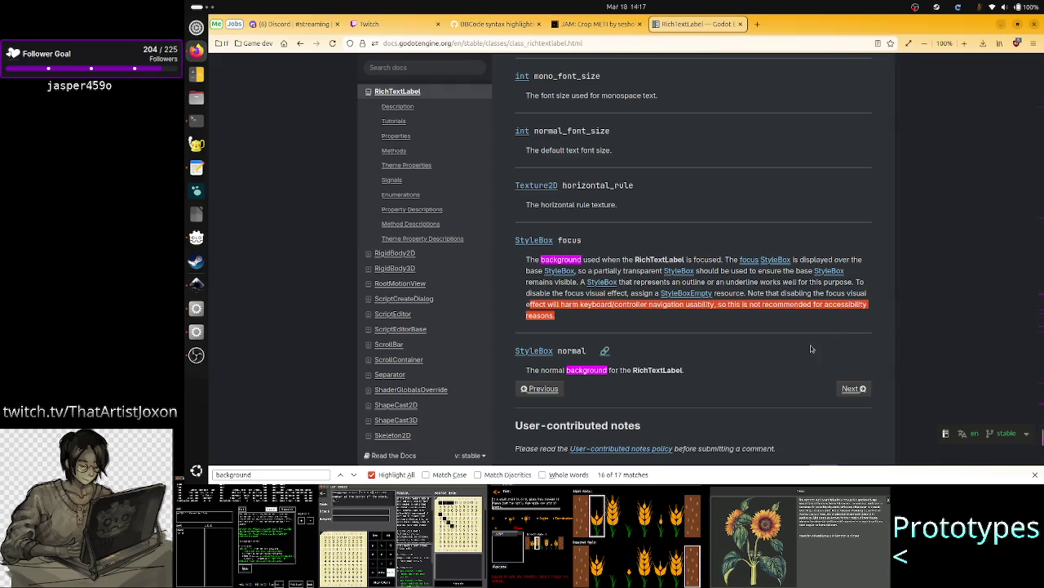
# - Read the RichTextLabel page around the focus and normal StyleBox theme properties
pyautogui.scroll(1, 810, 344)
pyautogui.scroll(20, 810, 344)
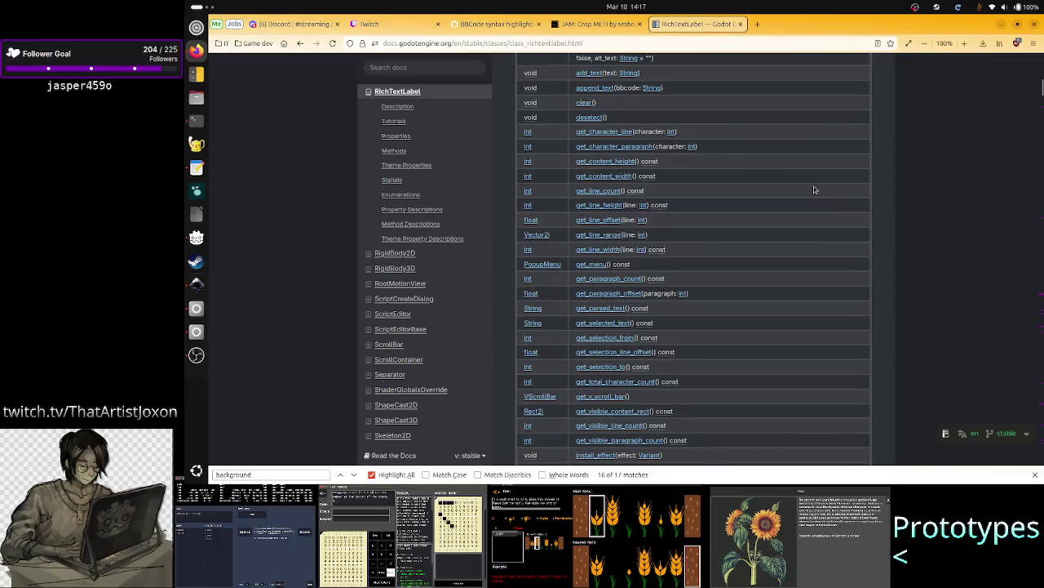
pyautogui.scroll(6, 813, 190)
pyautogui.scroll(-15, 814, 189)
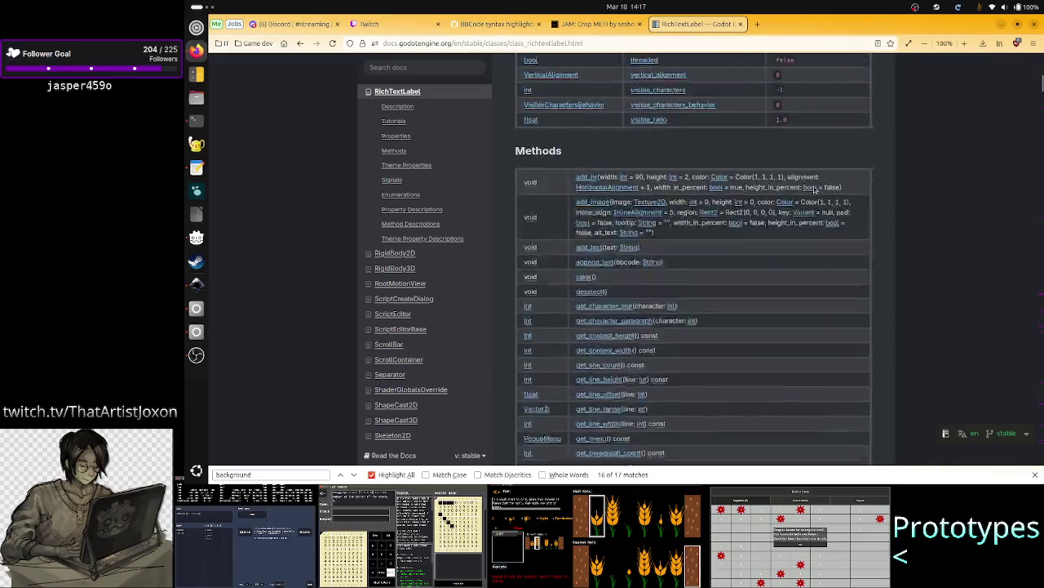
pyautogui.scroll(-8, 814, 189)
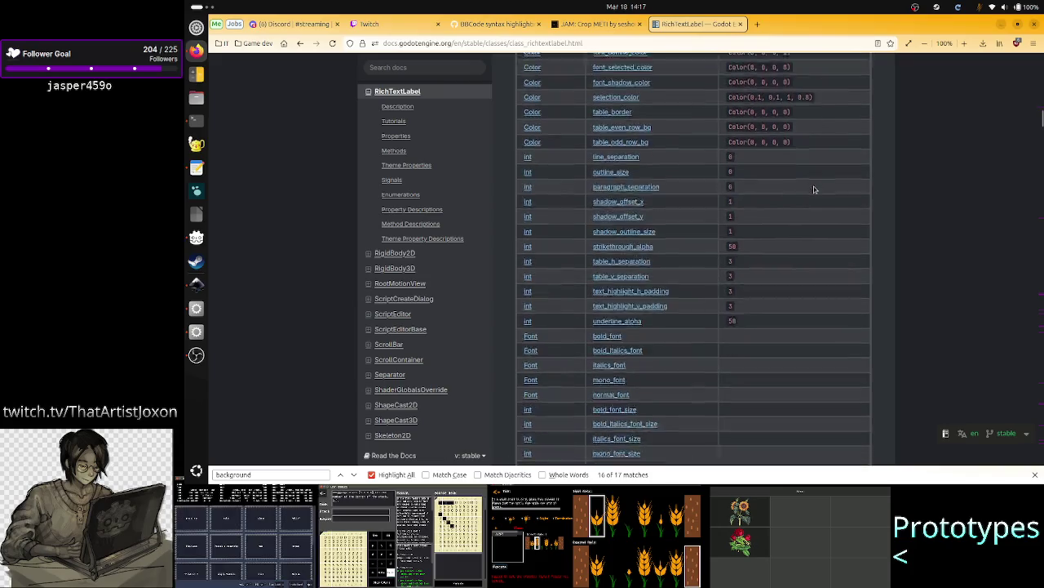
pyautogui.scroll(4, 813, 189)
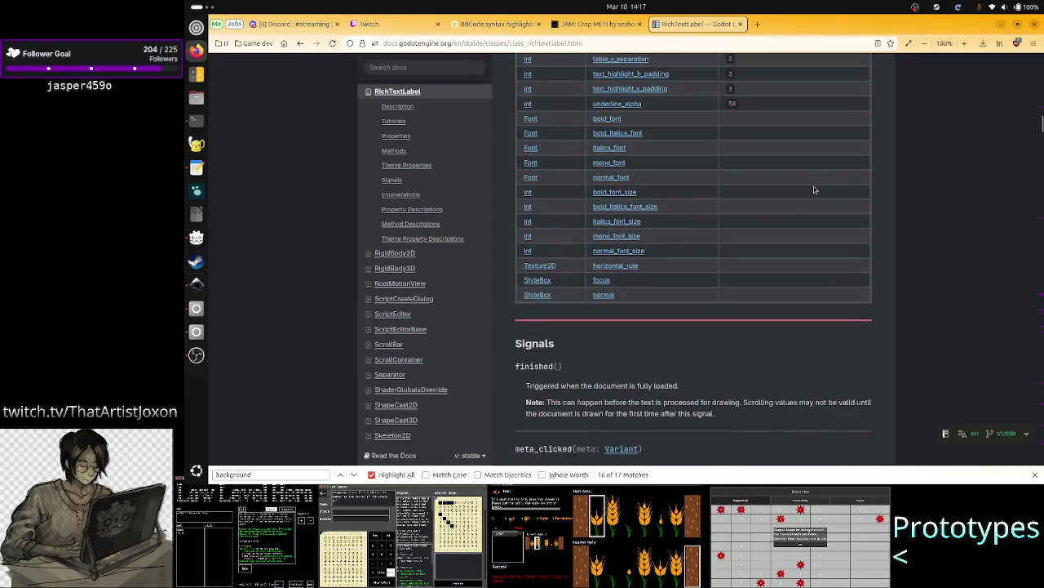
pyautogui.scroll(-7, 813, 189)
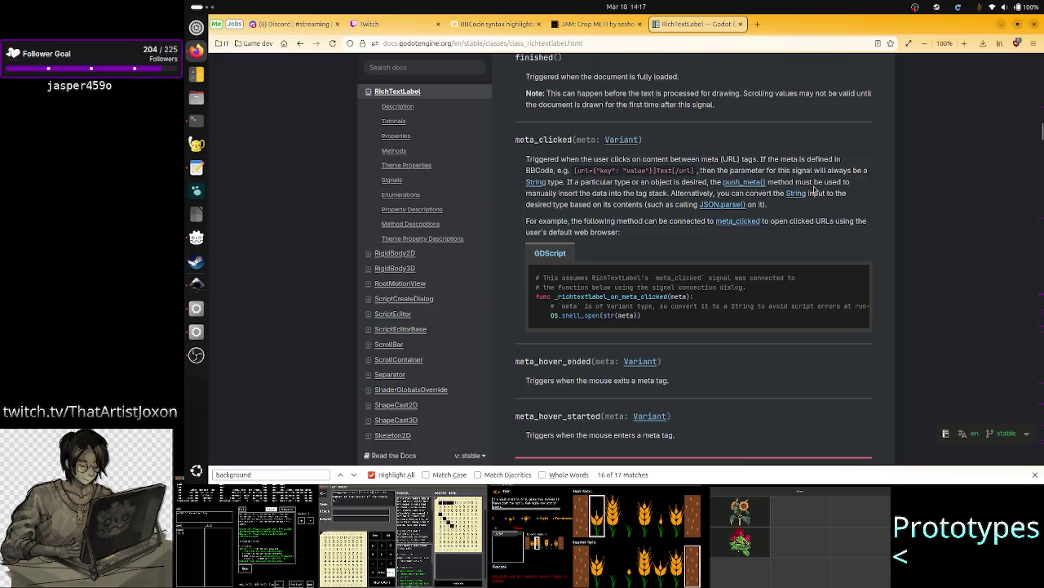
pyautogui.scroll(3, 813, 189)
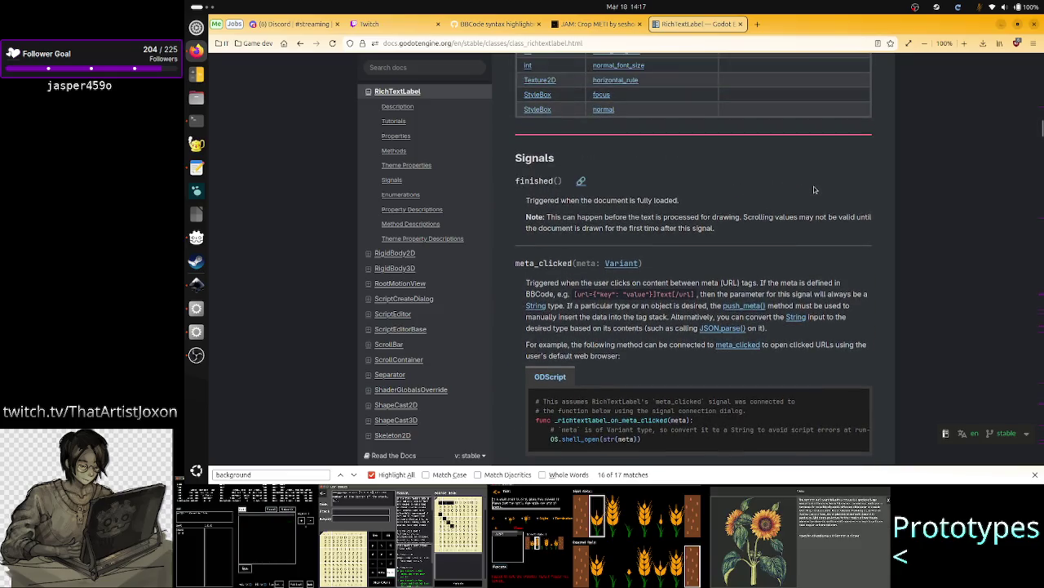
pyautogui.scroll(-5, 813, 189)
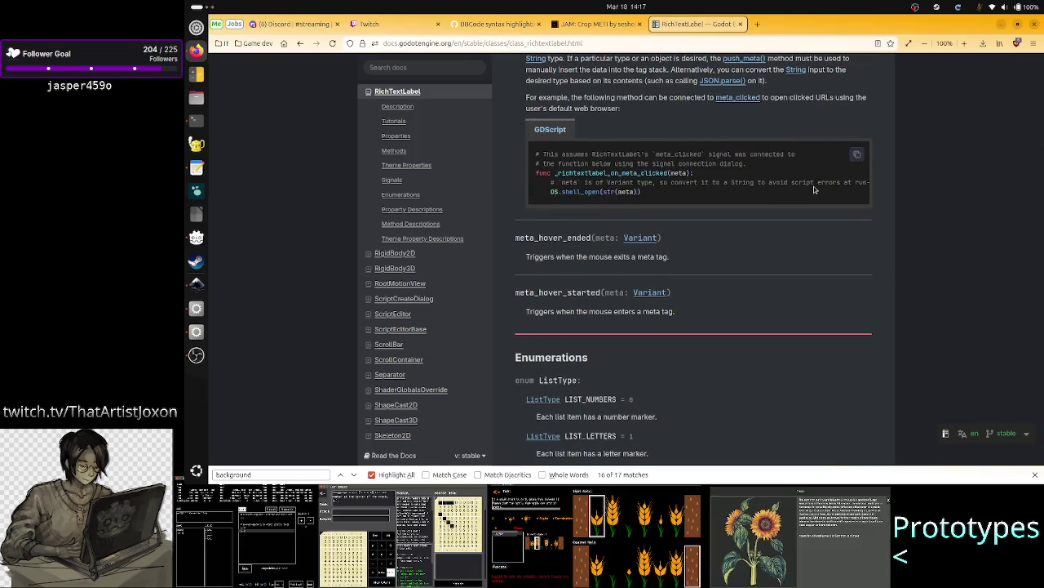
pyautogui.scroll(-15, 814, 189)
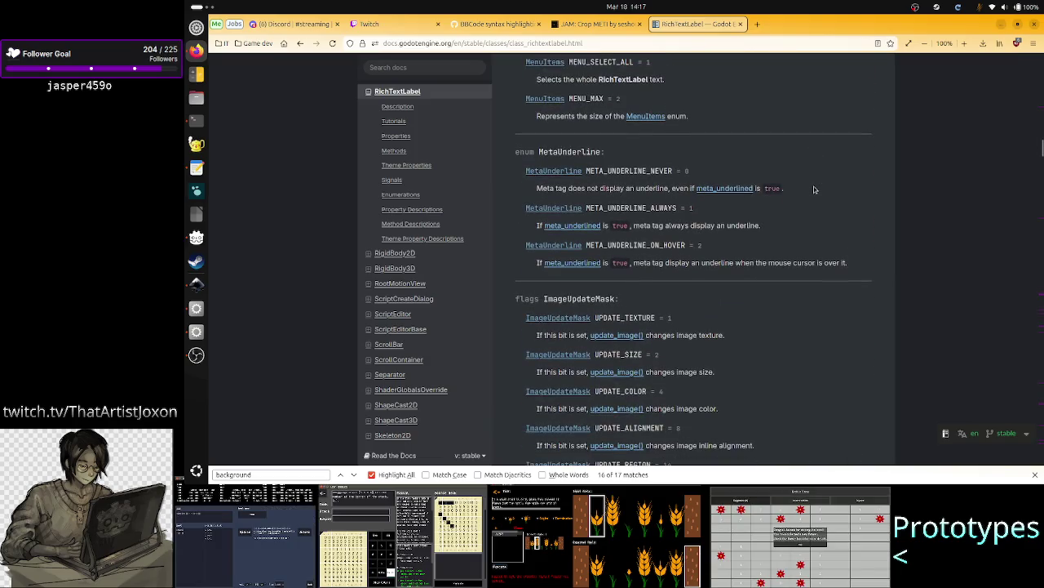
pyautogui.scroll(-9, 813, 190)
pyautogui.scroll(-15, 813, 189)
pyautogui.scroll(-20, 813, 189)
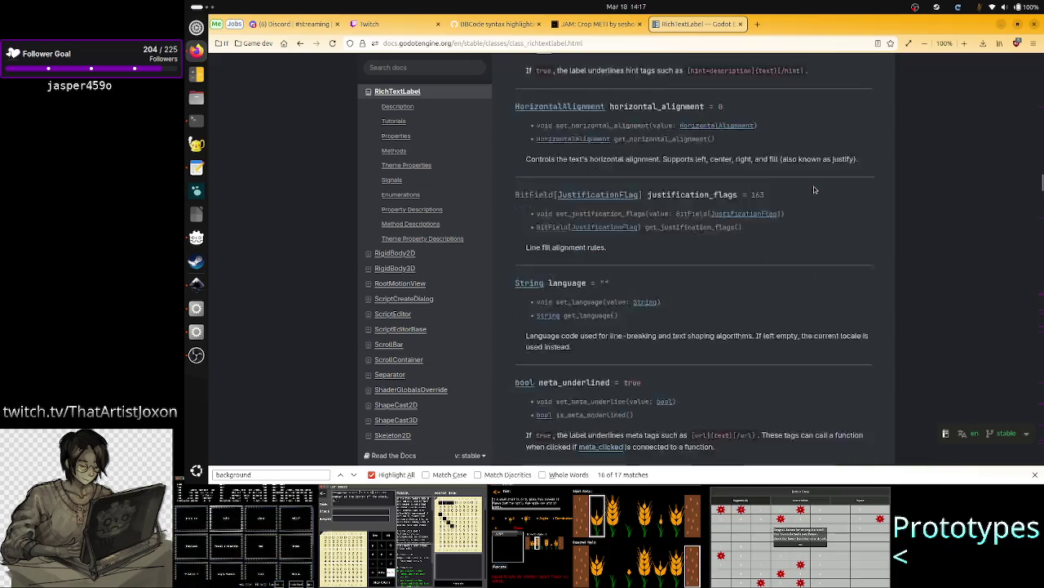
pyautogui.scroll(-11, 813, 190)
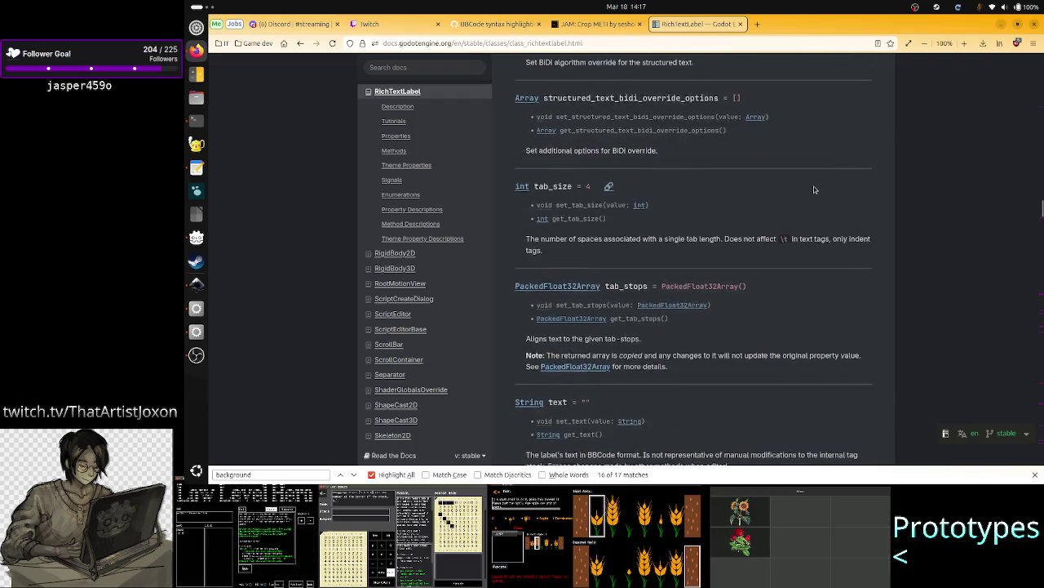
pyautogui.scroll(-11, 814, 189)
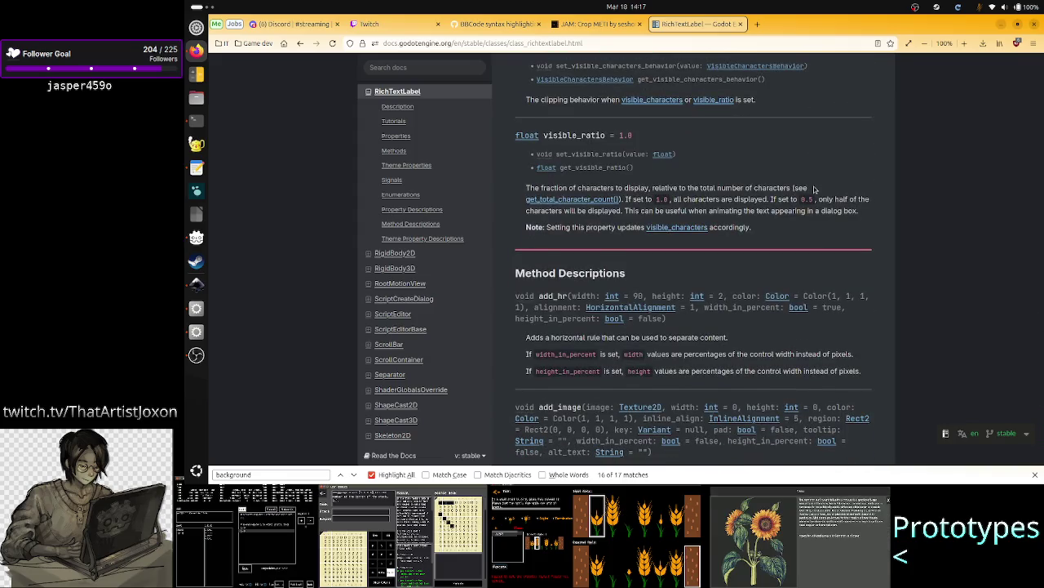
pyautogui.scroll(-9, 814, 189)
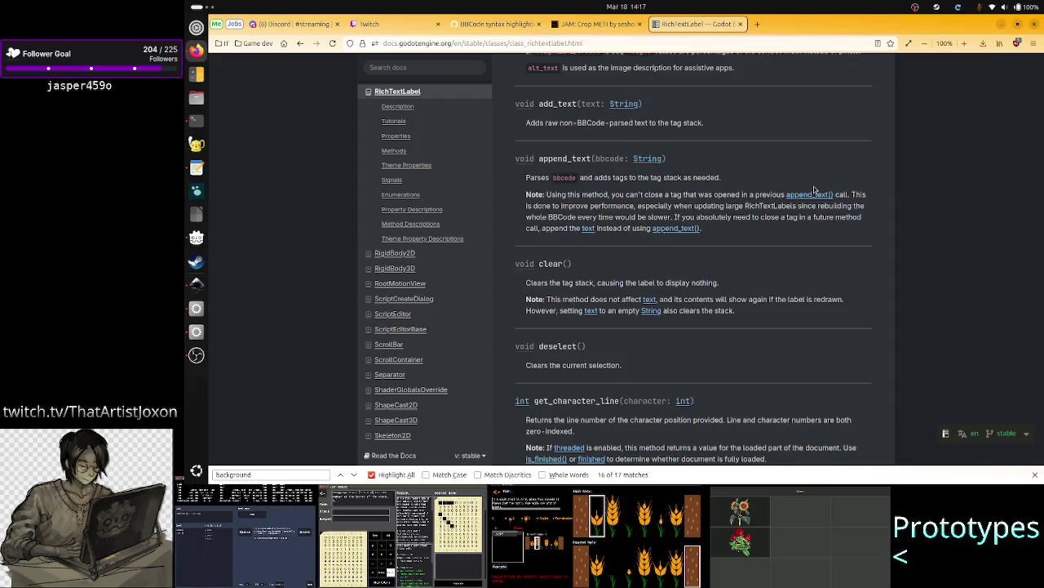
pyautogui.scroll(20, 814, 190)
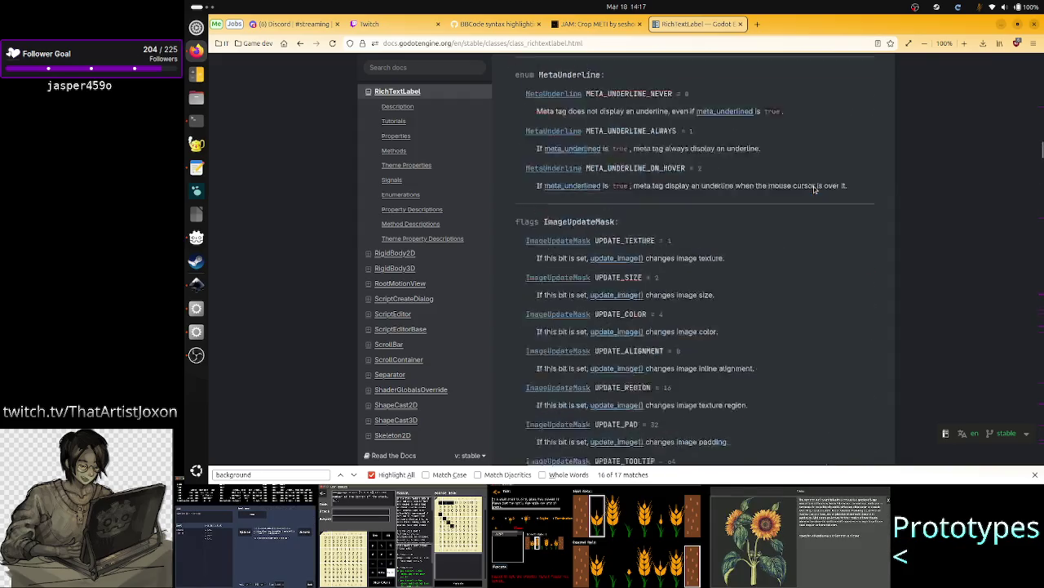
pyautogui.scroll(20, 814, 189)
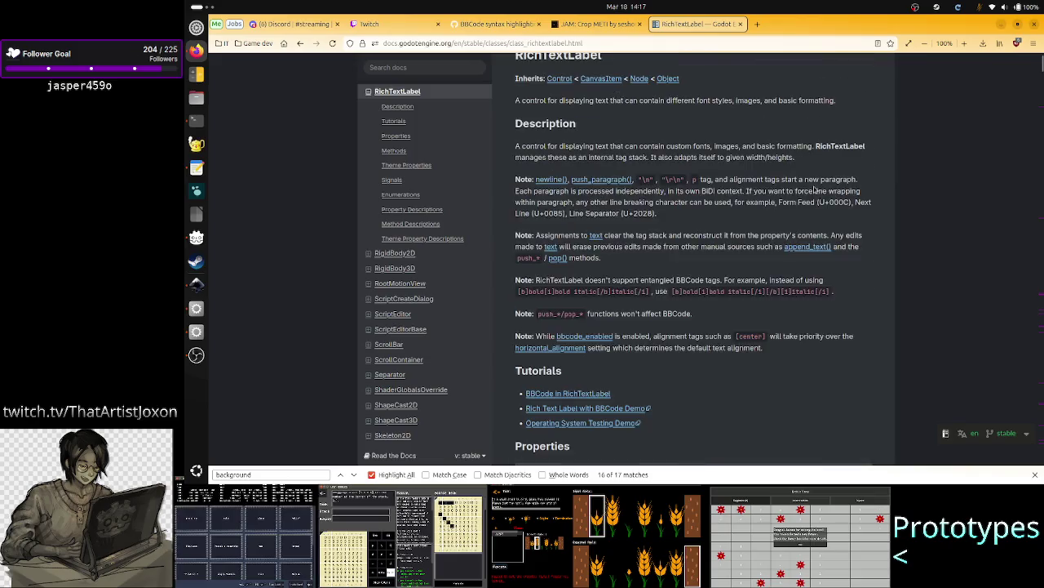
pyautogui.scroll(-5, 813, 190)
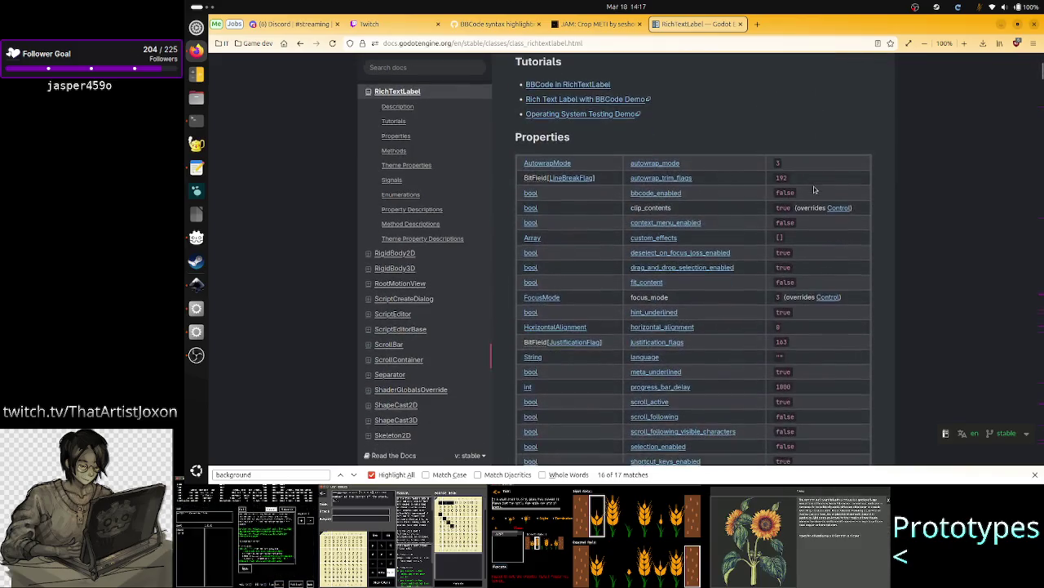
pyautogui.scroll(-8, 748, 265)
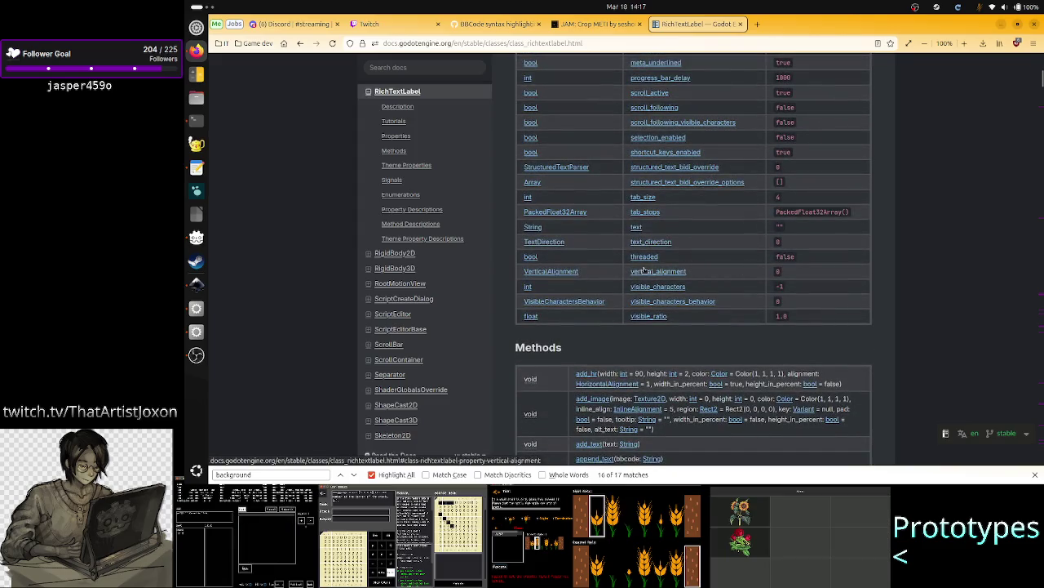
pyautogui.scroll(3, 688, 233)
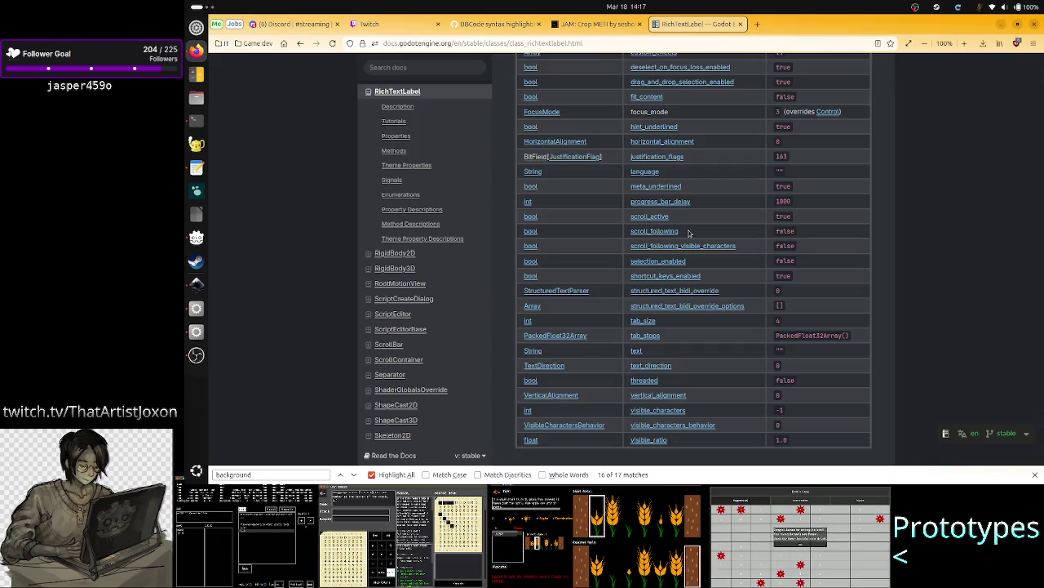
pyautogui.scroll(5, 688, 234)
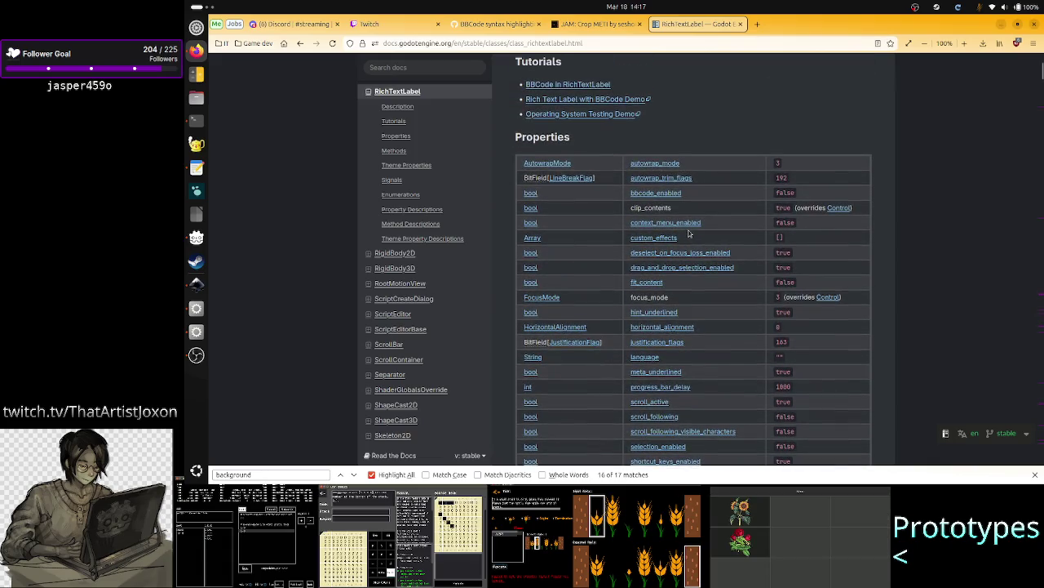
pyautogui.scroll(-6, 687, 234)
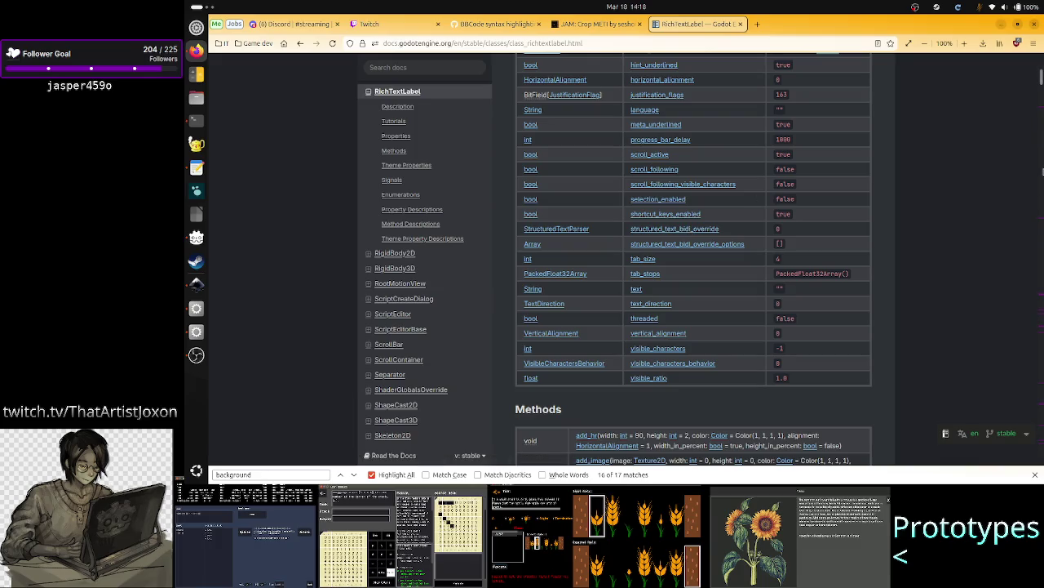
pyautogui.moveTo(1042, 88); pyautogui.dragTo(1040, 487)
pyautogui.scroll(10, 1015, 387)
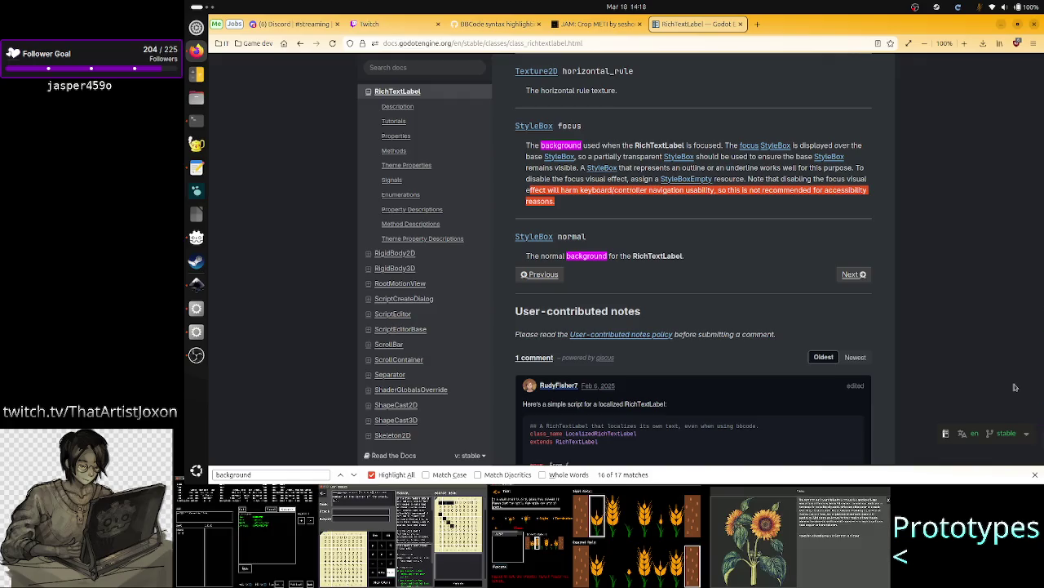
pyautogui.scroll(1, 1015, 387)
pyautogui.scroll(-3, 1015, 386)
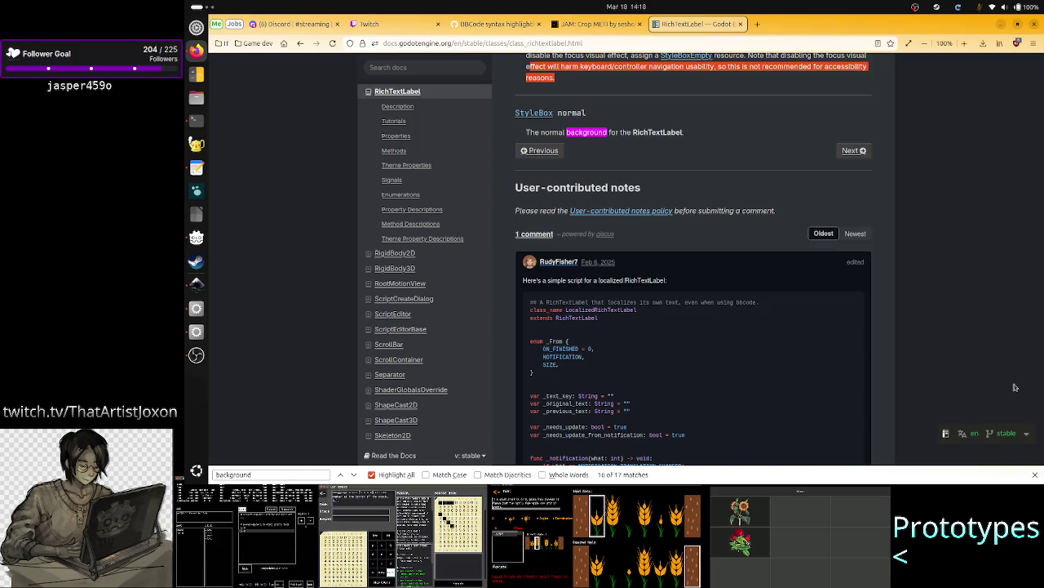
pyautogui.scroll(5, 1015, 387)
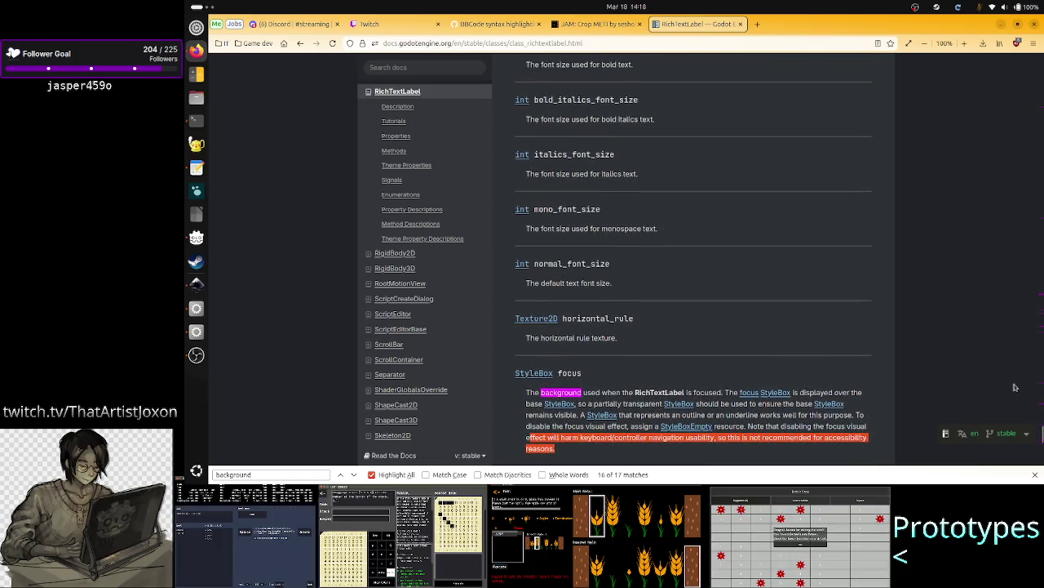
pyautogui.scroll(-3, 1015, 387)
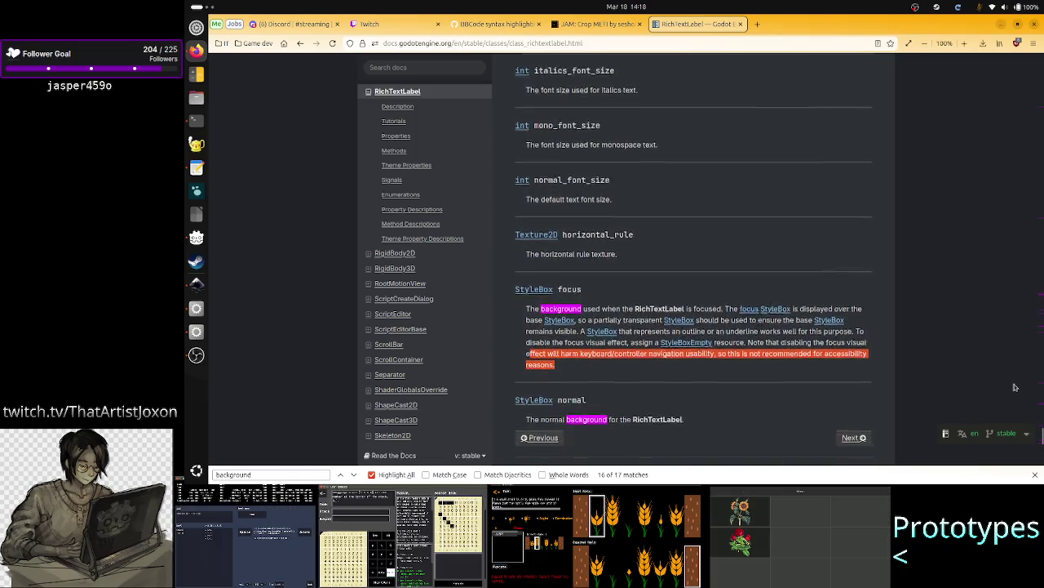
pyautogui.scroll(2, 1015, 386)
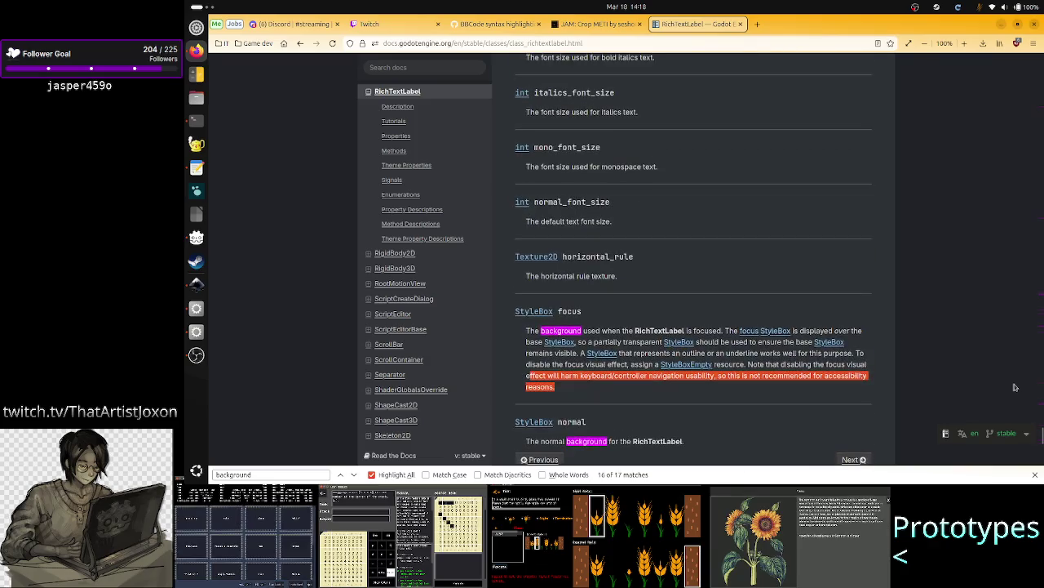
pyautogui.scroll(-1, 1016, 387)
pyautogui.scroll(1, 916, 369)
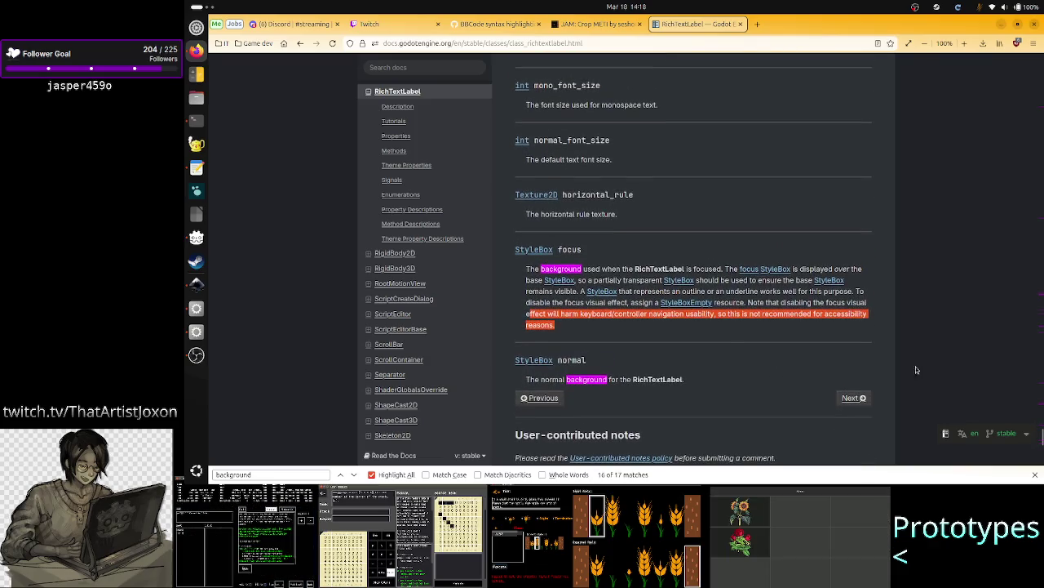
# - Highlight 'focus' and 'normal' in the docs, then return to Godot's script editor
pyautogui.doubleClick(578, 250)
pyautogui.doubleClick(574, 359)
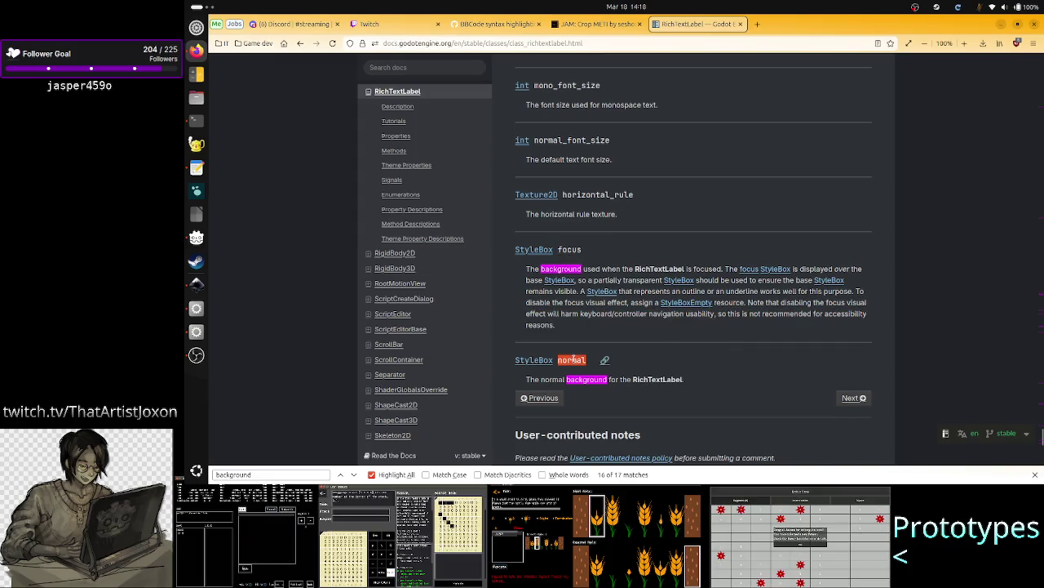
pyautogui.hotkey('alt', 'Tab')
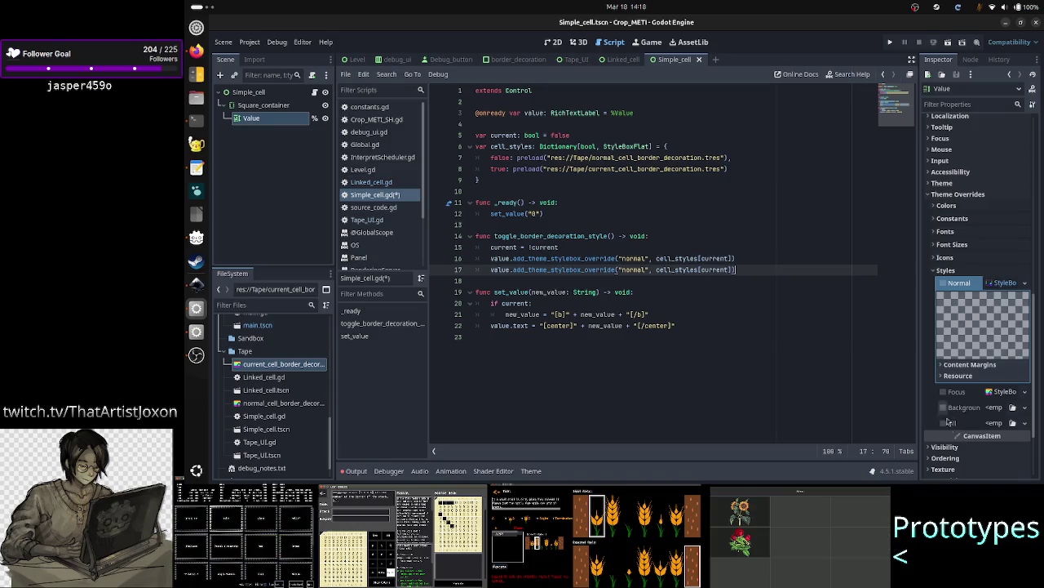
# - Scroll the RichTextLabel docs back up to the get_visible_line_count entries
pyautogui.hotkey('alt', 'Tab')
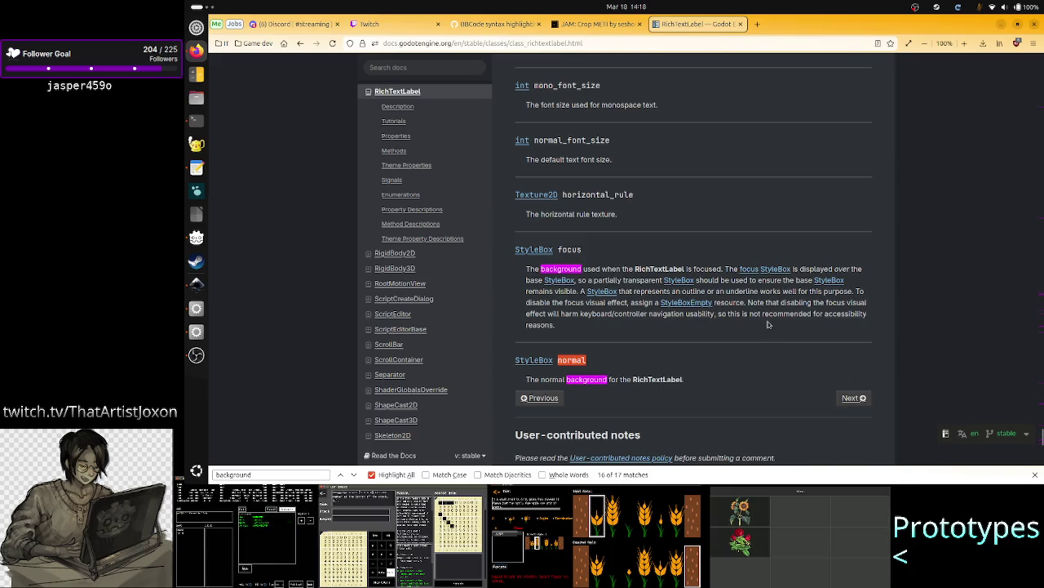
pyautogui.scroll(3, 770, 324)
pyautogui.scroll(2, 767, 324)
pyautogui.scroll(8, 767, 324)
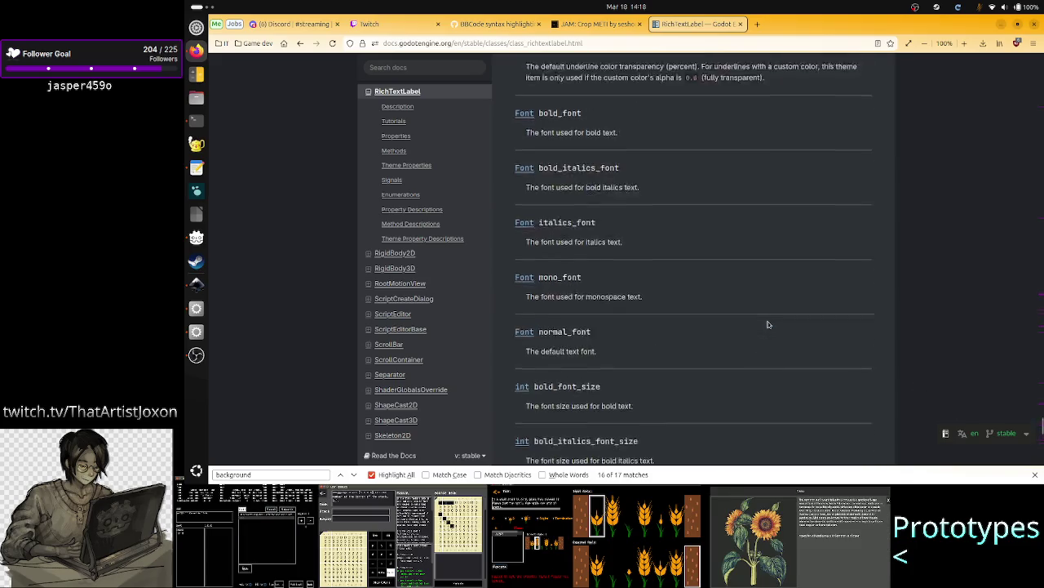
pyautogui.scroll(10, 767, 324)
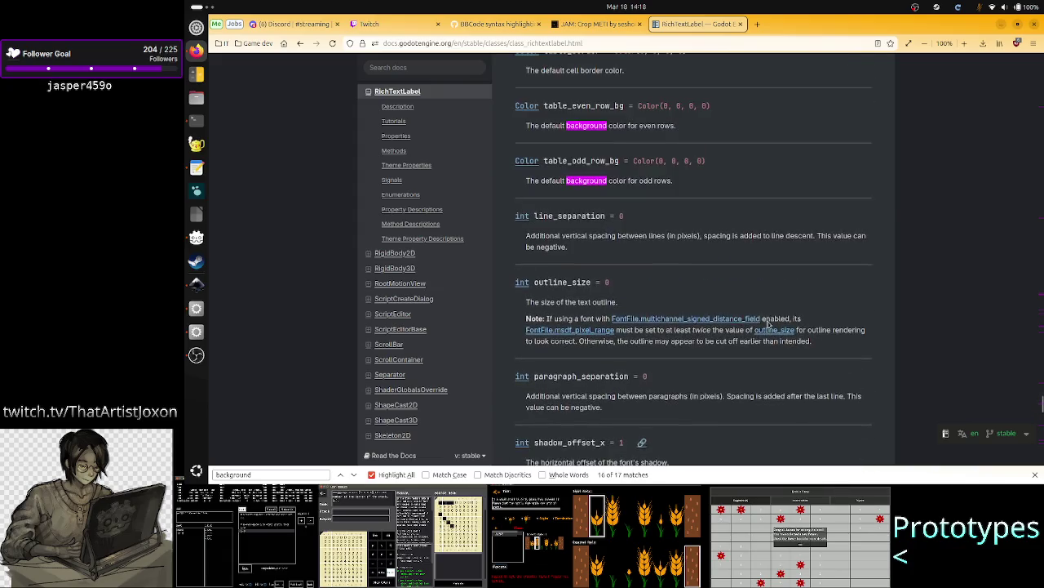
pyautogui.scroll(5, 767, 324)
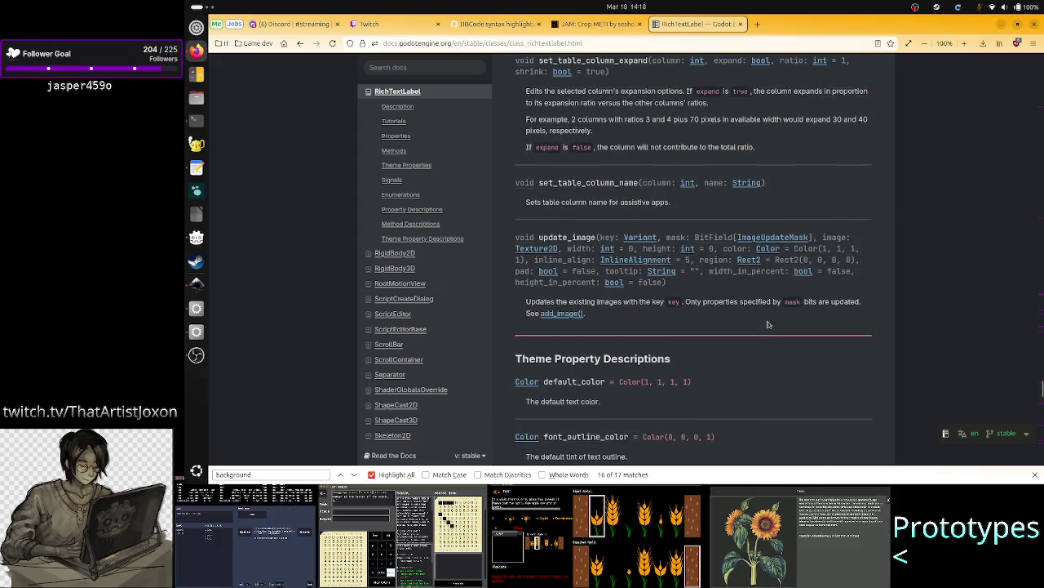
pyautogui.scroll(8, 767, 324)
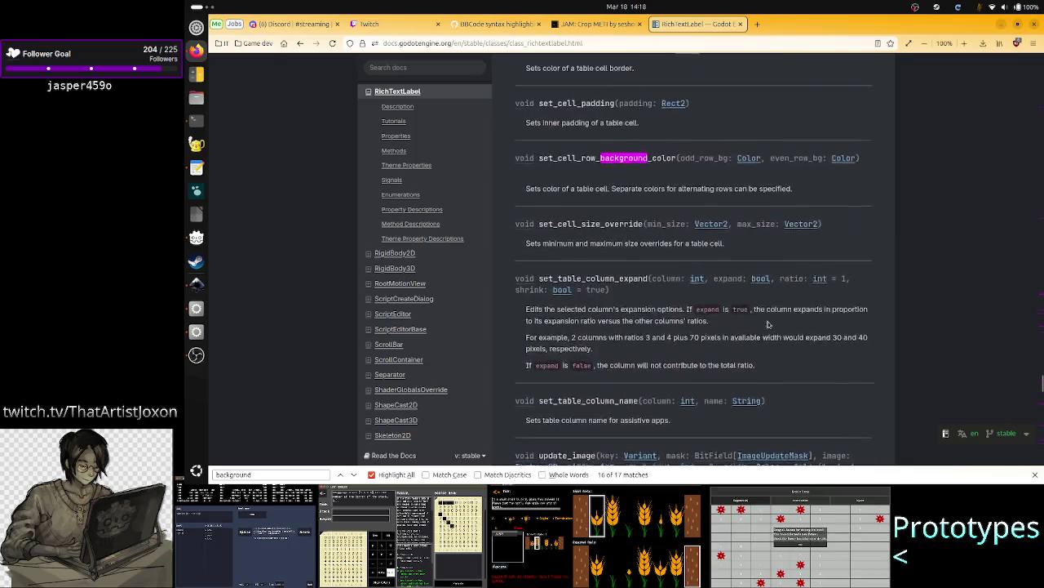
pyautogui.scroll(10, 767, 324)
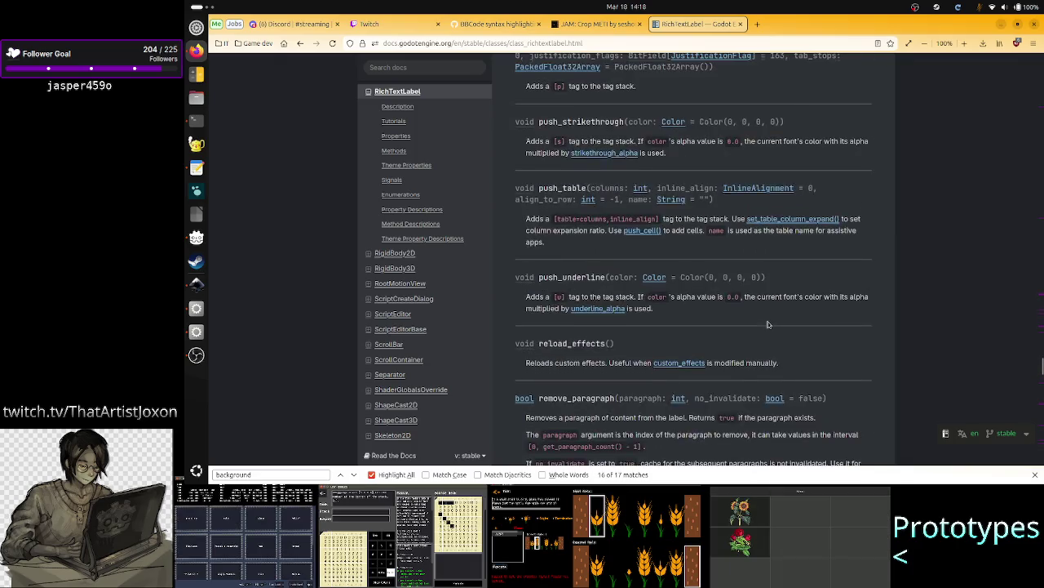
pyautogui.scroll(10, 767, 322)
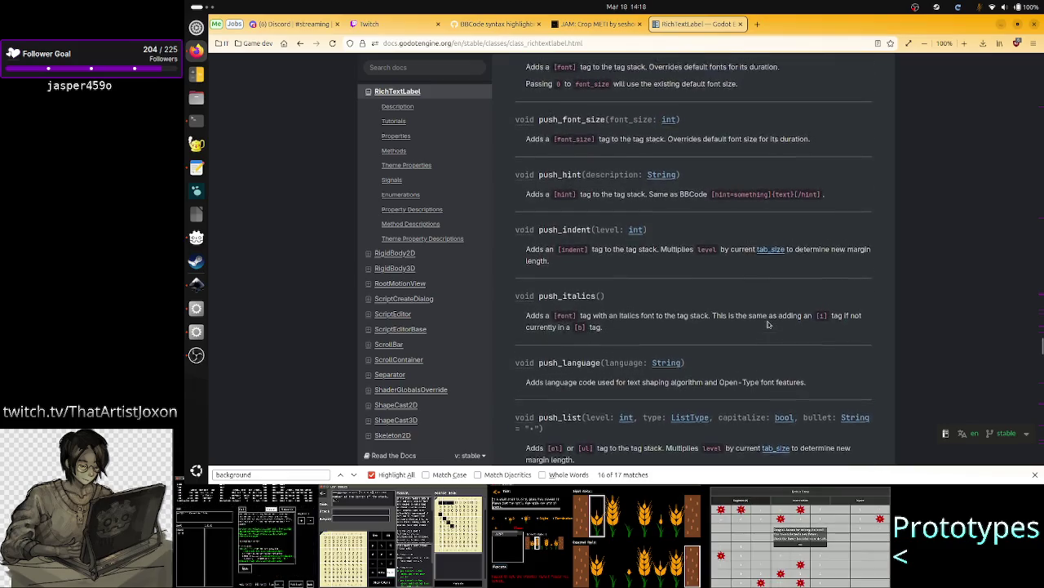
pyautogui.scroll(10, 767, 324)
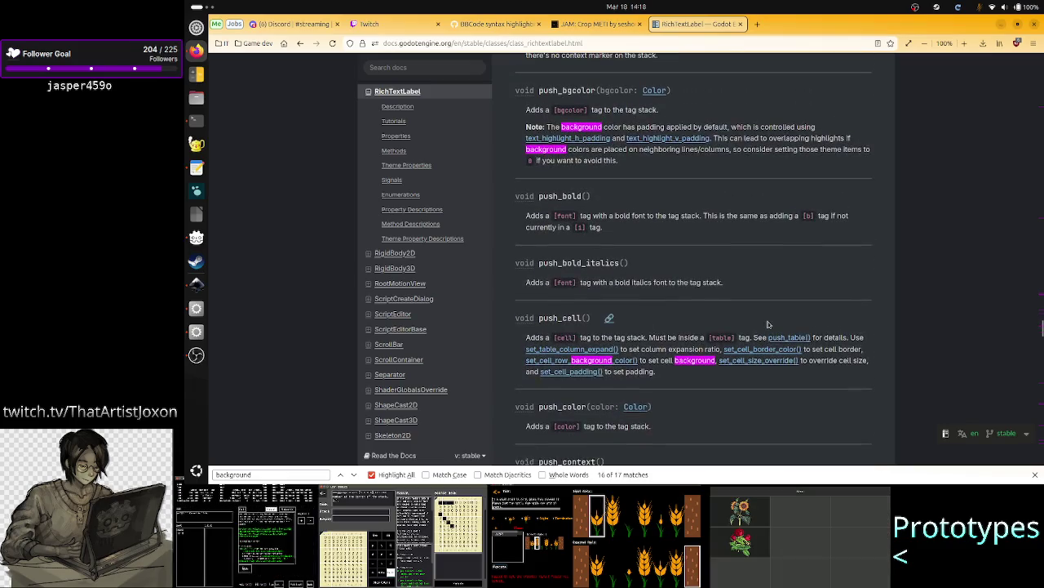
pyautogui.scroll(10, 767, 324)
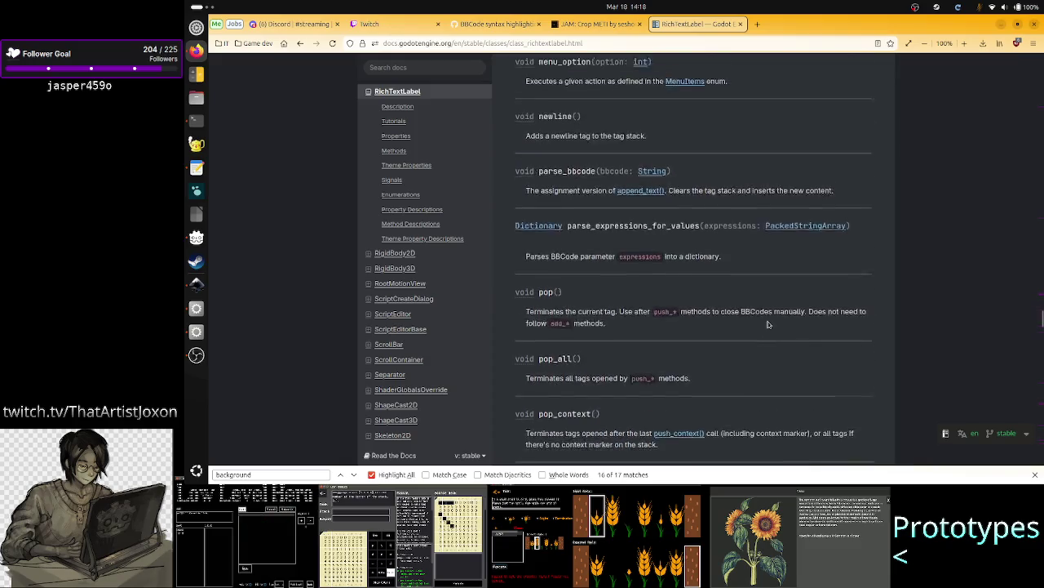
pyautogui.scroll(10, 767, 324)
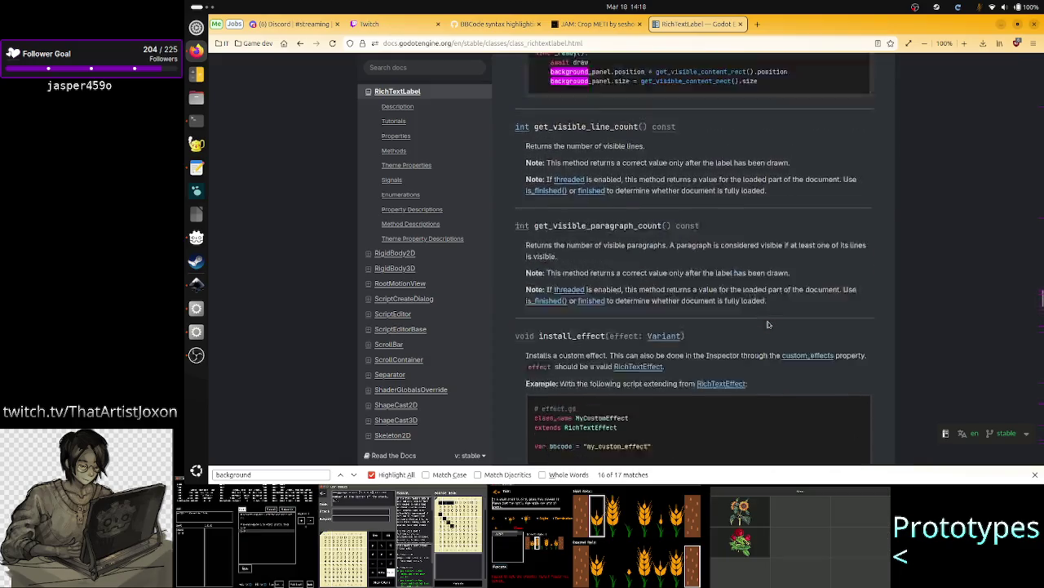
pyautogui.hotkey('alt', 'Tab')
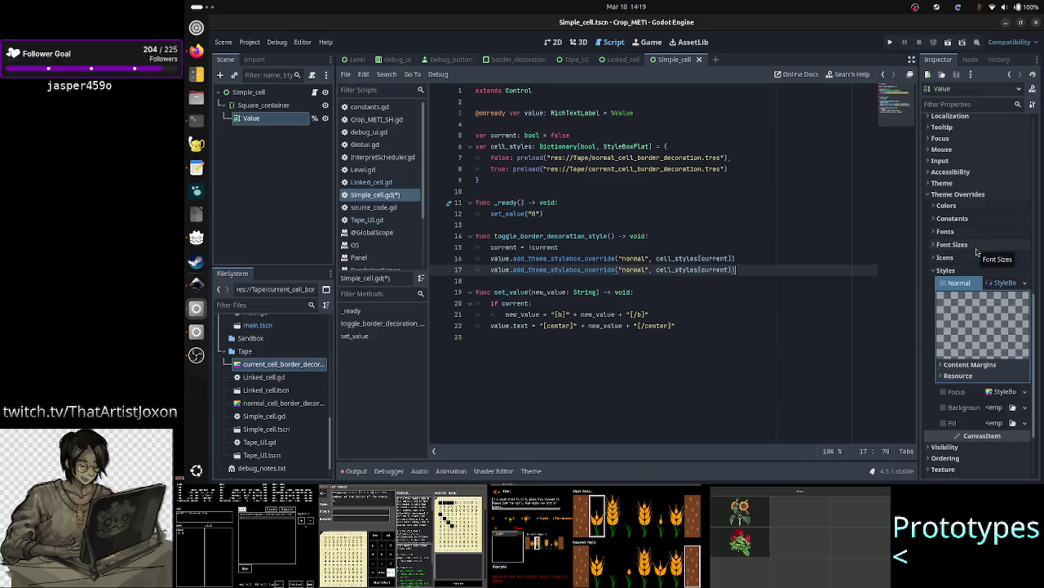
pyautogui.scroll(10, 977, 249)
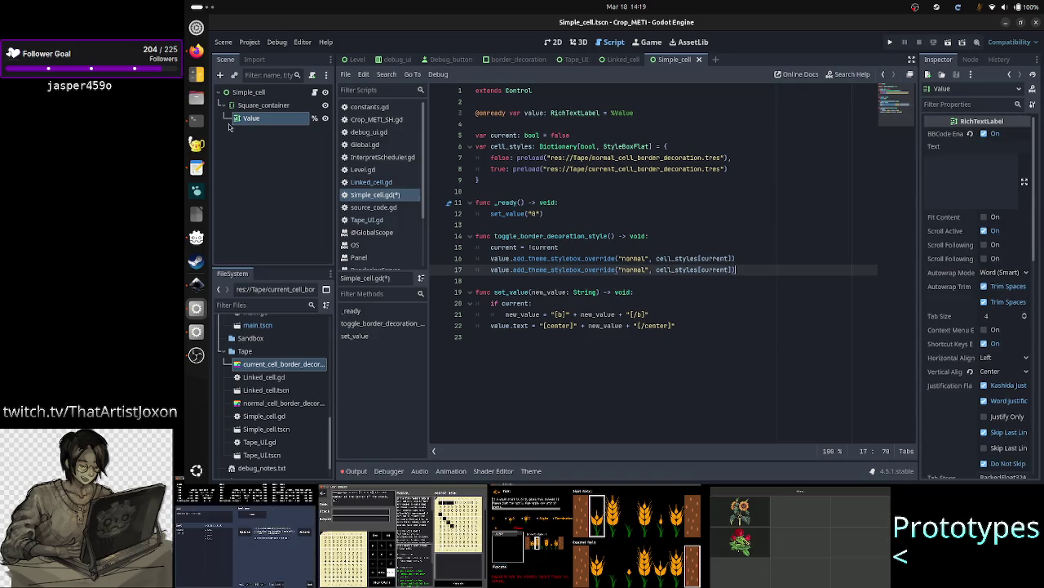
pyautogui.click(196, 51)
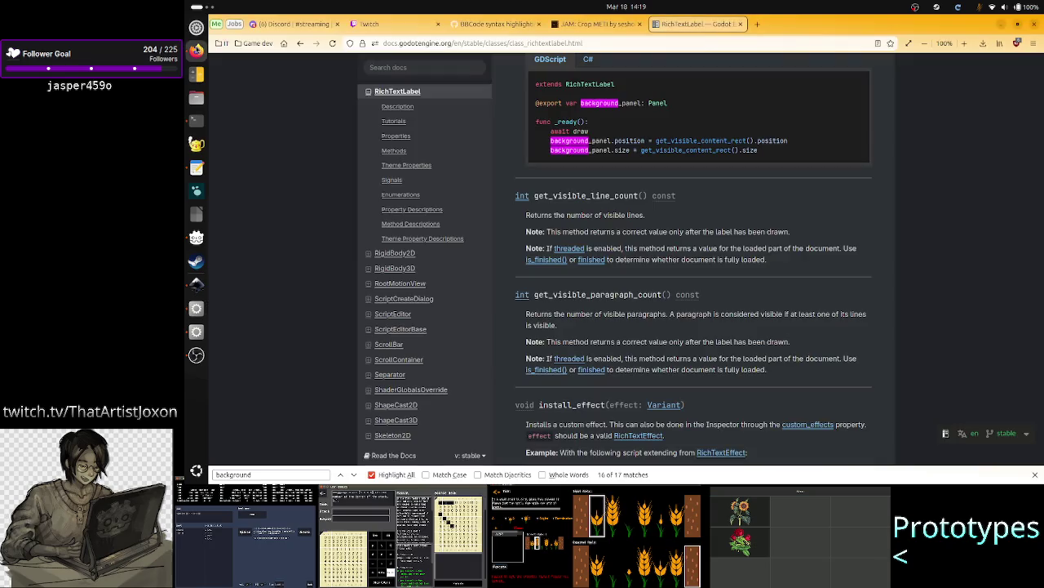
# - Google 'godot can the richtextcode be editable by the player?' in a new Firefox tab
pyautogui.click(761, 28)
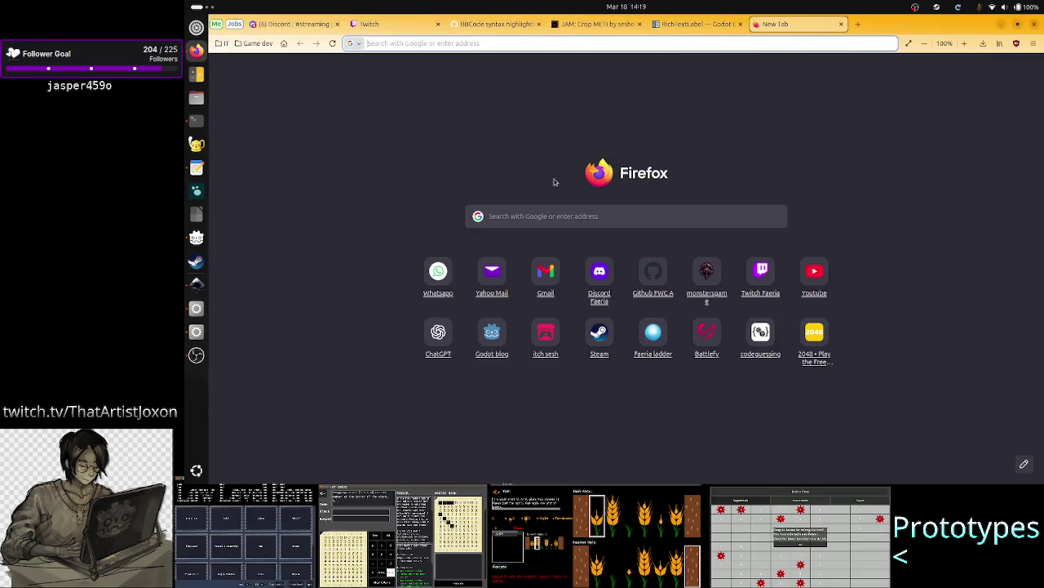
pyautogui.click(543, 224)
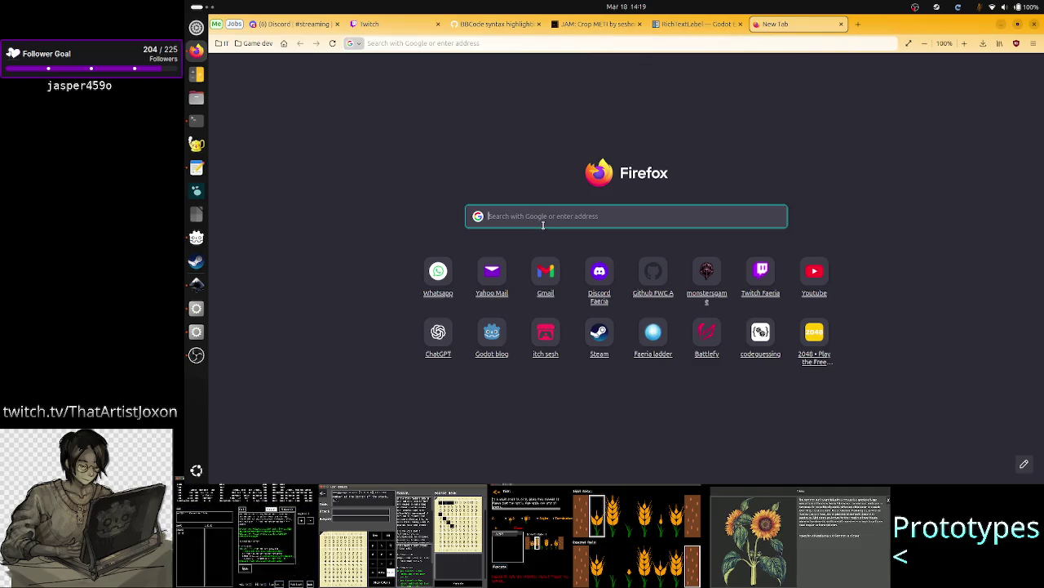
pyautogui.write('godot ')
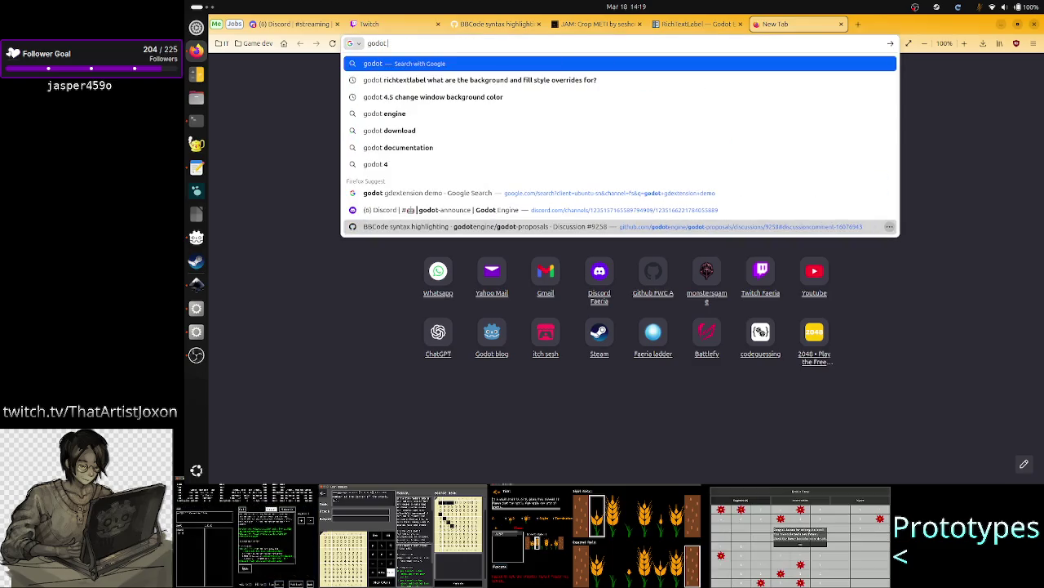
pyautogui.write('can the richte')
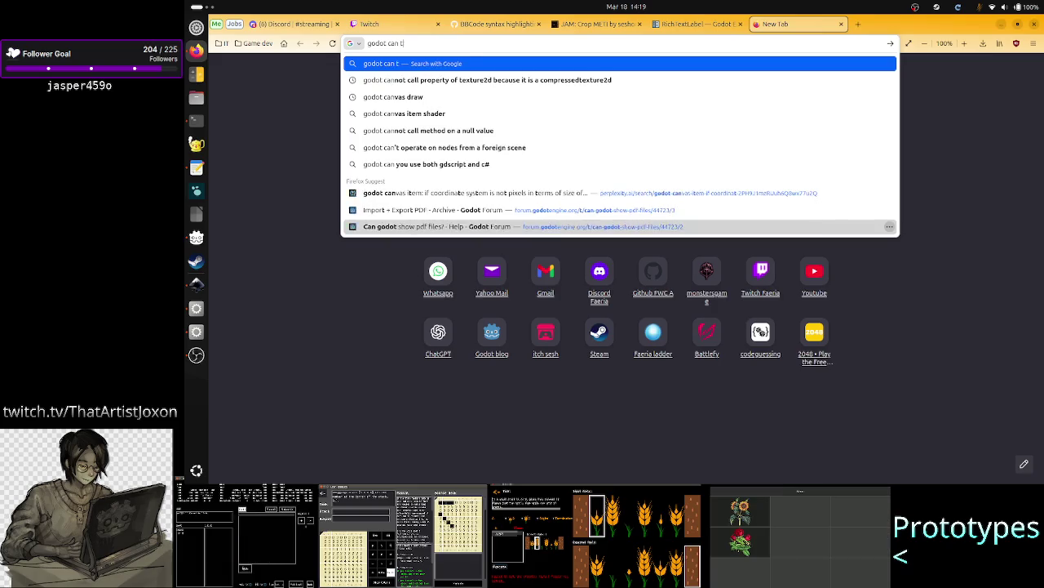
pyautogui.write('xt')
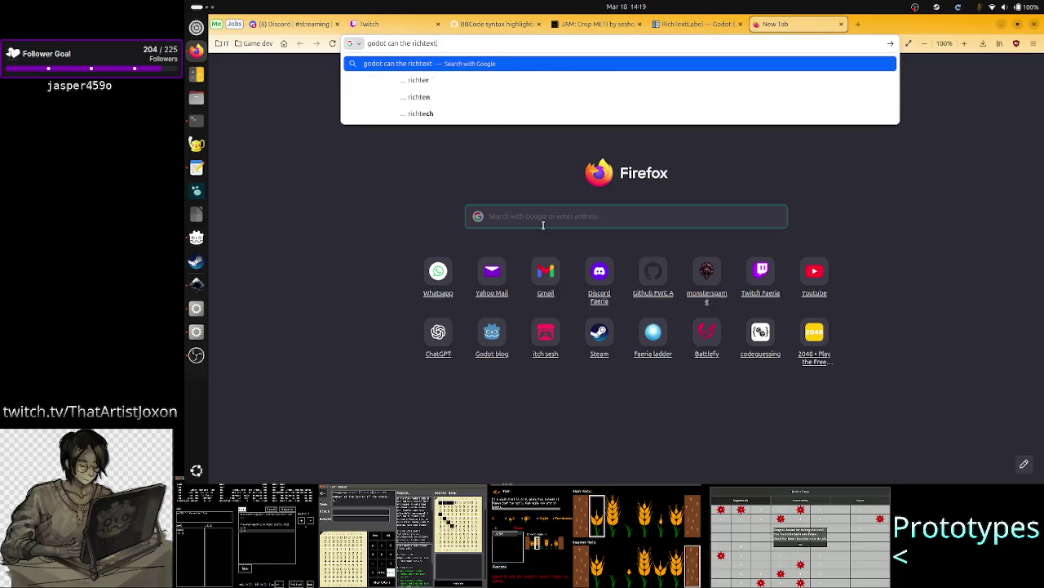
pyautogui.write('code be e')
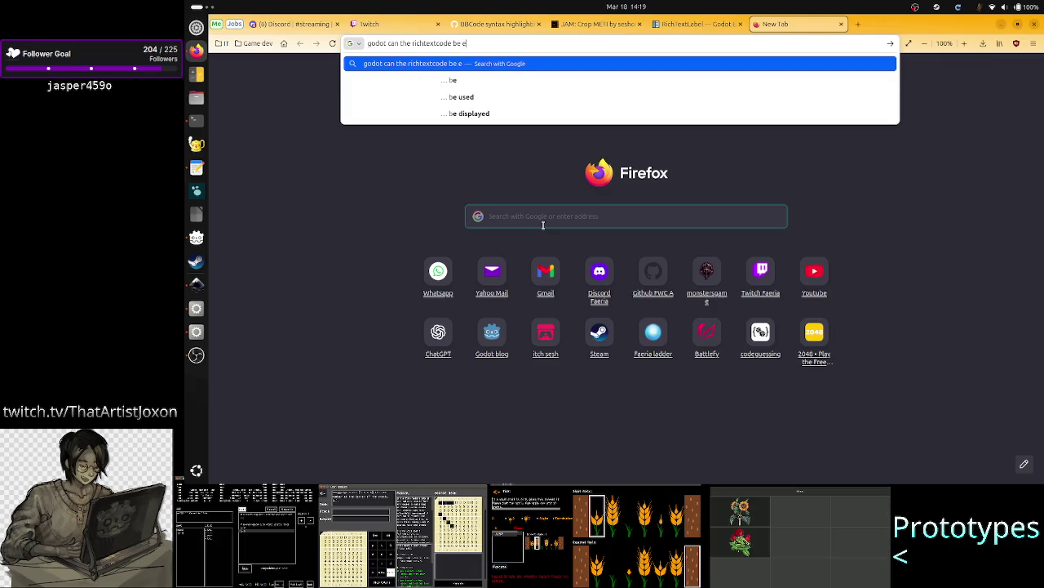
pyautogui.write('ditable by th')
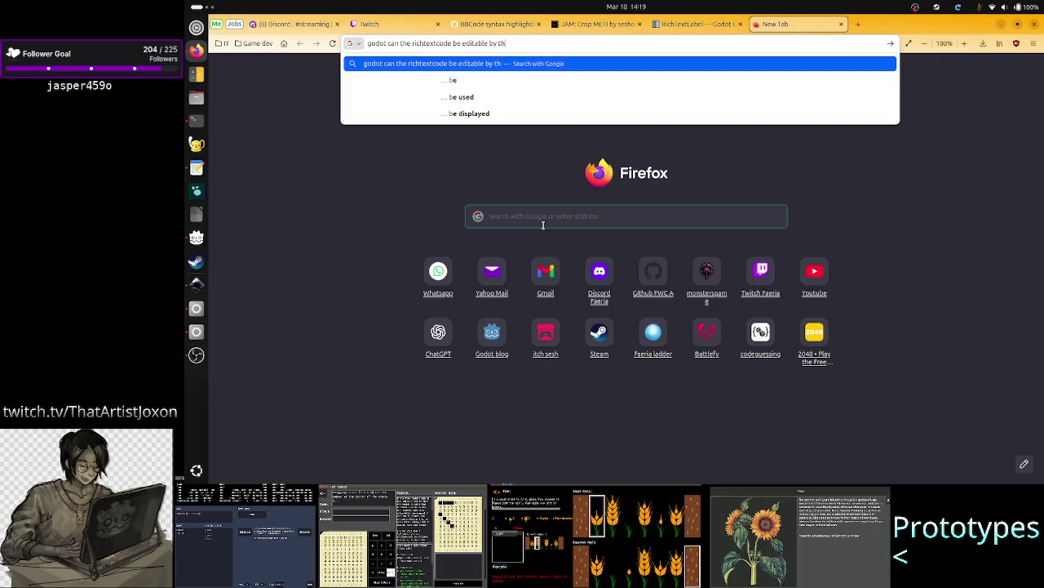
pyautogui.write('e player?')
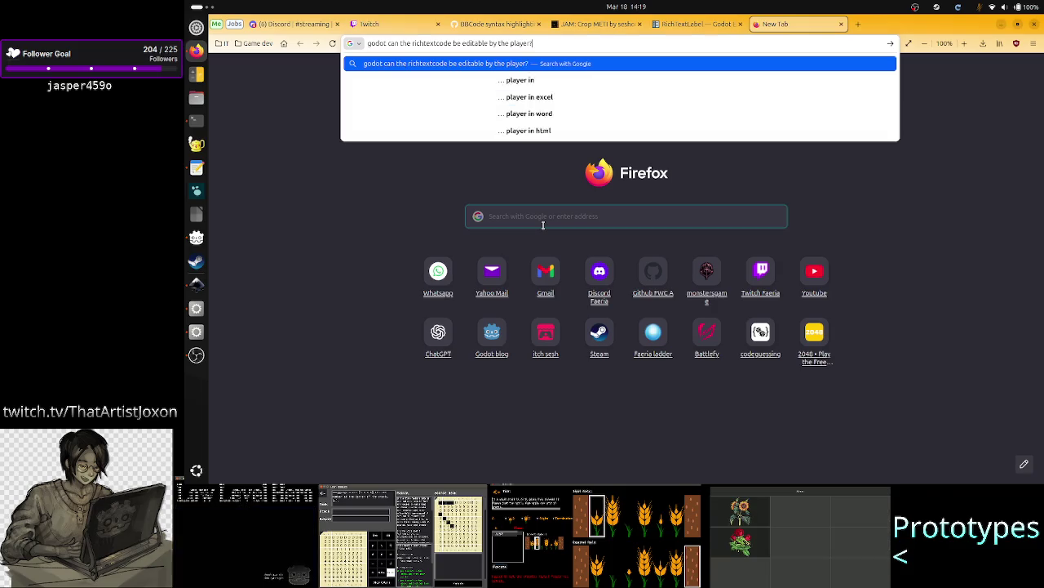
pyautogui.press('Return')
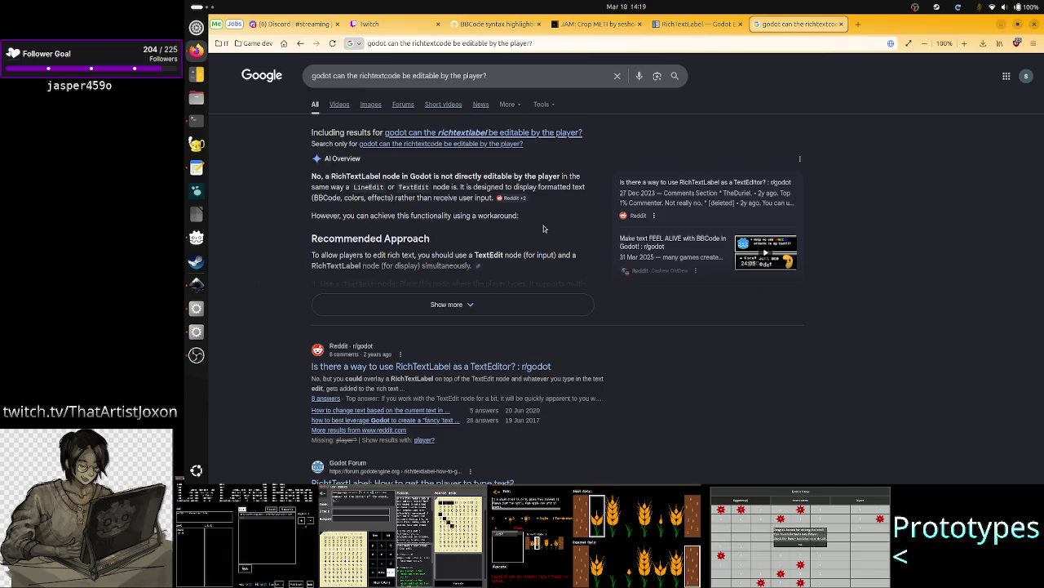
# - Scroll the Inkscape UI concept to review its Input, Exp. O. and Output columns, then return to Google
pyautogui.click(196, 284)
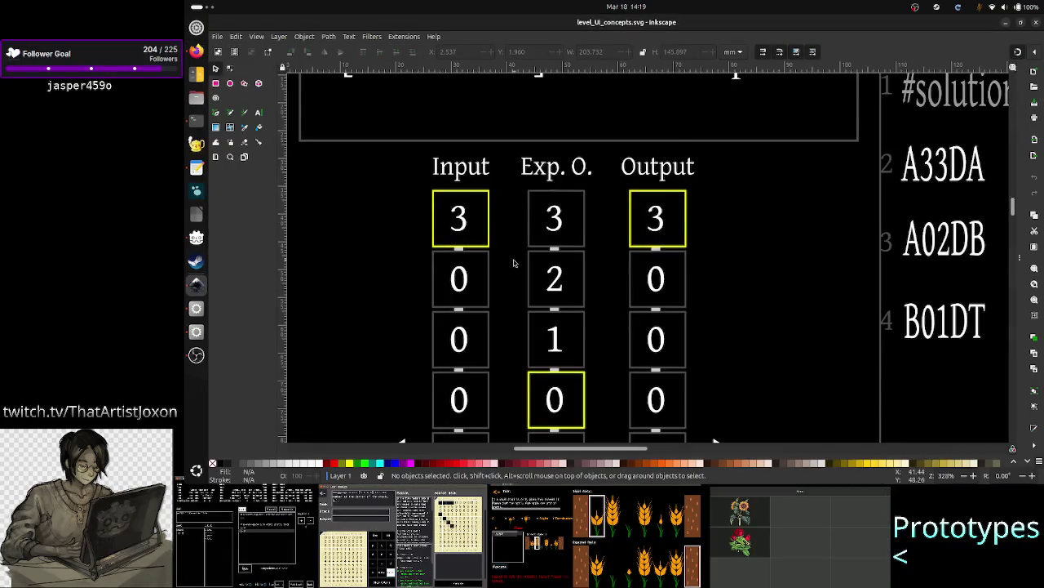
pyautogui.scroll(-10, 593, 335)
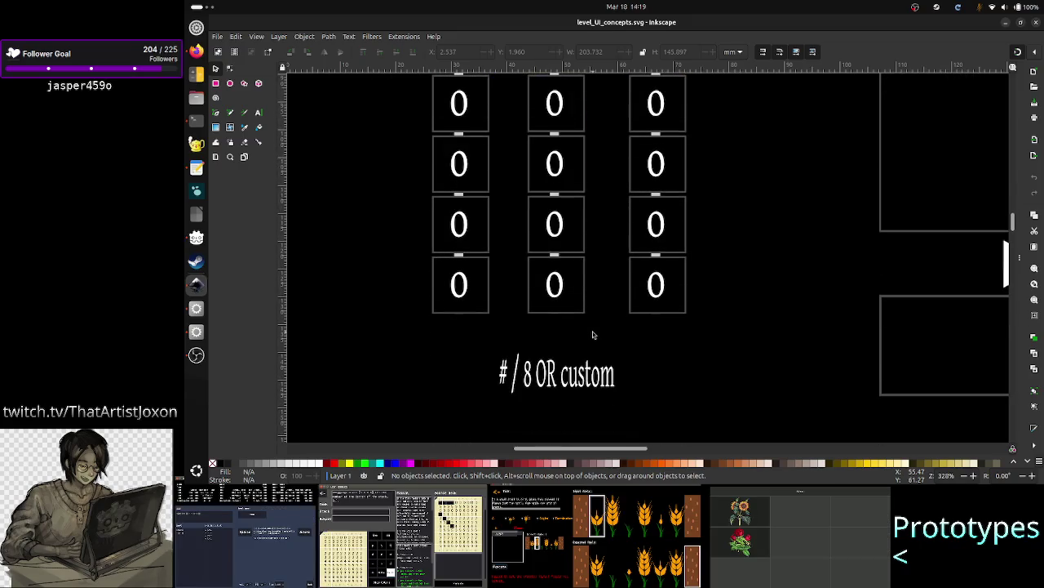
pyautogui.scroll(3, 593, 334)
pyautogui.scroll(-2, 593, 334)
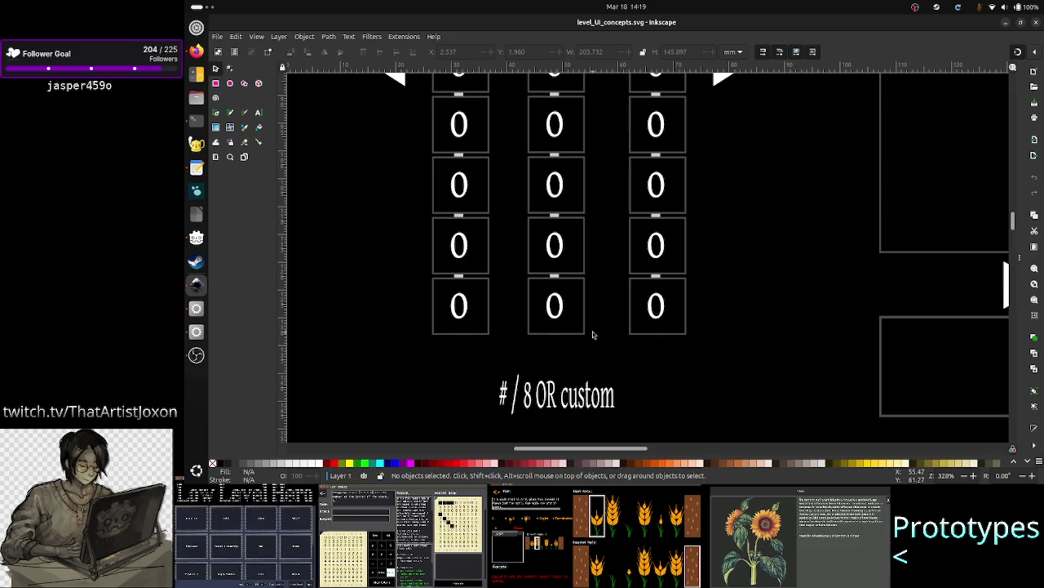
pyautogui.scroll(1, 593, 335)
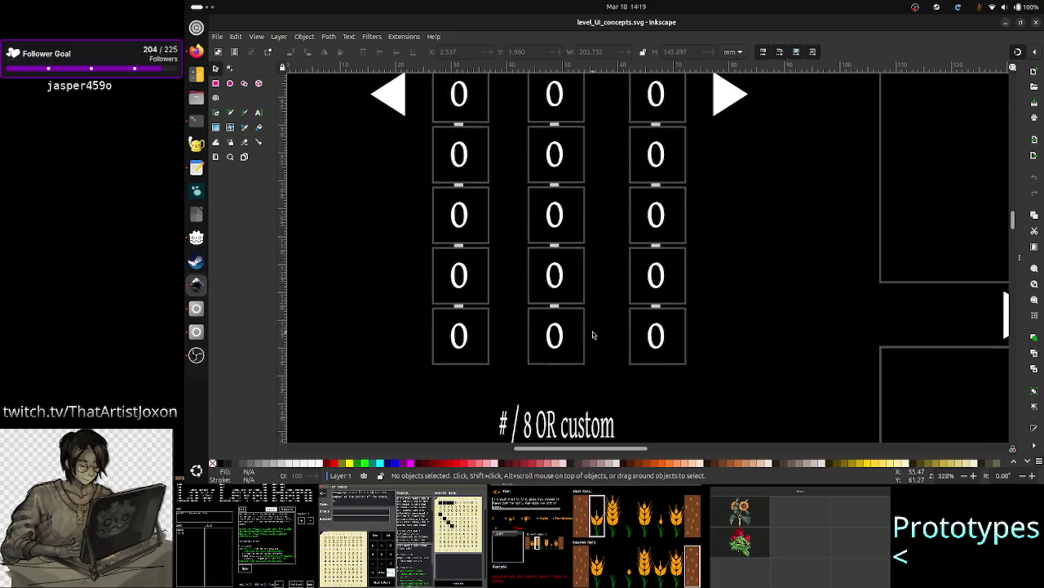
pyautogui.scroll(5, 594, 335)
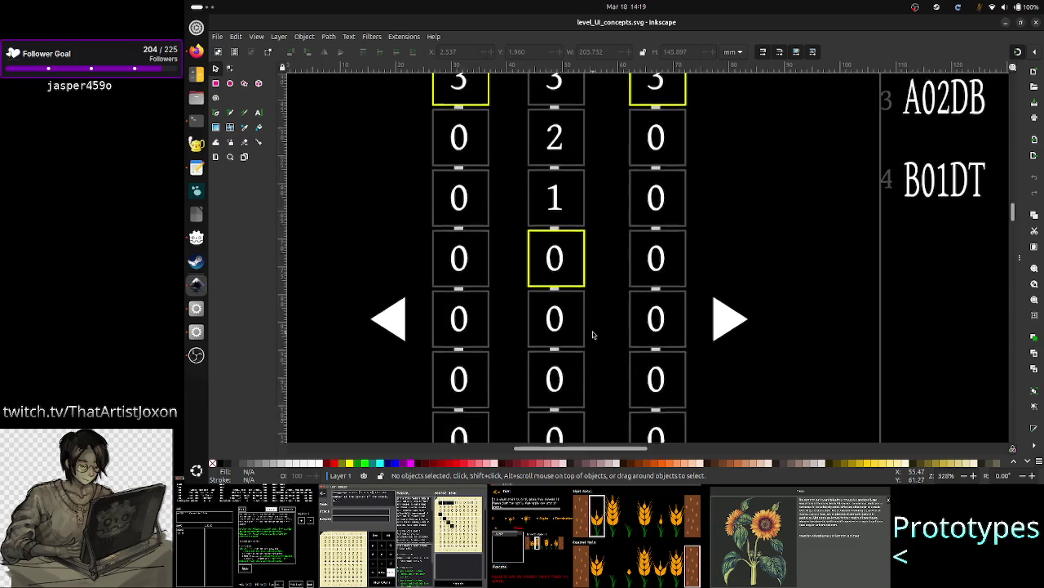
pyautogui.scroll(3, 593, 335)
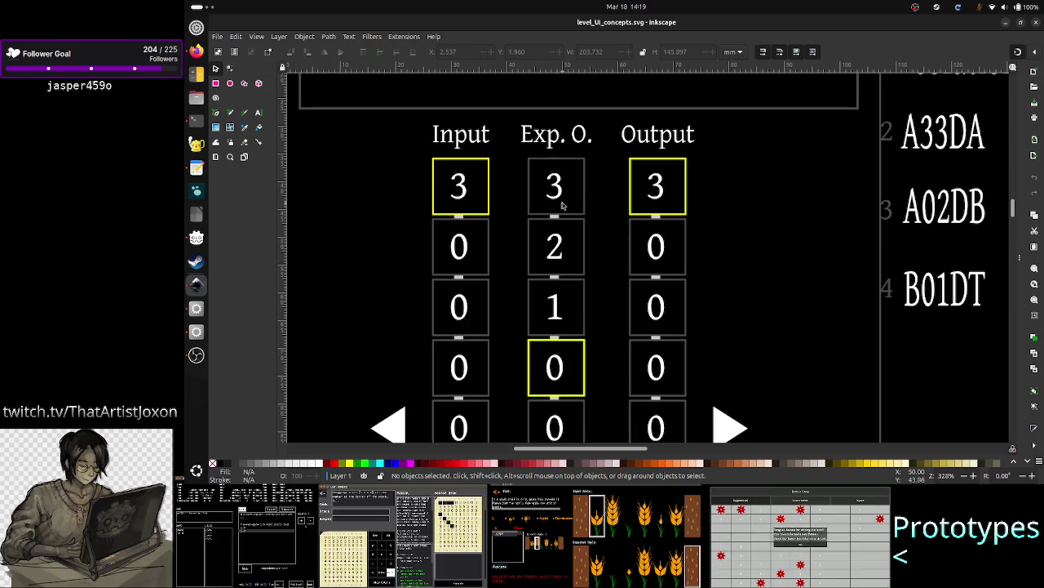
pyautogui.scroll(-2, 562, 204)
pyautogui.scroll(4, 560, 229)
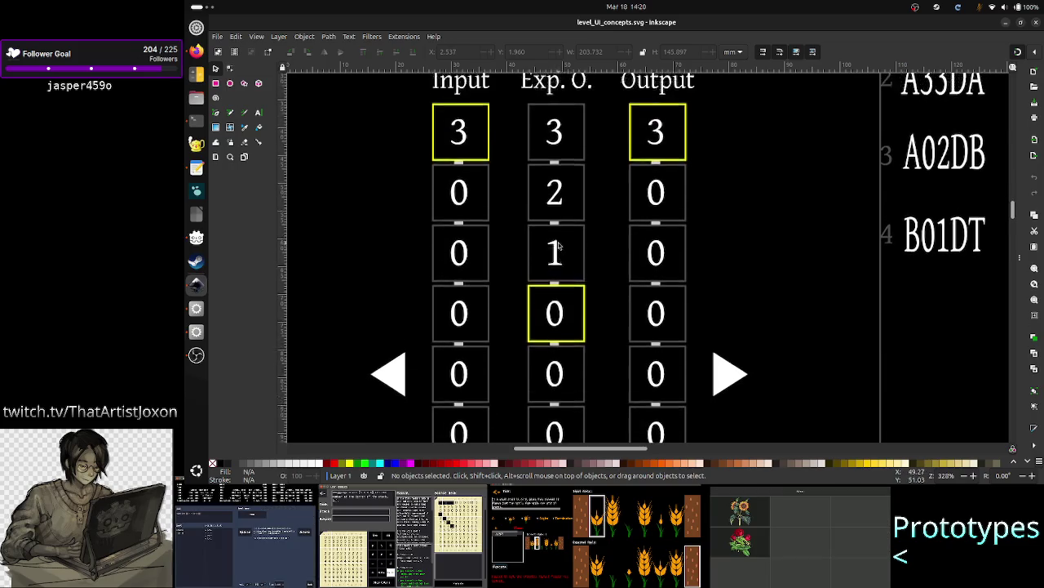
pyautogui.scroll(1, 559, 245)
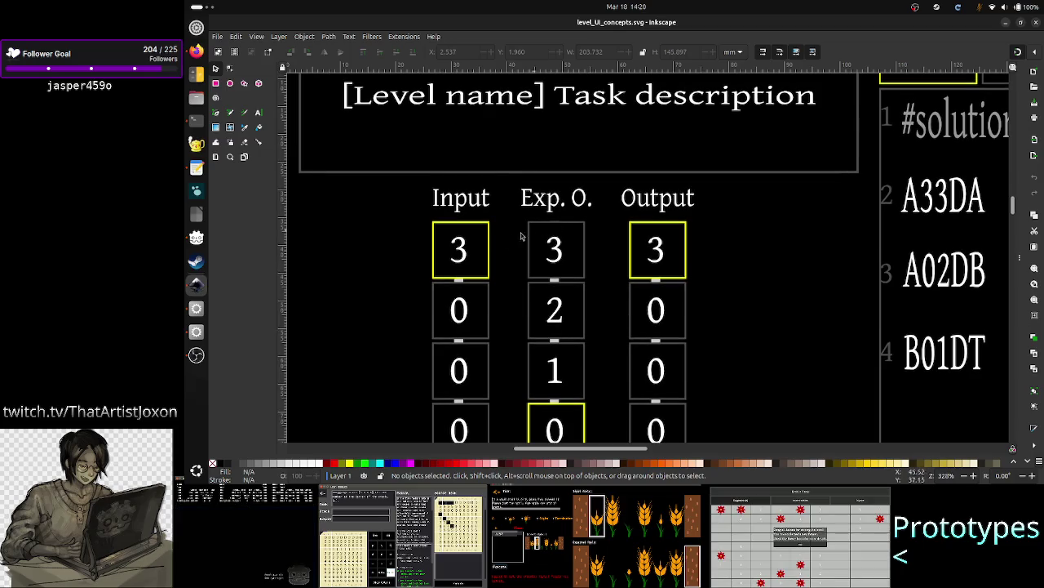
pyautogui.scroll(-3, 469, 245)
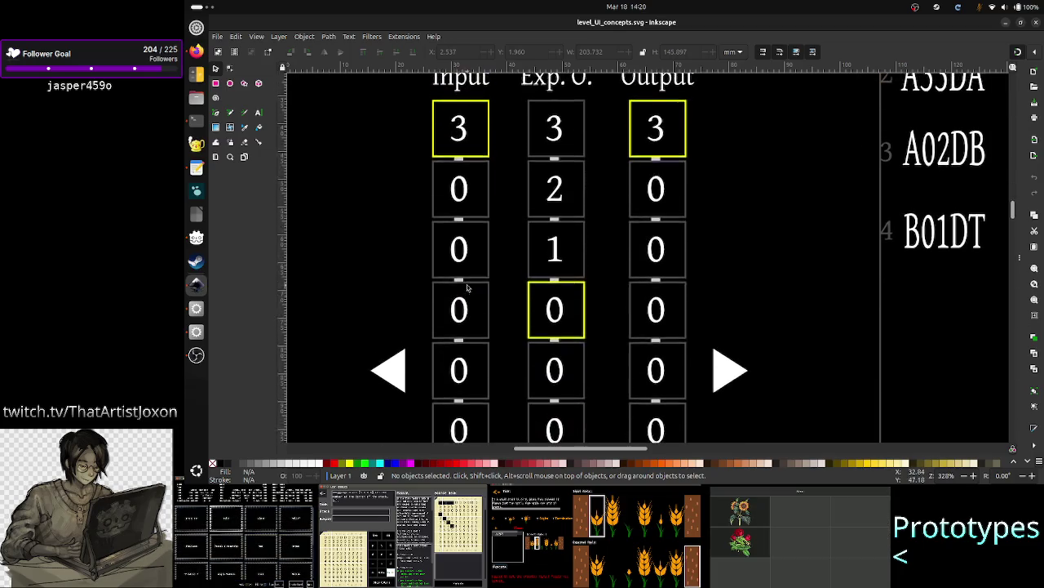
pyautogui.scroll(5, 467, 278)
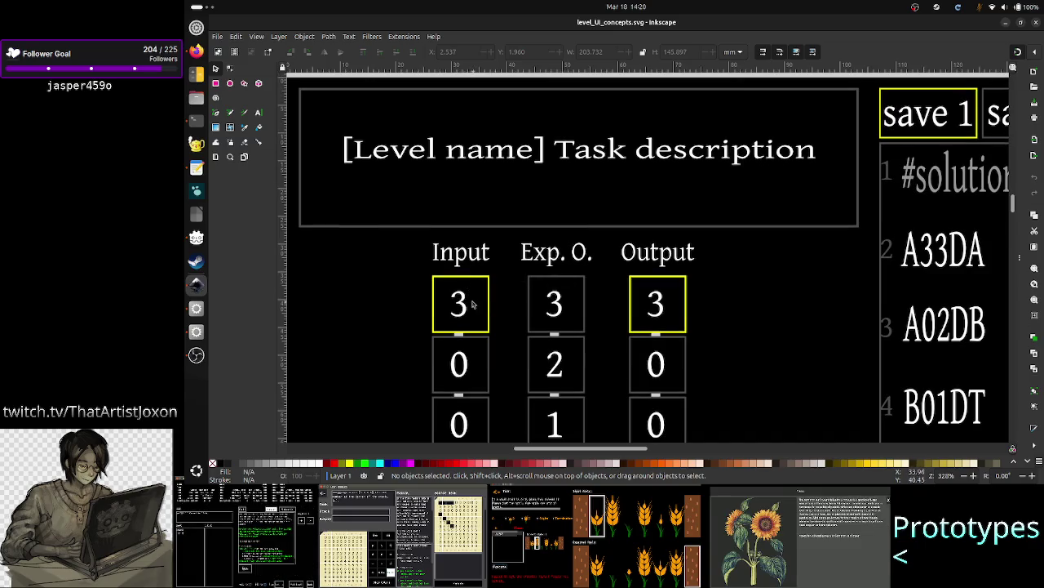
pyautogui.scroll(-5, 560, 280)
pyautogui.scroll(2, 560, 281)
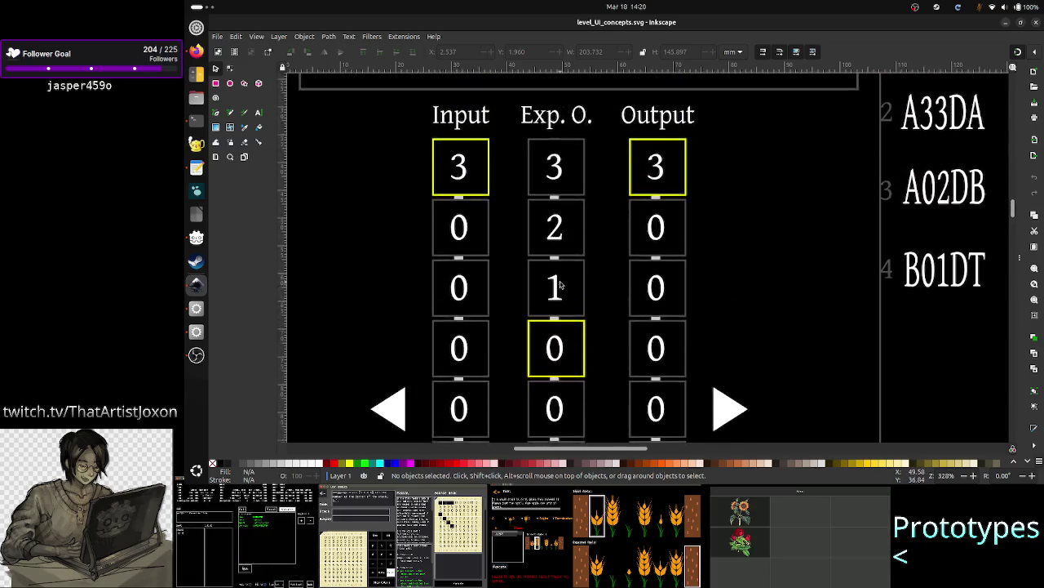
pyautogui.scroll(1, 560, 280)
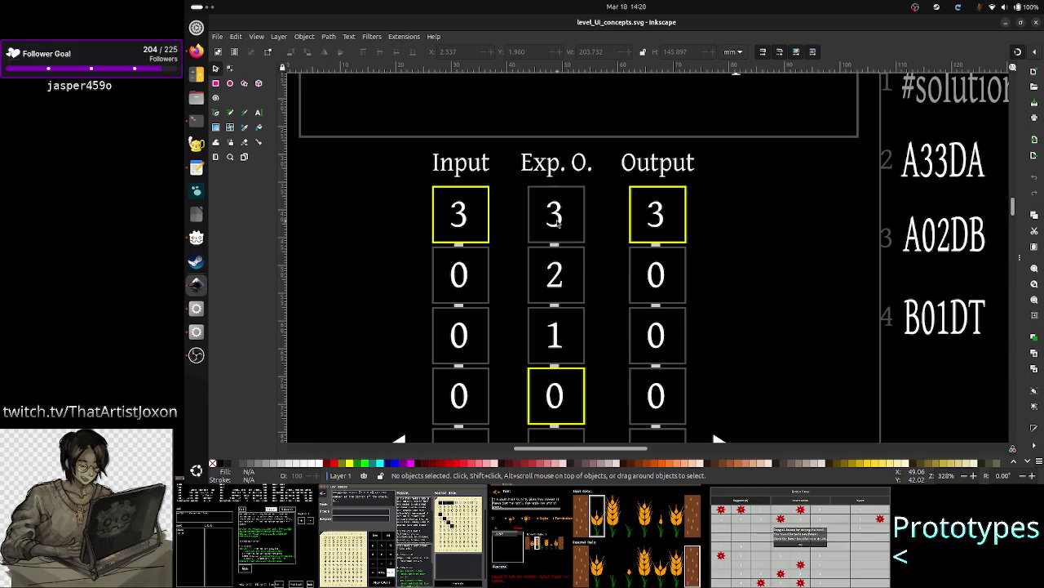
pyautogui.hotkey('alt', 'Tab')
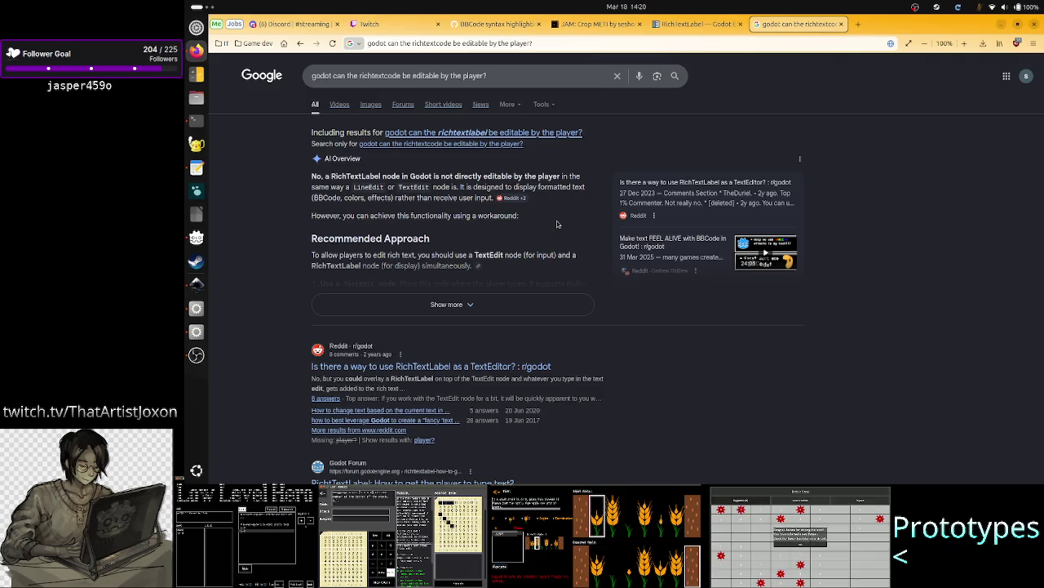
# - Compare the level UI mockup against the Google answers on editable rich text
pyautogui.hotkey('alt', 'Tab')
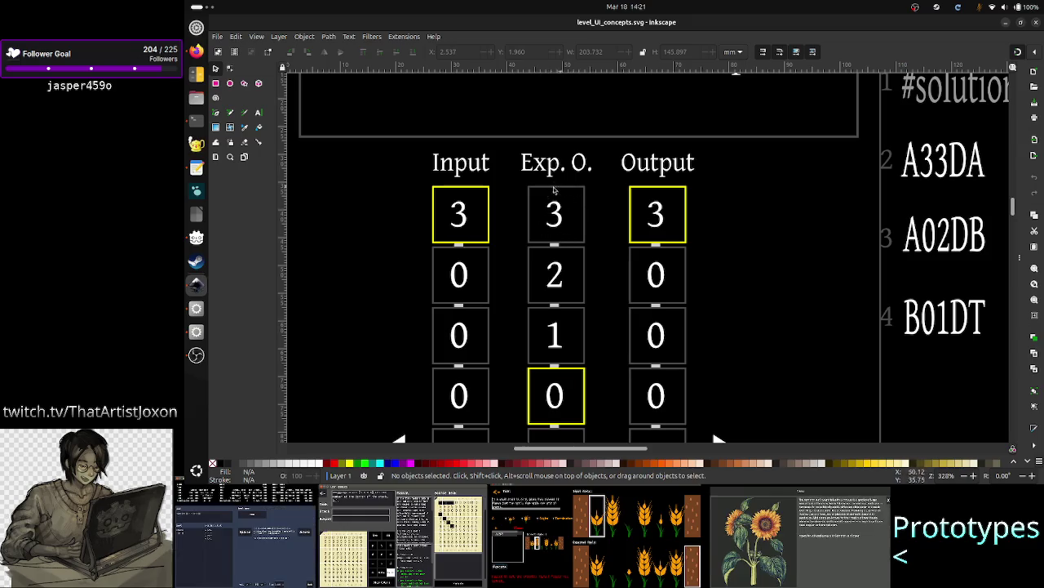
pyautogui.hotkey('alt', 'Tab')
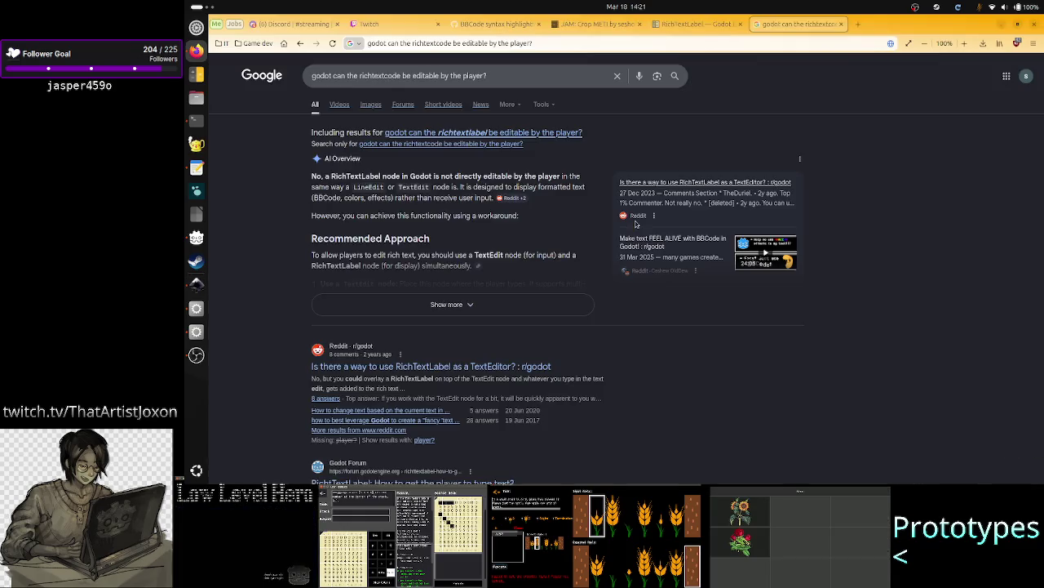
pyautogui.hotkey('alt', 'Tab')
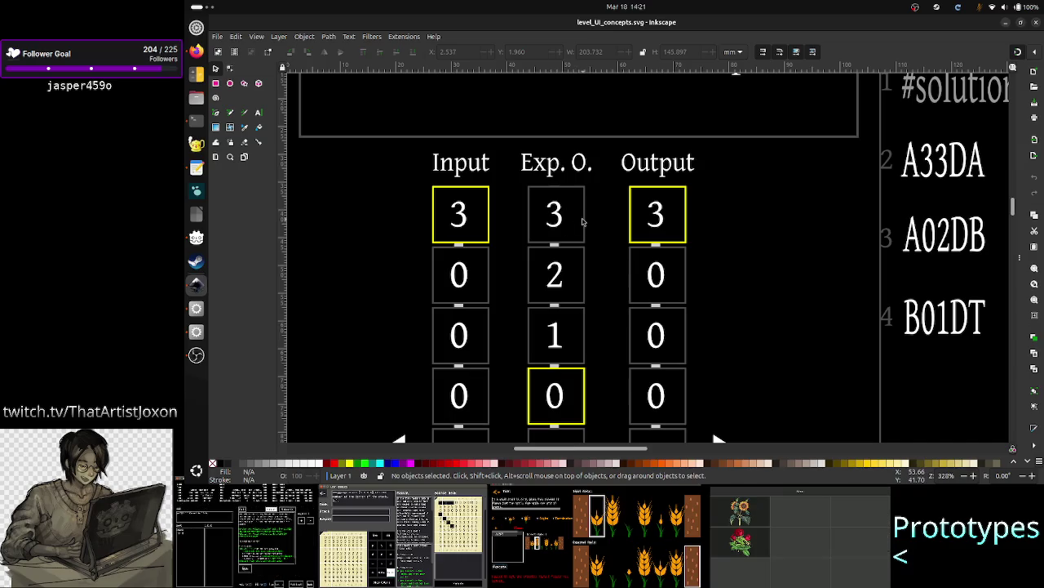
pyautogui.hotkey('alt', 'Tab')
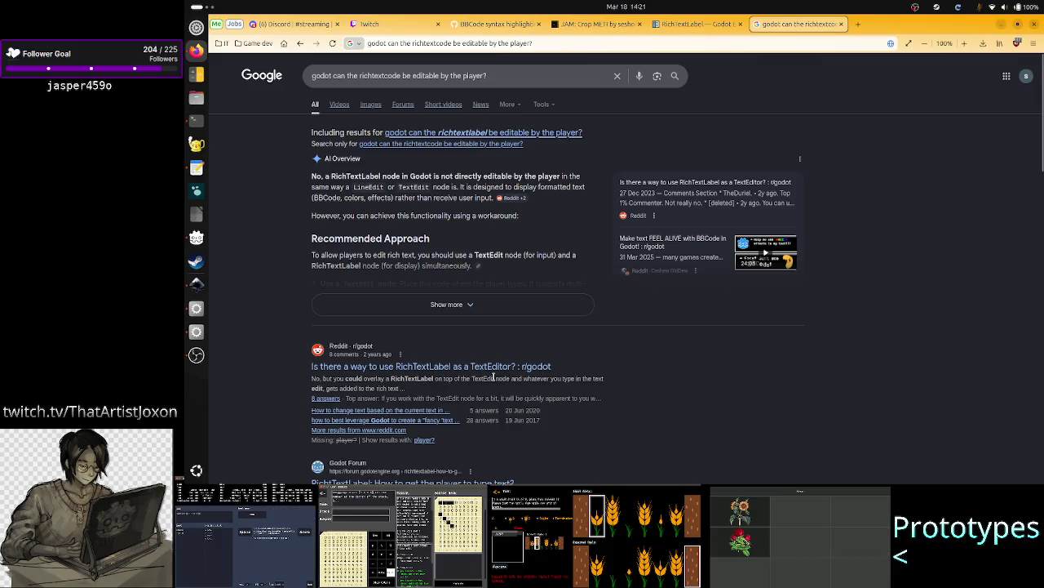
# - Highlight 'TextEdit' in the Reddit snippet, then open the Godot Forum thread result
pyautogui.doubleClick(493, 378)
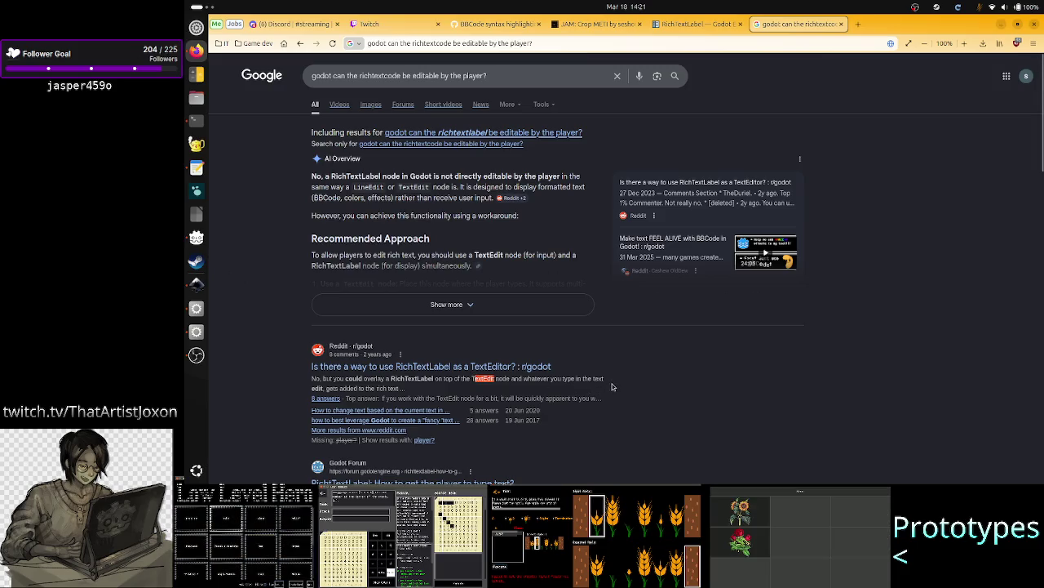
pyautogui.click(409, 390)
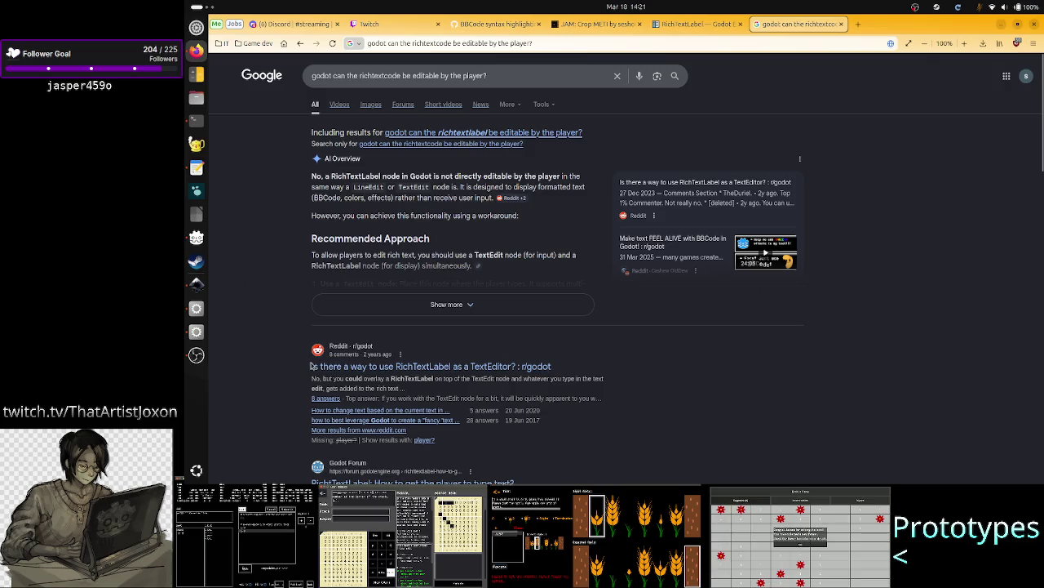
pyautogui.scroll(-2, 311, 366)
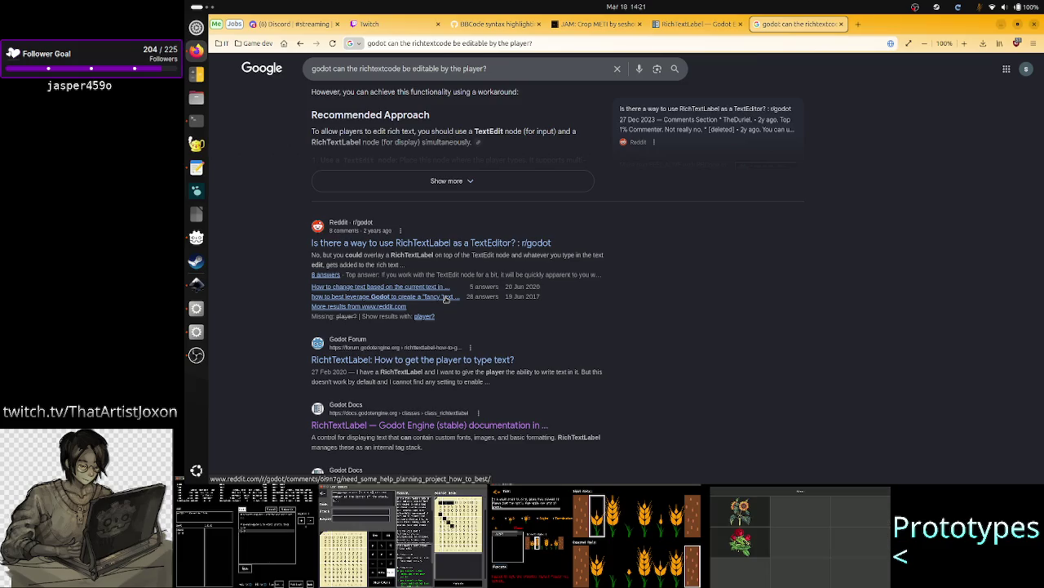
pyautogui.click(467, 364)
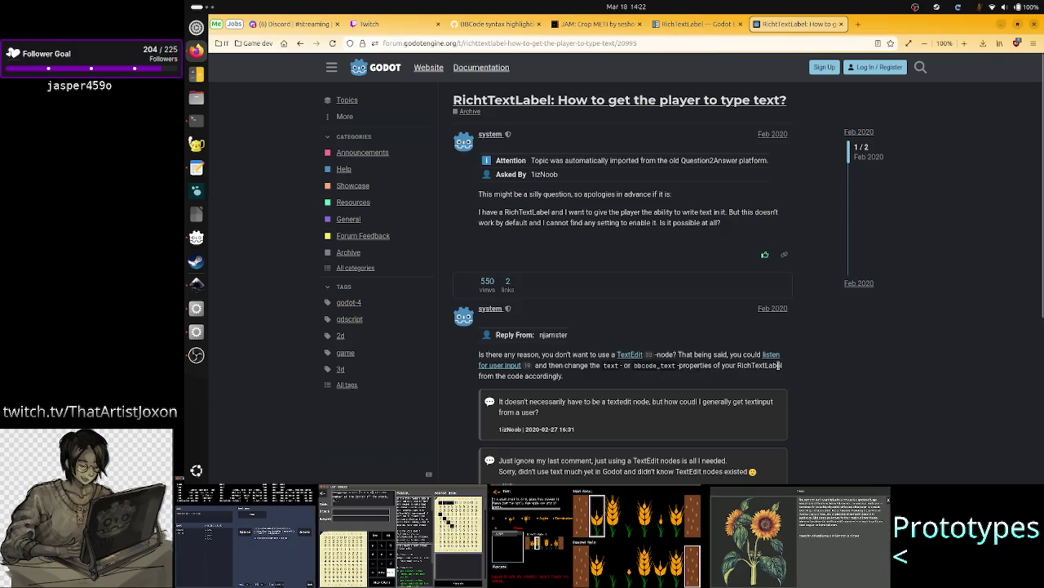
# - Read the forum reply's advice on letting players type into a RichTextLabel
pyautogui.moveTo(562, 375); pyautogui.dragTo(509, 376)
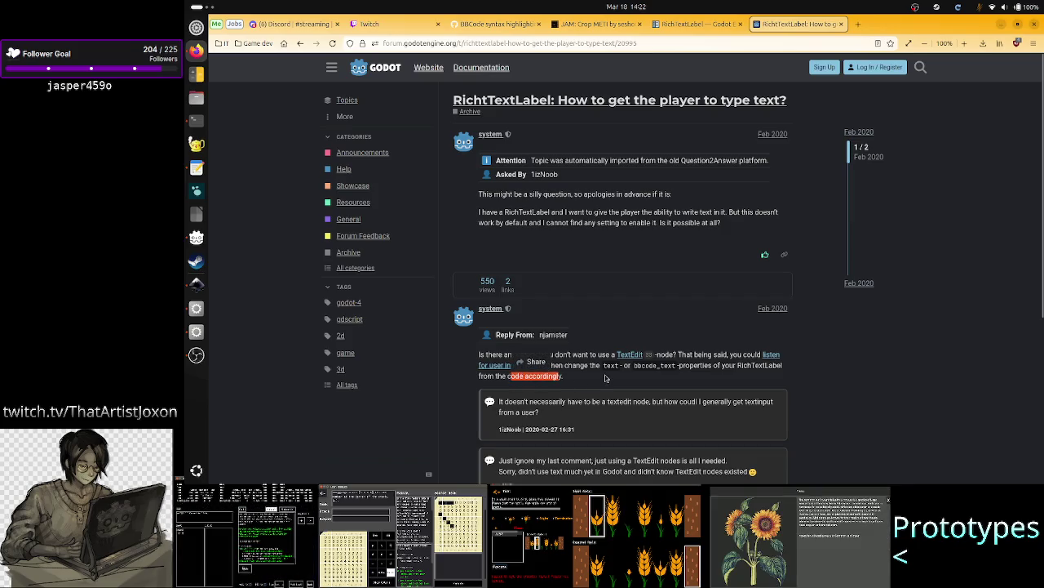
pyautogui.click(593, 380)
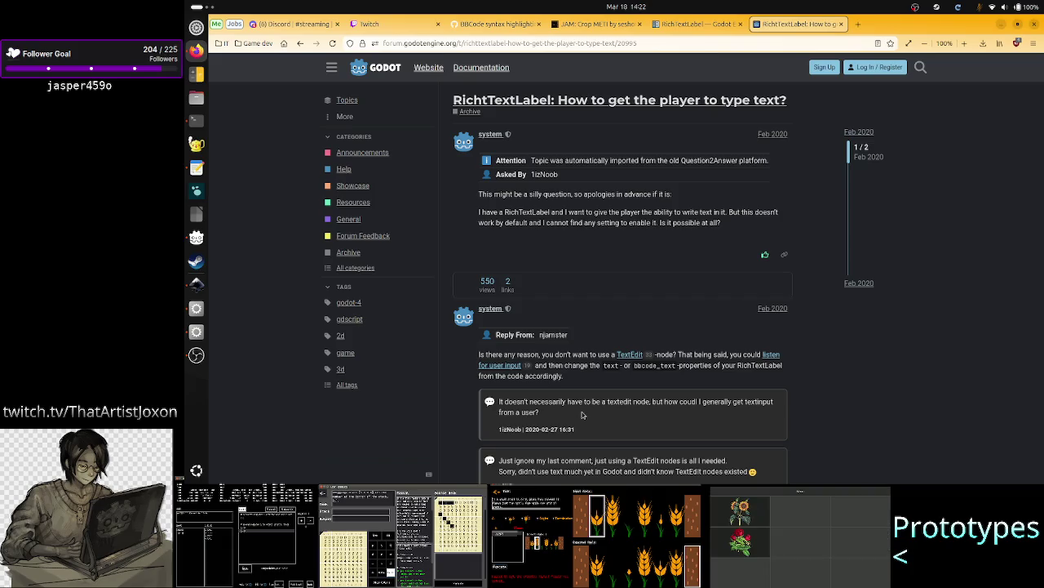
pyautogui.scroll(-3, 605, 414)
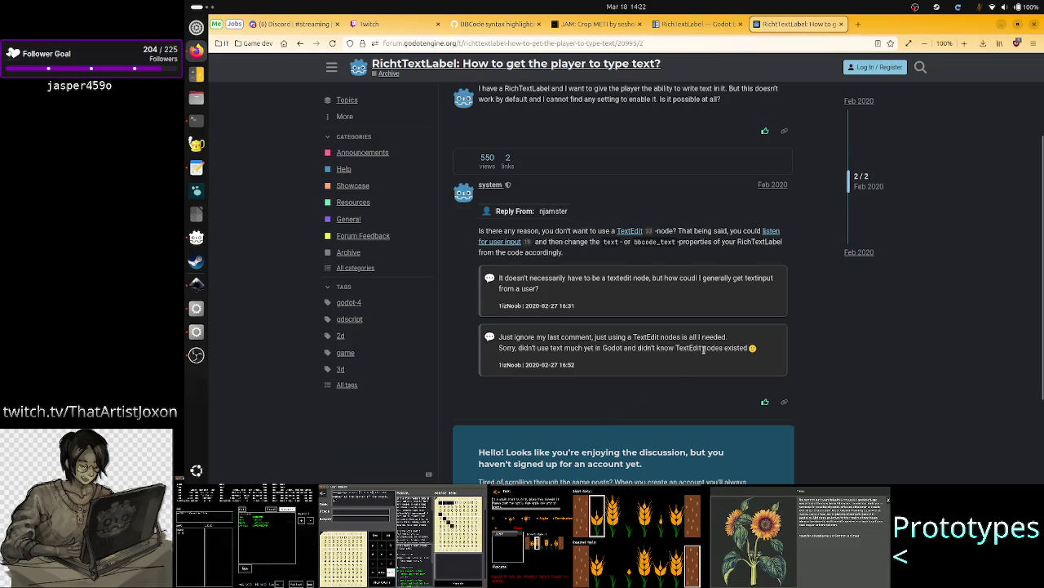
# - Read the comment recommending TextEdit nodes, then bring the Godot editor back
pyautogui.moveTo(709, 348); pyautogui.dragTo(678, 347)
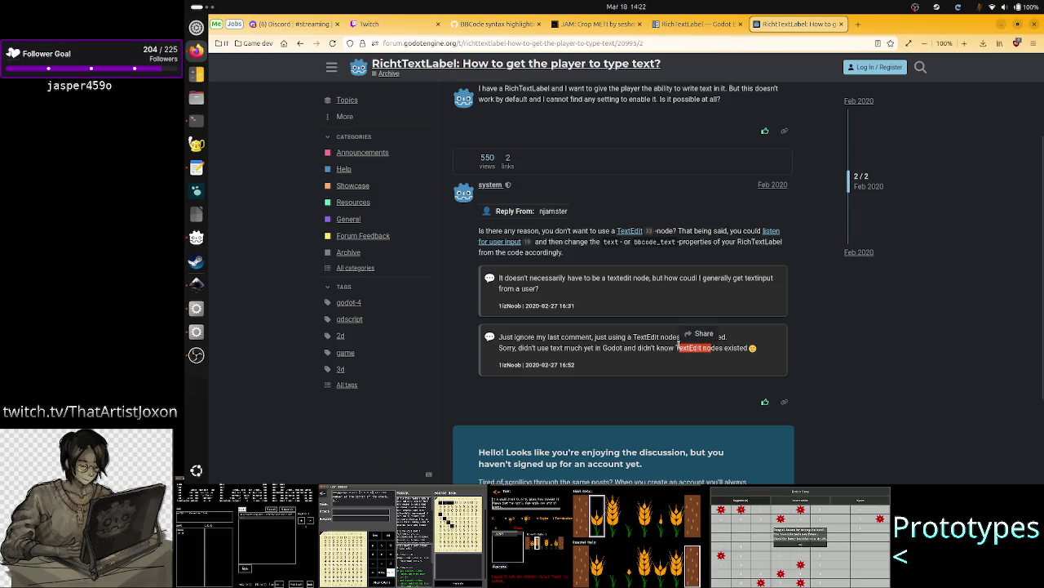
pyautogui.click(677, 344)
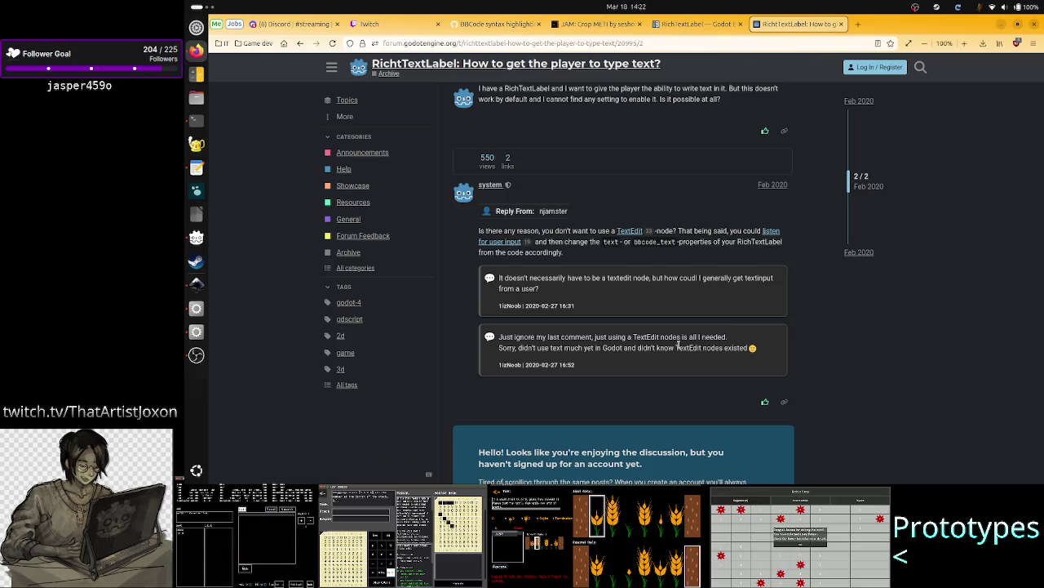
pyautogui.hotkey('alt', 'Tab')
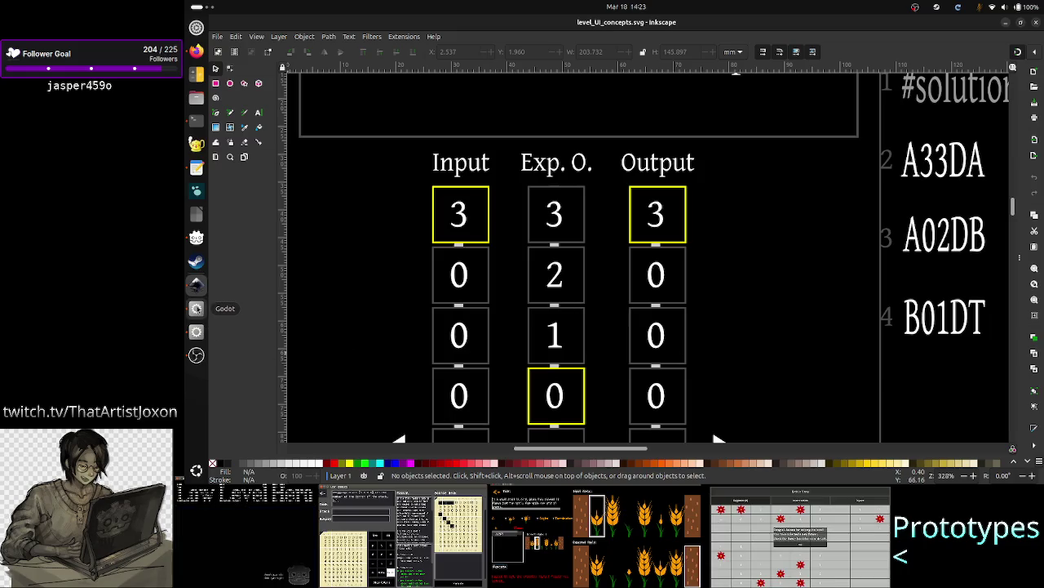
pyautogui.click(196, 308)
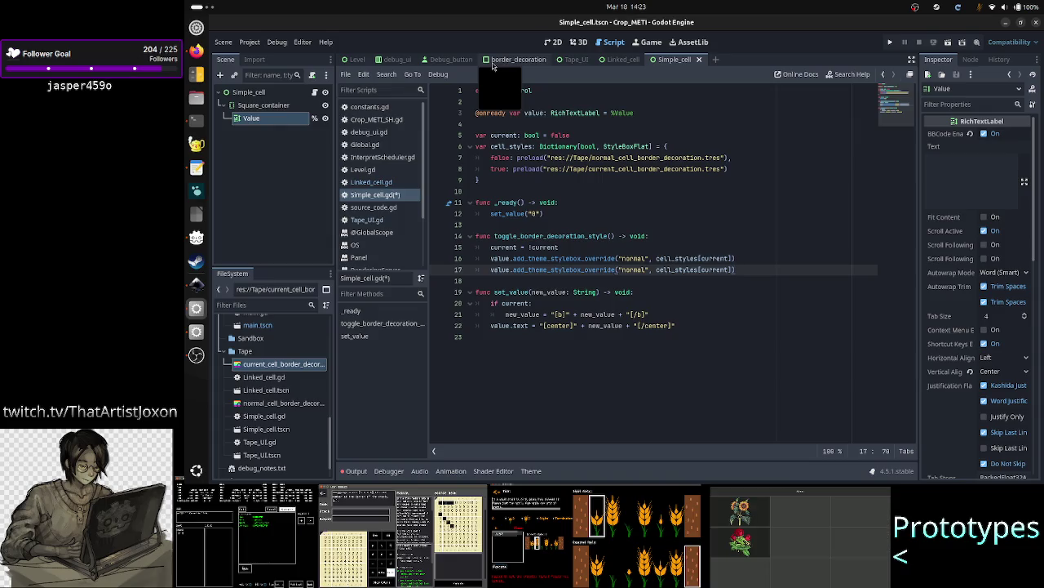
# - Build a throwaway scene with a User Interface root and a TextEdit child, then discard it unsaved
pyautogui.click(715, 59)
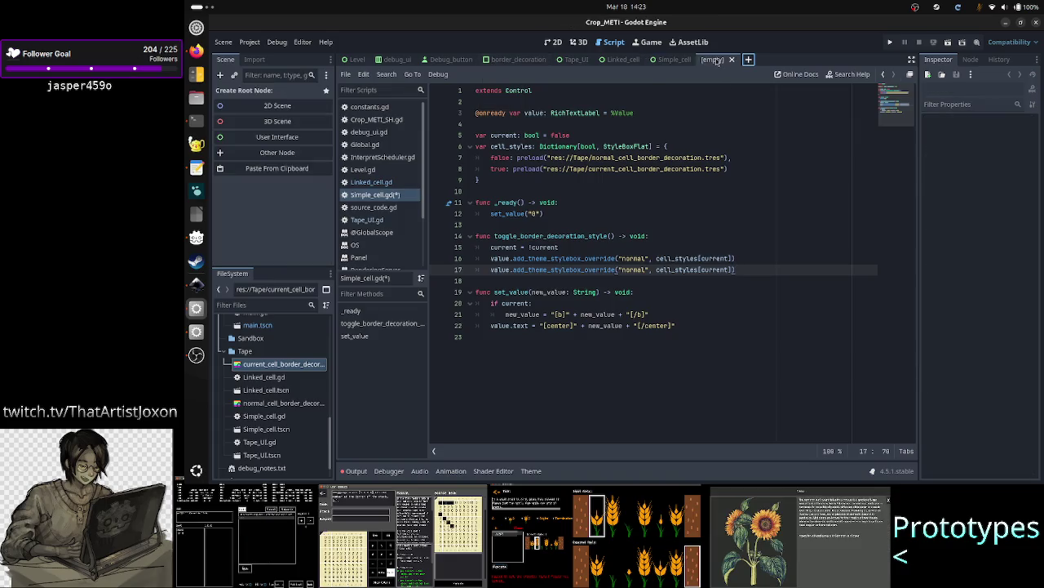
pyautogui.click(255, 138)
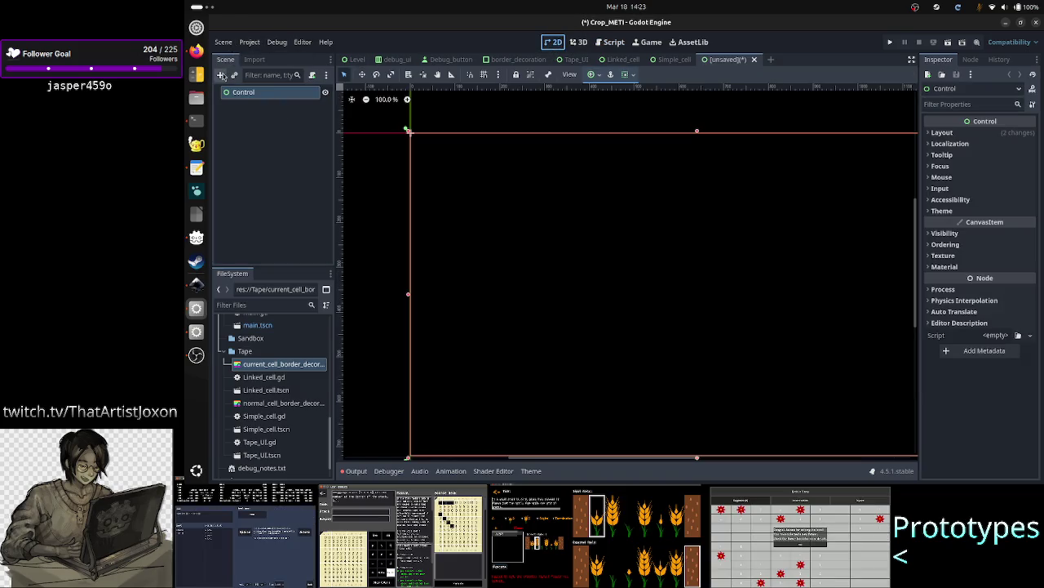
pyautogui.click(220, 76)
pyautogui.write('texted')
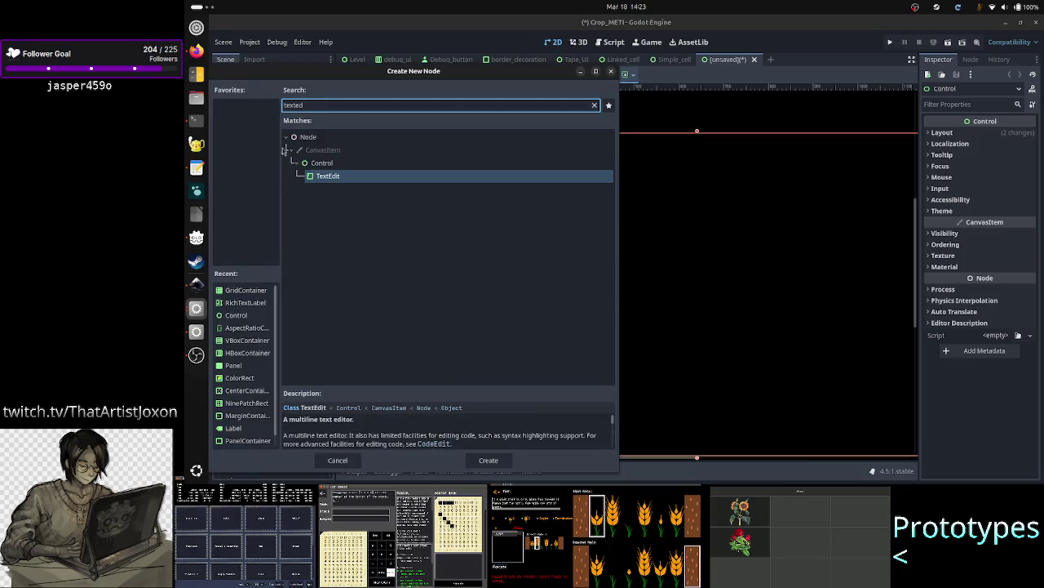
pyautogui.doubleClick(329, 177)
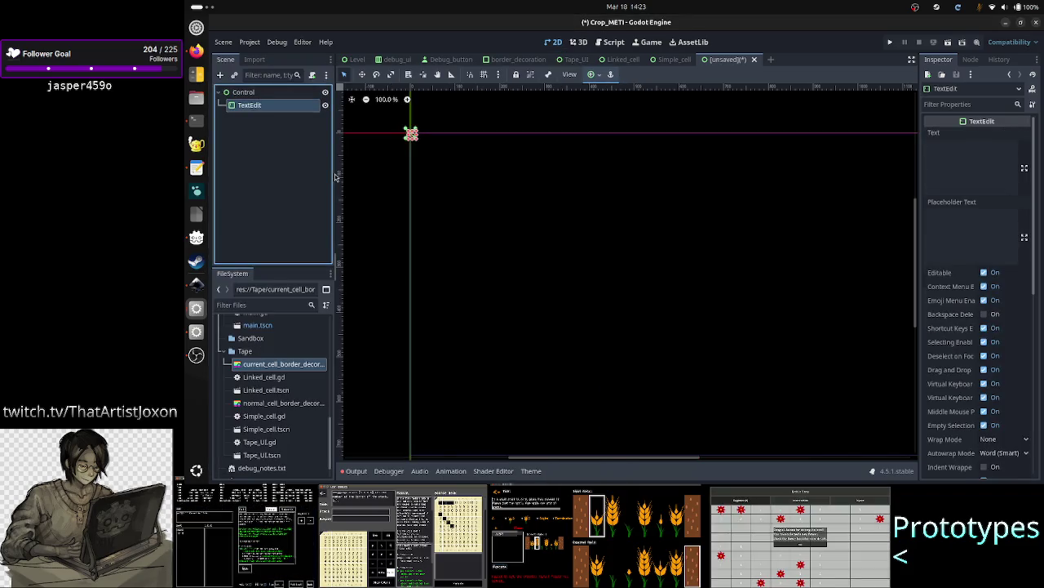
pyautogui.click(754, 60)
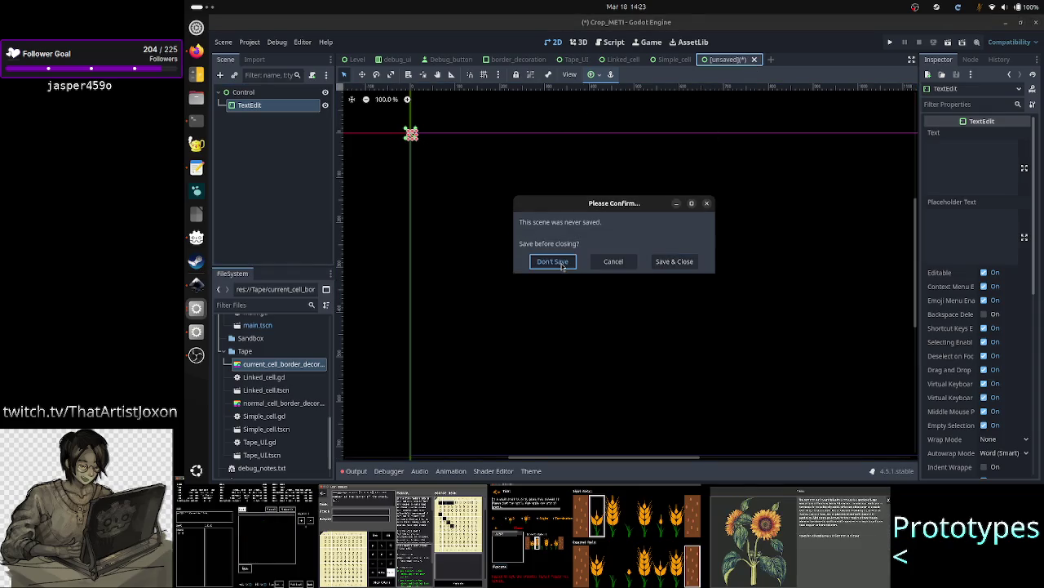
pyautogui.click(552, 261)
# - Expand the Experiments folder in the FileSystem panel
pyautogui.scroll(-1, 263, 438)
pyautogui.scroll(5, 263, 433)
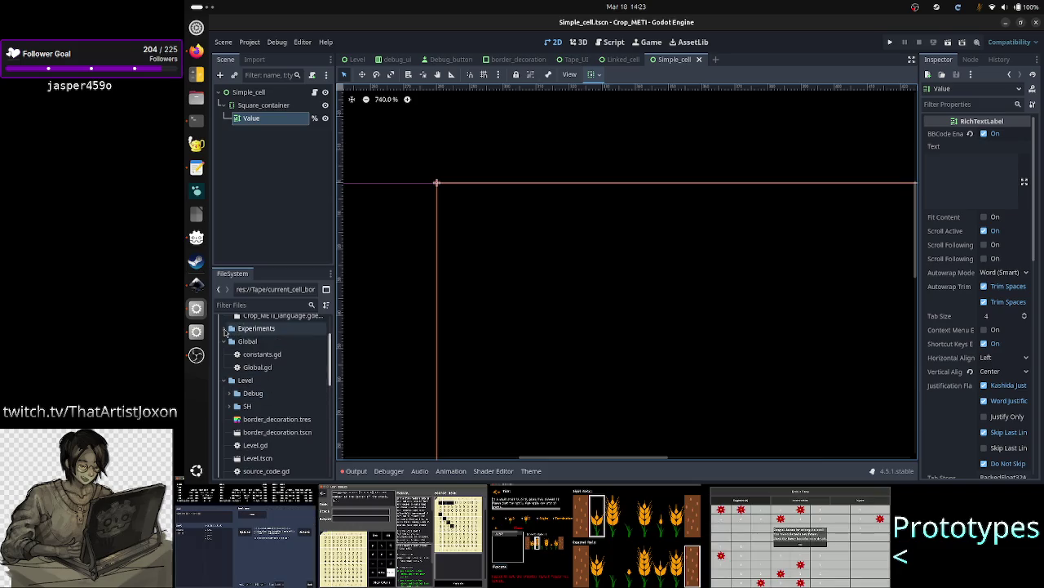
pyautogui.click(226, 329)
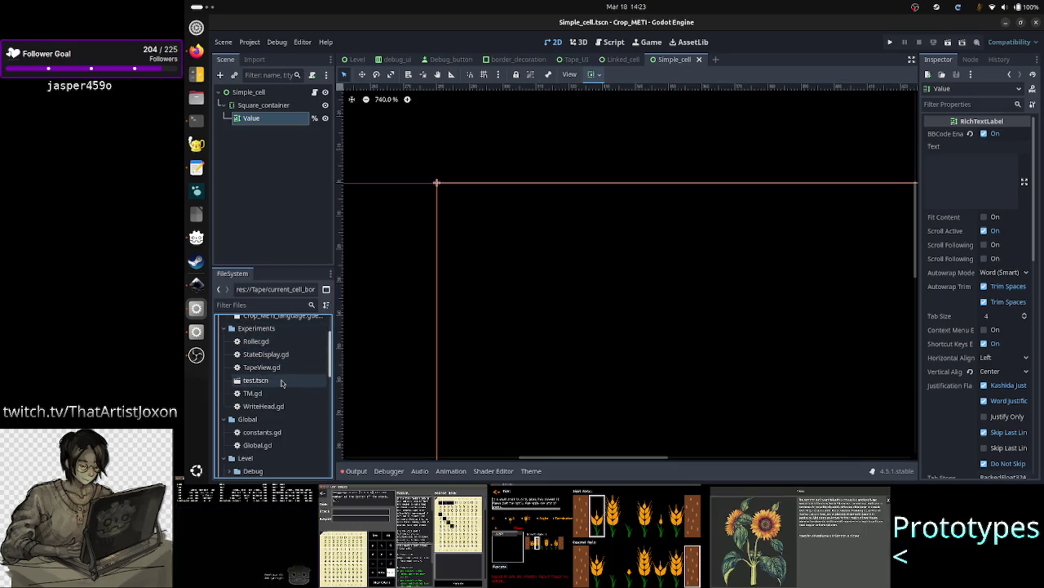
# - In test.tscn, add a TextEdit under TM, enlarge it, move it down-right, and save
pyautogui.doubleClick(275, 381)
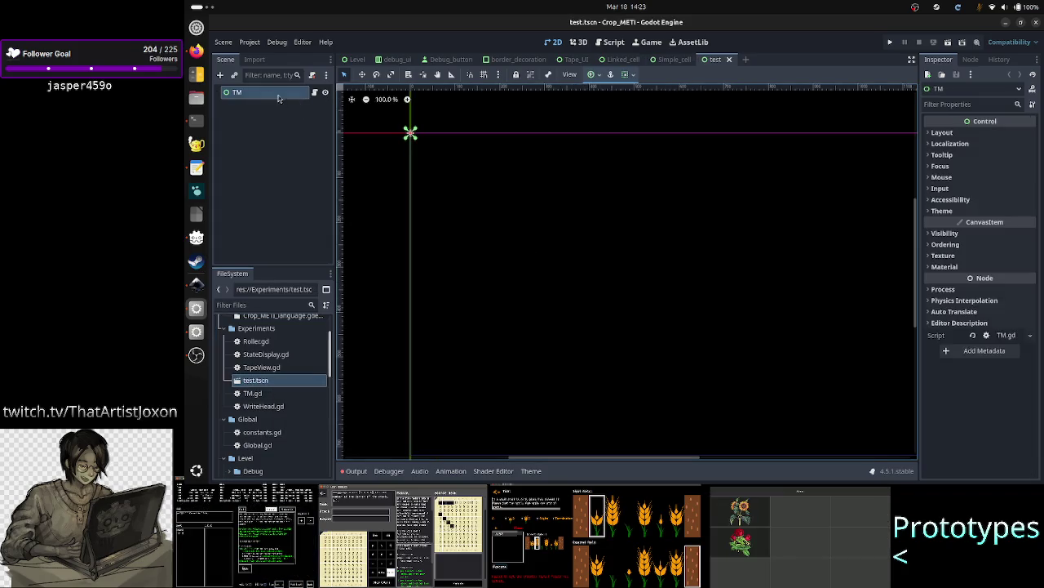
pyautogui.click(220, 75)
pyautogui.write('texted')
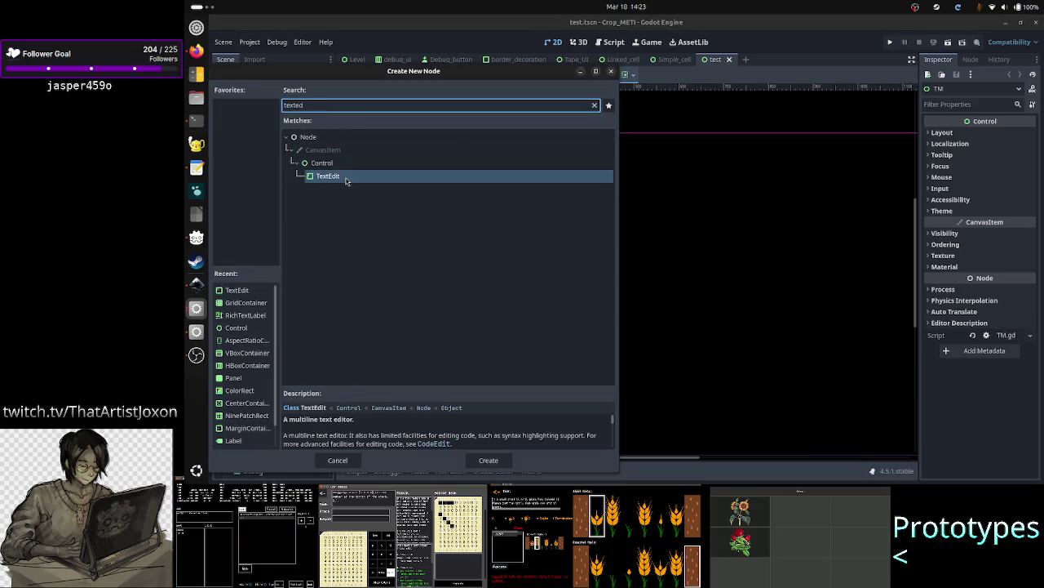
pyautogui.doubleClick(346, 177)
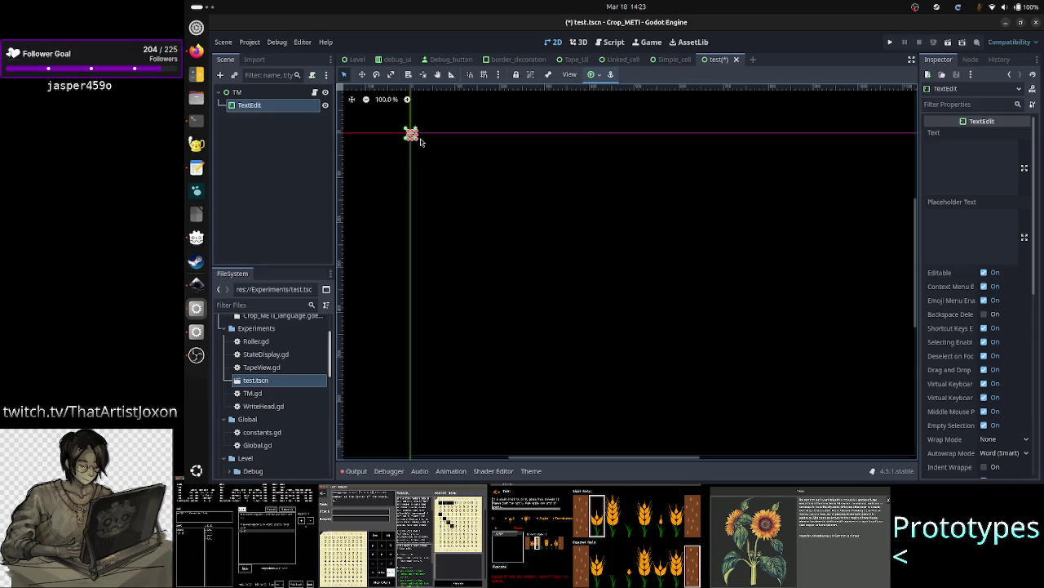
pyautogui.moveTo(417, 140)
pyautogui.mouseDown()
pyautogui.moveTo(517, 210)
pyautogui.moveTo(571, 270)
pyautogui.mouseUp()
pyautogui.moveTo(487, 215)
pyautogui.mouseDown()
pyautogui.moveTo(552, 228)
pyautogui.moveTo(559, 273)
pyautogui.mouseUp()
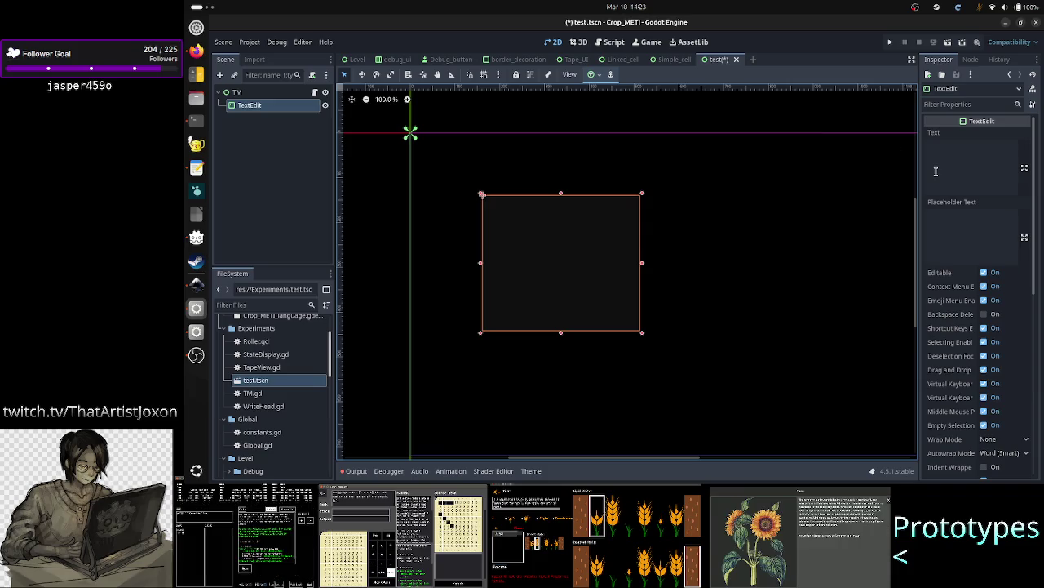
pyautogui.hotkey('ctrl', 's')
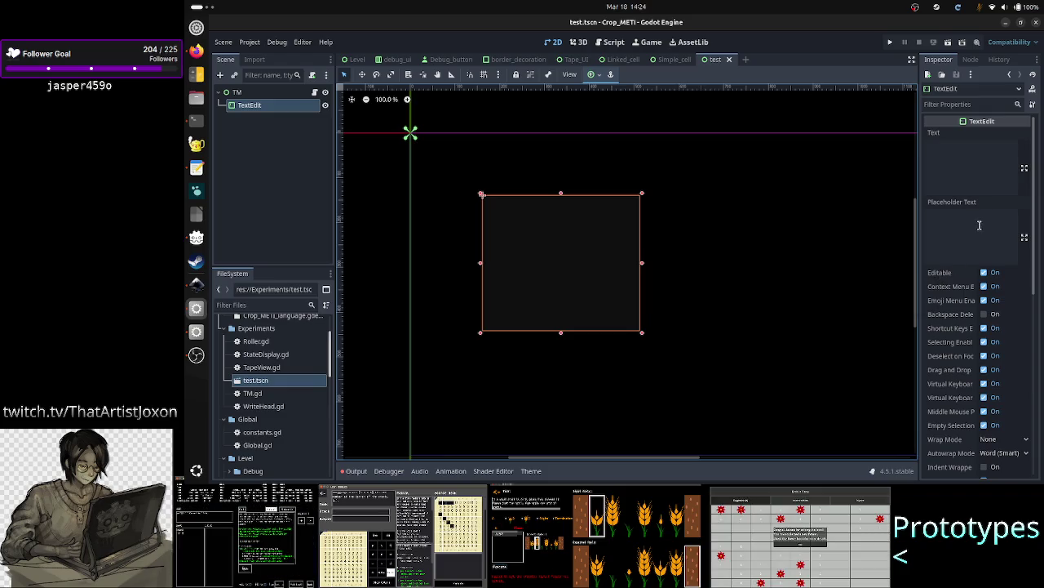
# - Look through the TextEdit's Inspector properties, including the BiDi section
pyautogui.scroll(-4, 977, 277)
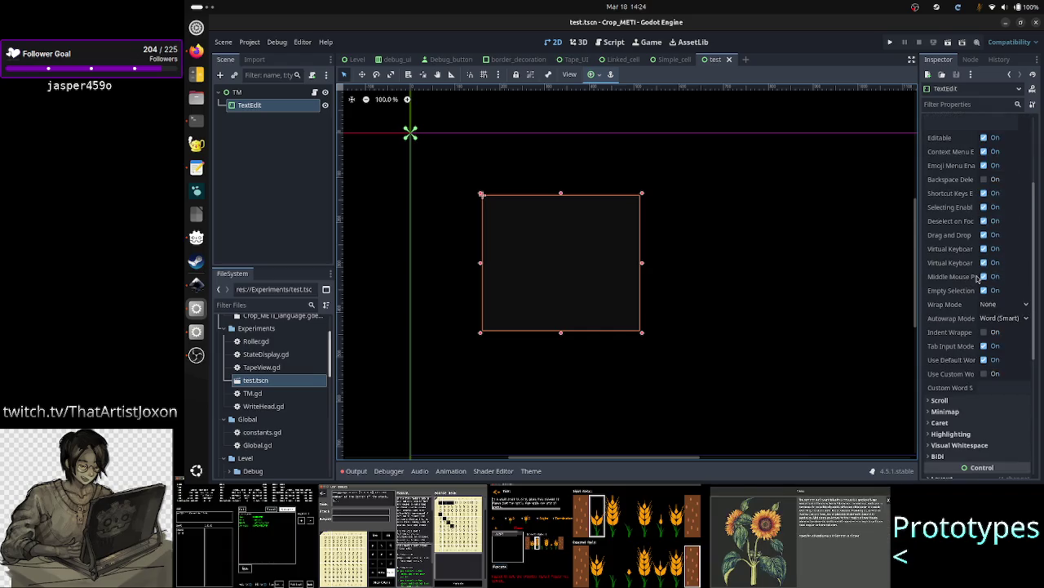
pyautogui.scroll(-4, 977, 278)
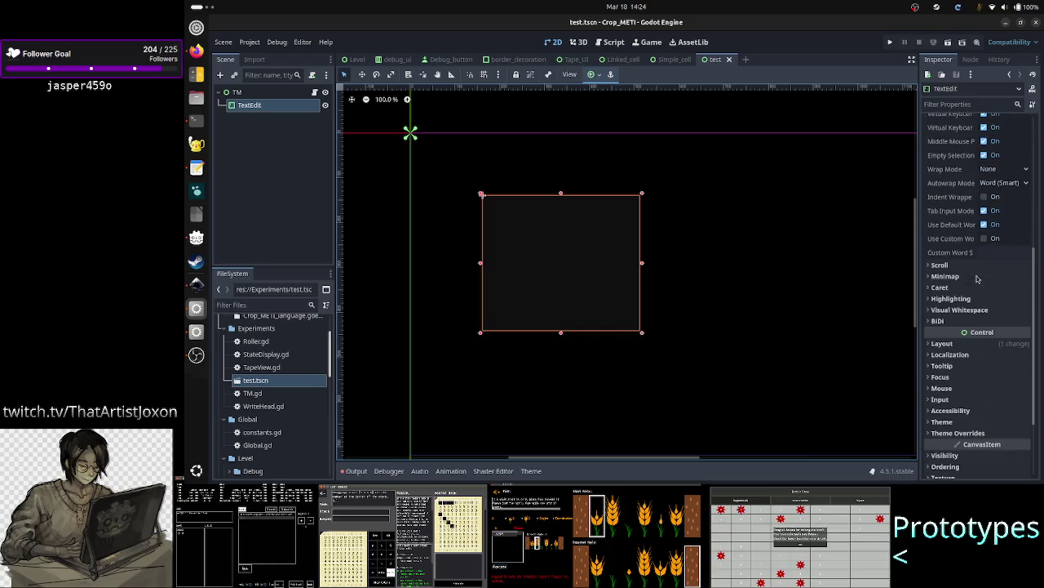
pyautogui.click(966, 322)
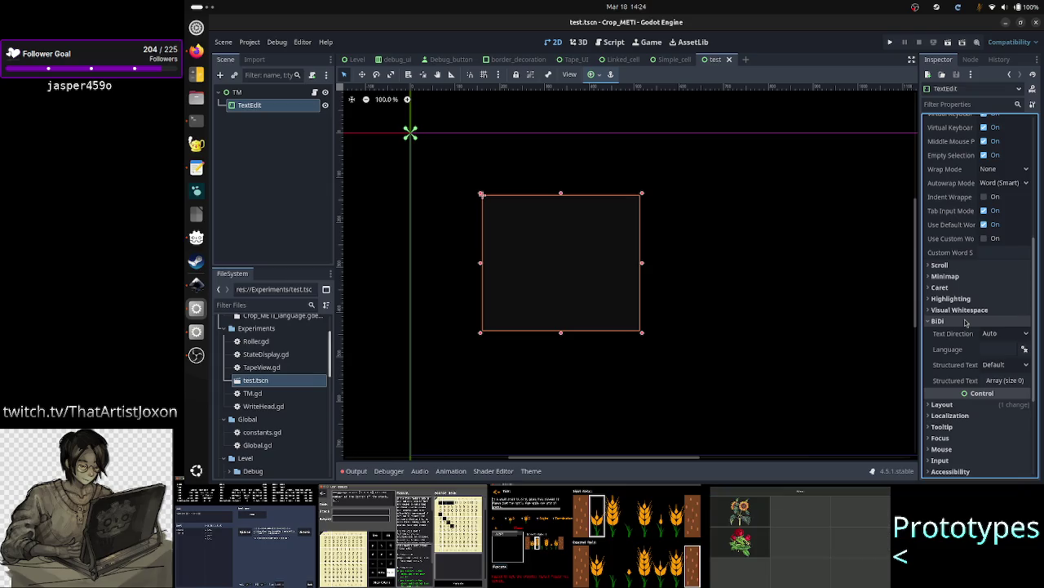
pyautogui.click(966, 322)
pyautogui.scroll(5, 953, 245)
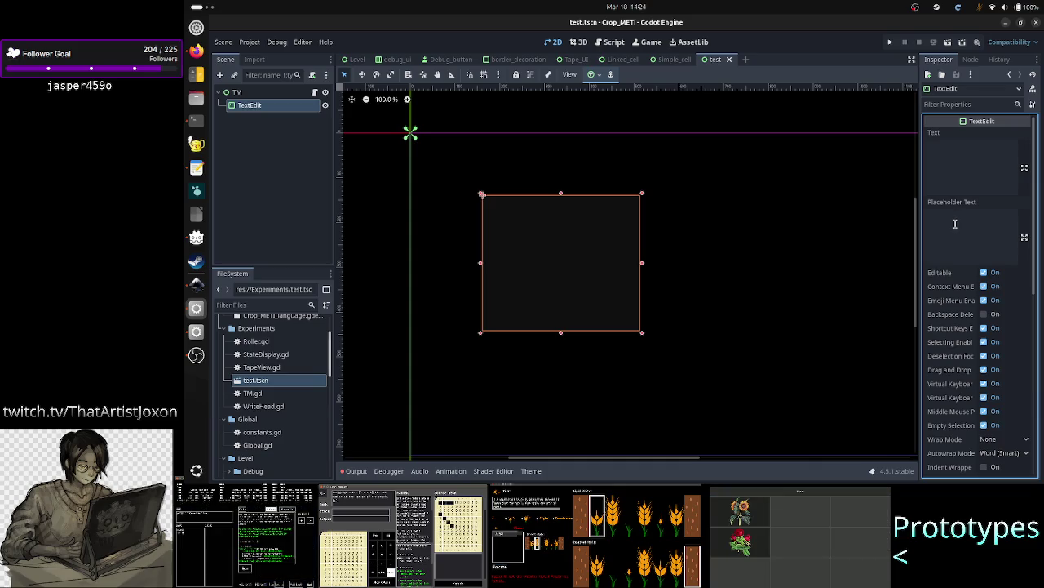
pyautogui.scroll(-1, 953, 314)
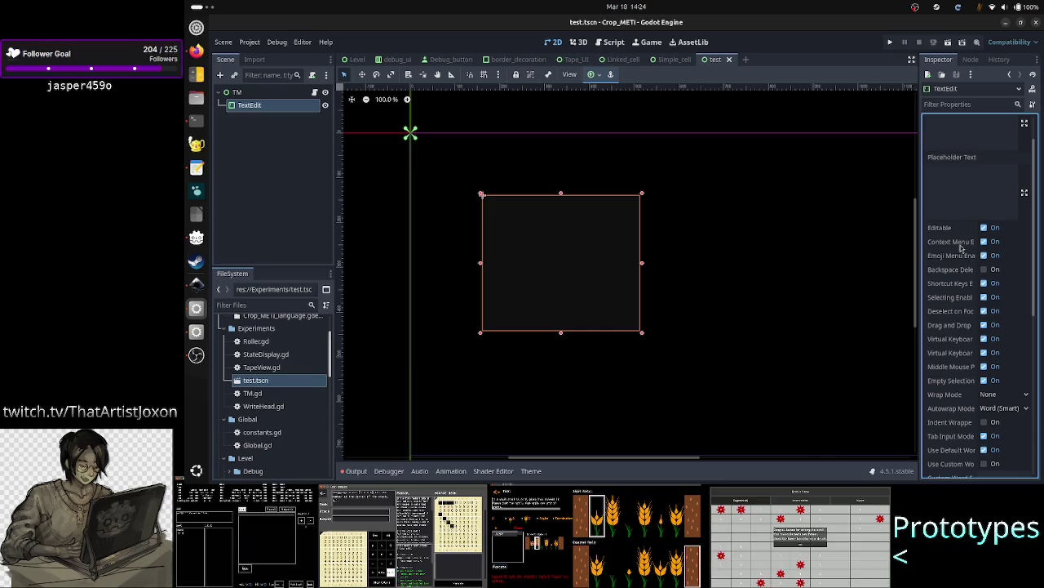
# - Test-run the scene, stop it, and open TM's script TM.gd
pyautogui.click(949, 42)
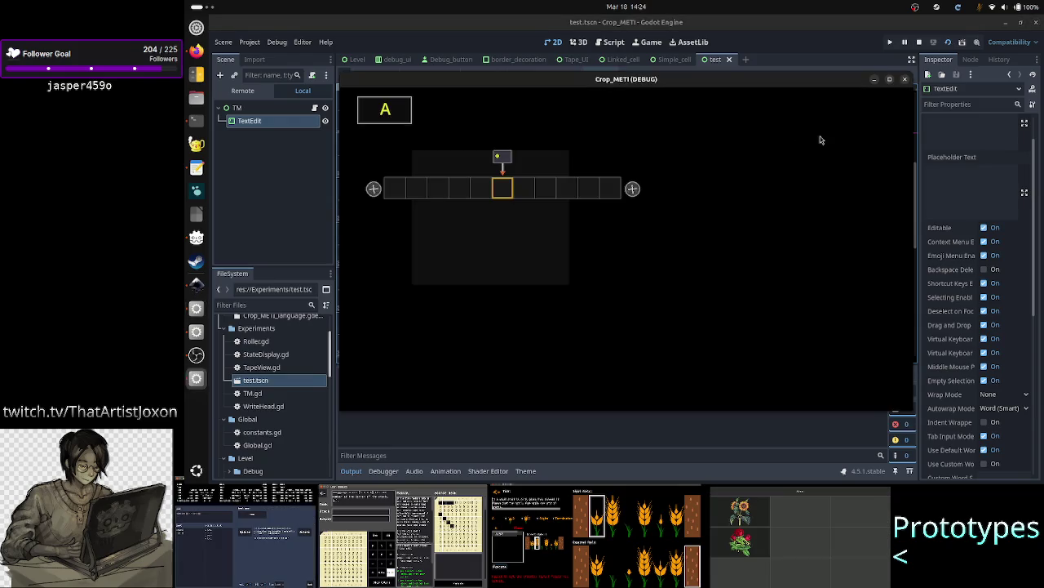
pyautogui.click(906, 80)
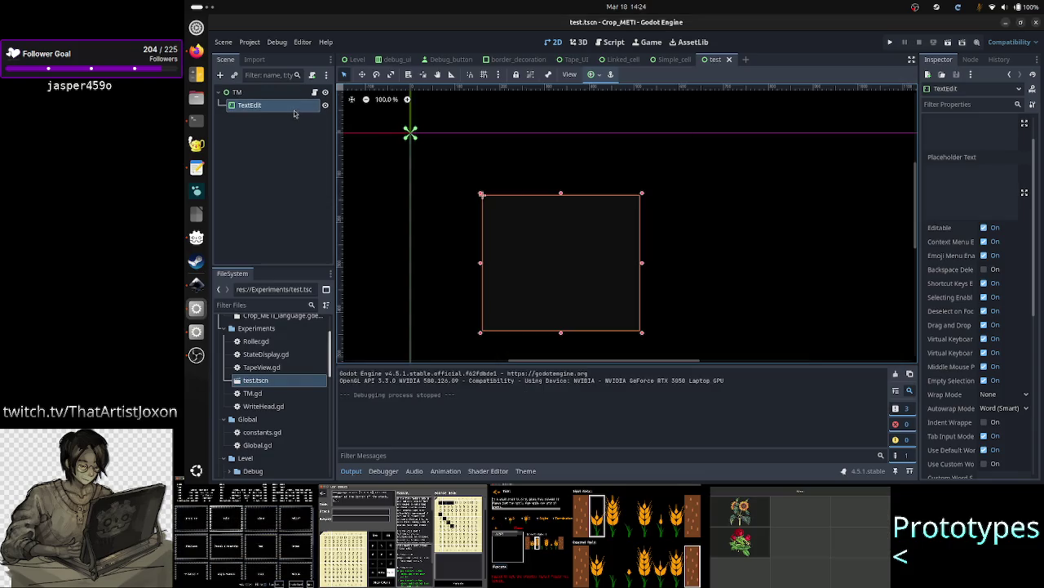
pyautogui.click(314, 91)
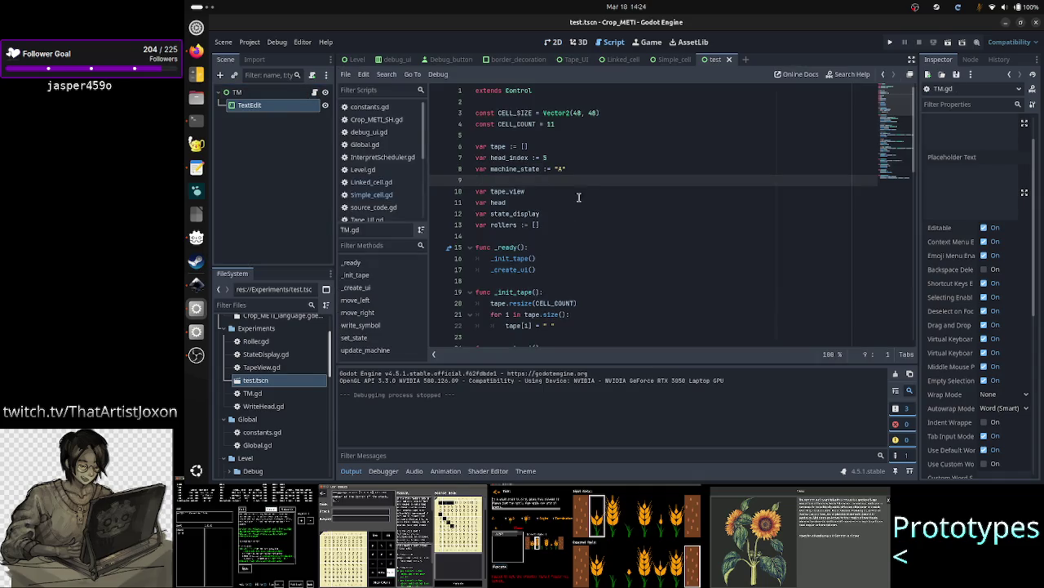
pyautogui.scroll(-8, 585, 191)
pyautogui.scroll(10, 571, 184)
# - Select the TM node and open its context menu, closing it without choosing anything
pyautogui.scroll(-3, 555, 173)
pyautogui.scroll(3, 554, 173)
pyautogui.click(553, 178)
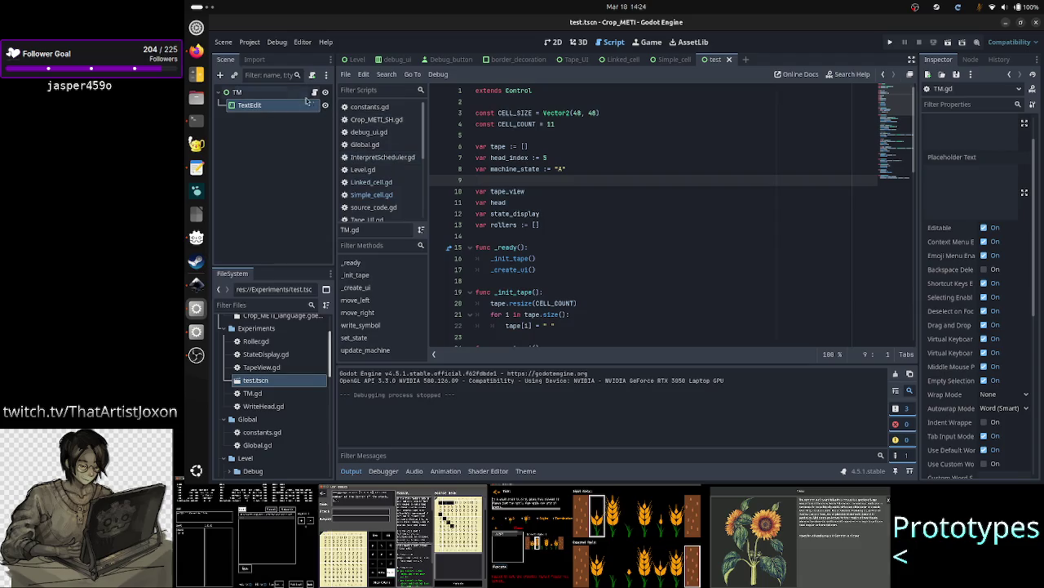
pyautogui.click(276, 92)
pyautogui.rightClick(275, 94)
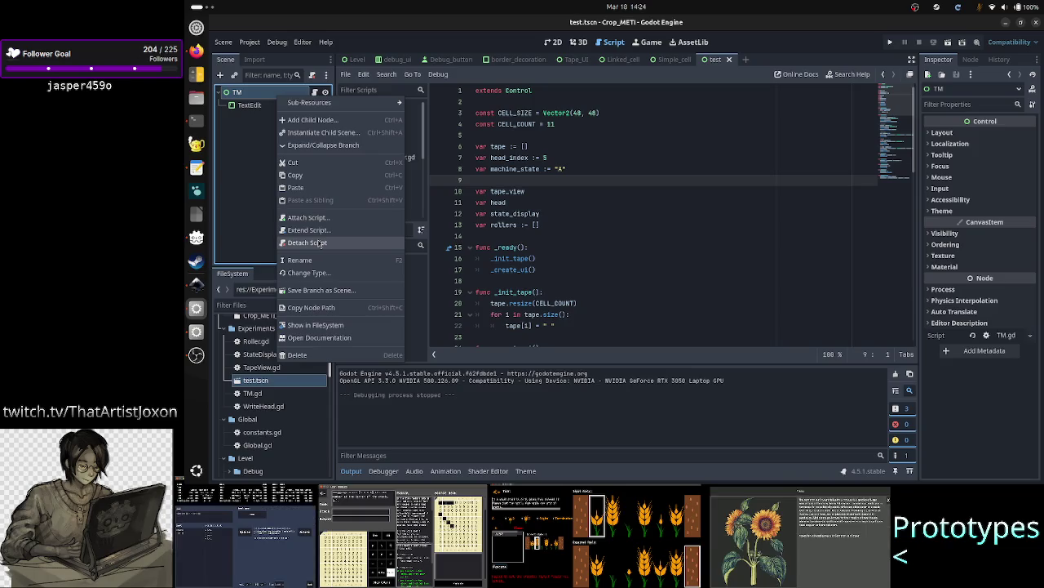
pyautogui.click(250, 155)
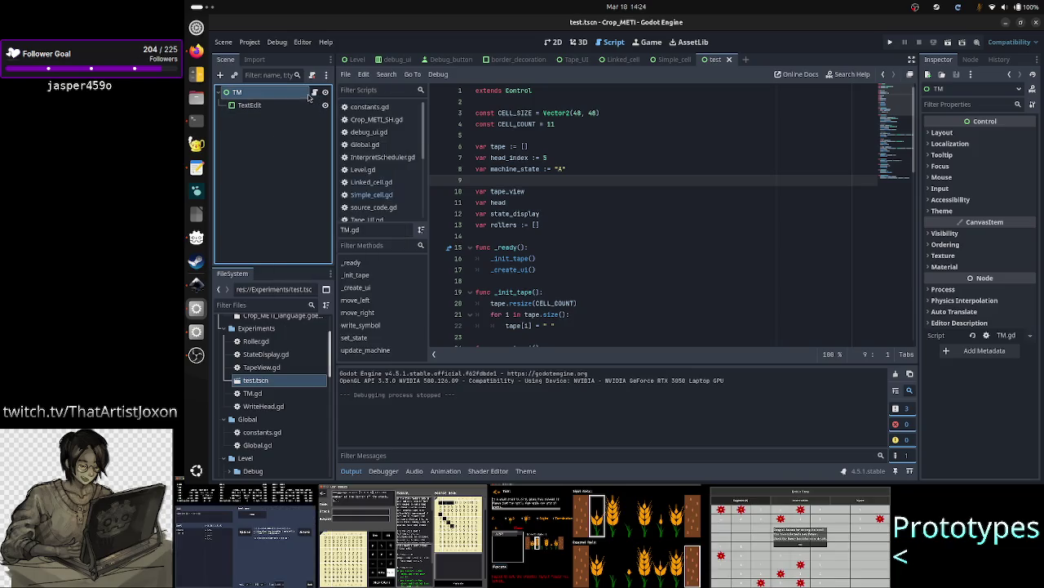
pyautogui.scroll(-5, 576, 216)
pyautogui.scroll(5, 576, 216)
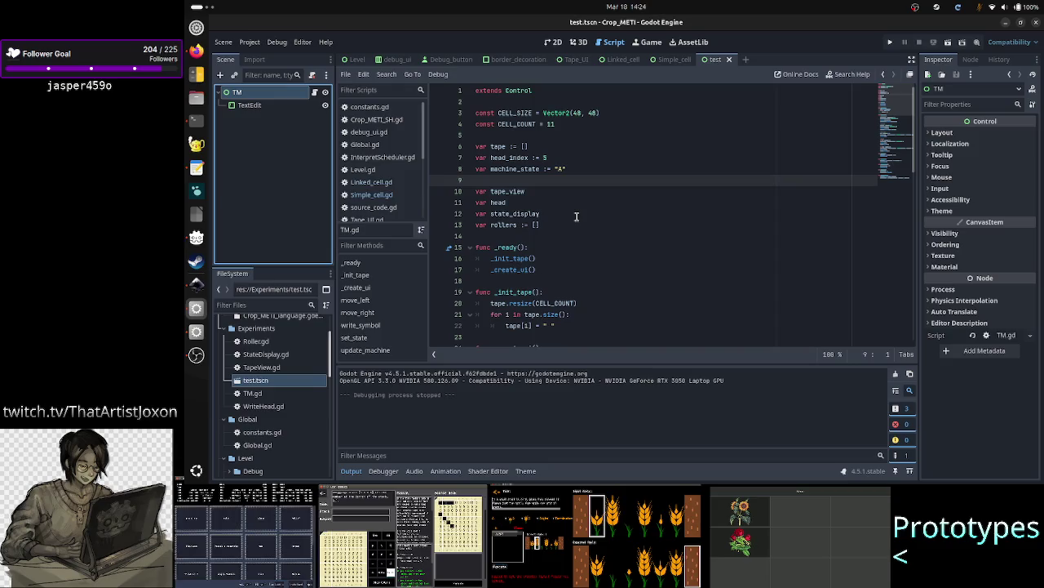
# - Try adding a ': TextEdit' type to the state_display declaration on line 12, then remove it
pyautogui.click(576, 213)
pyautogui.write(': TextEdit')
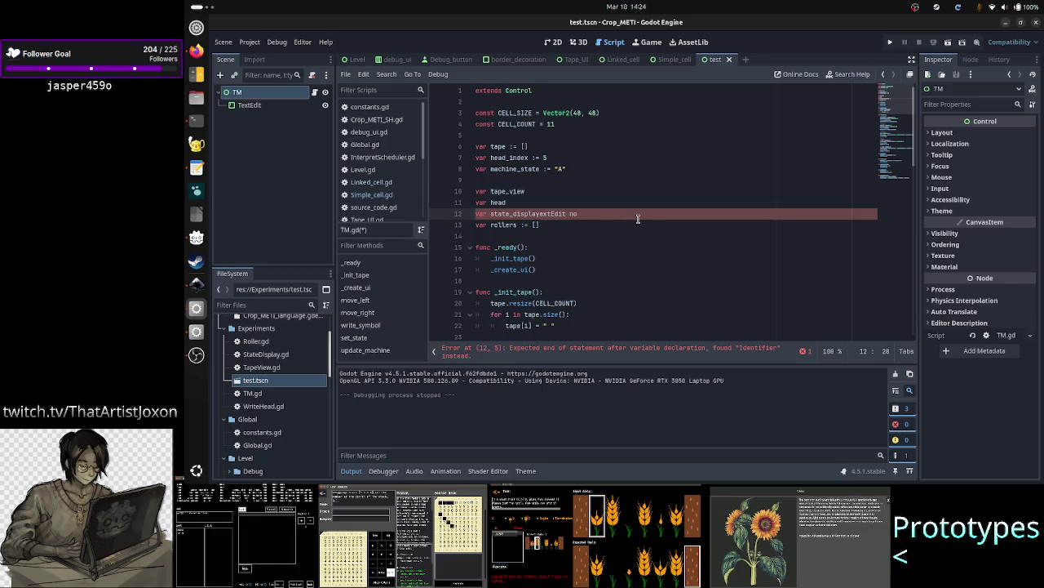
pyautogui.press('BackSpace')
pyautogui.press('BackSpace')
pyautogui.press('BackSpace')
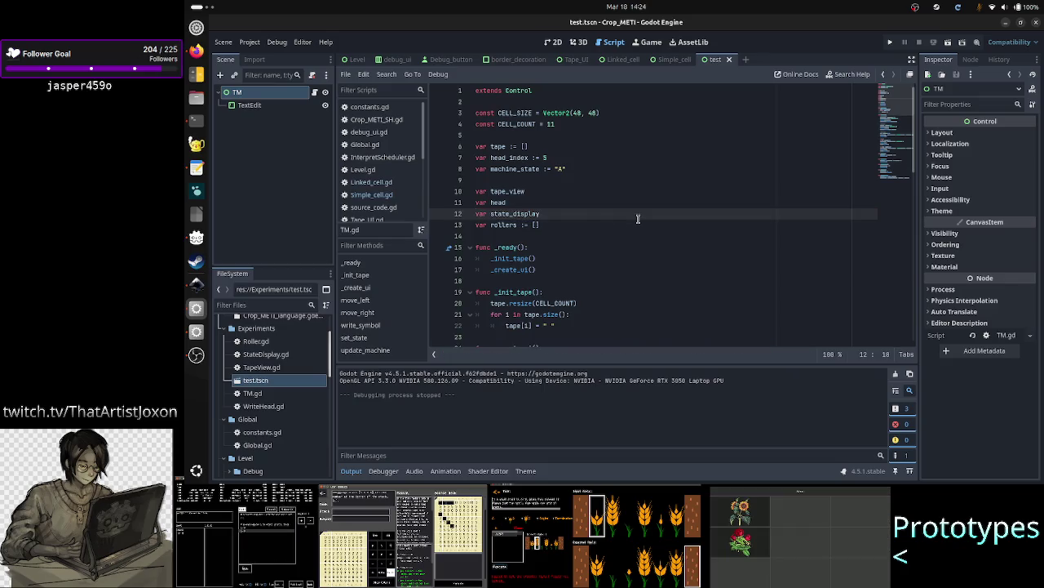
# - Comment out the _init_tape() and _create_ui() calls in _ready
pyautogui.scroll(-2, 585, 219)
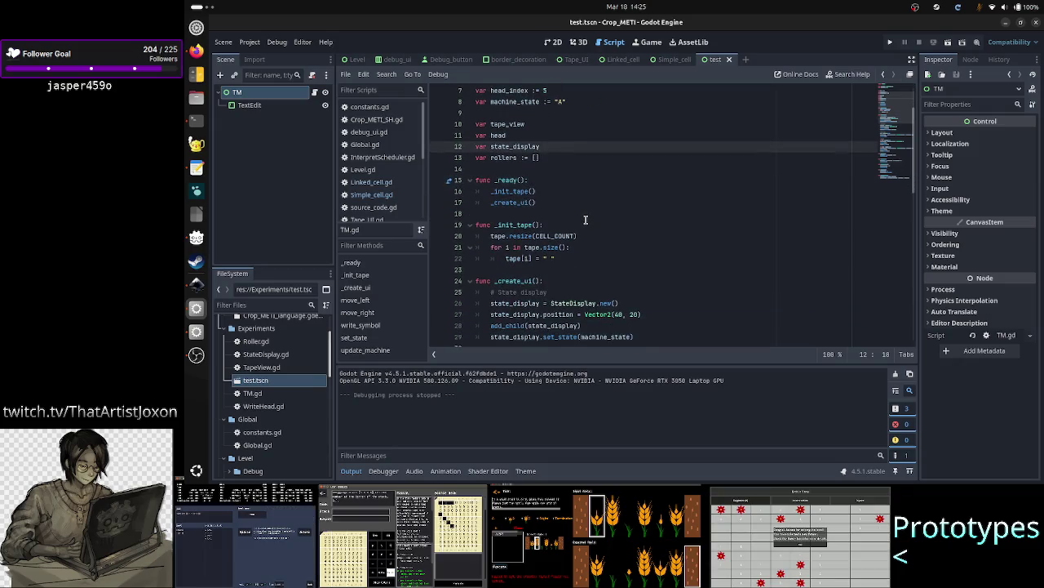
pyautogui.scroll(-14, 585, 220)
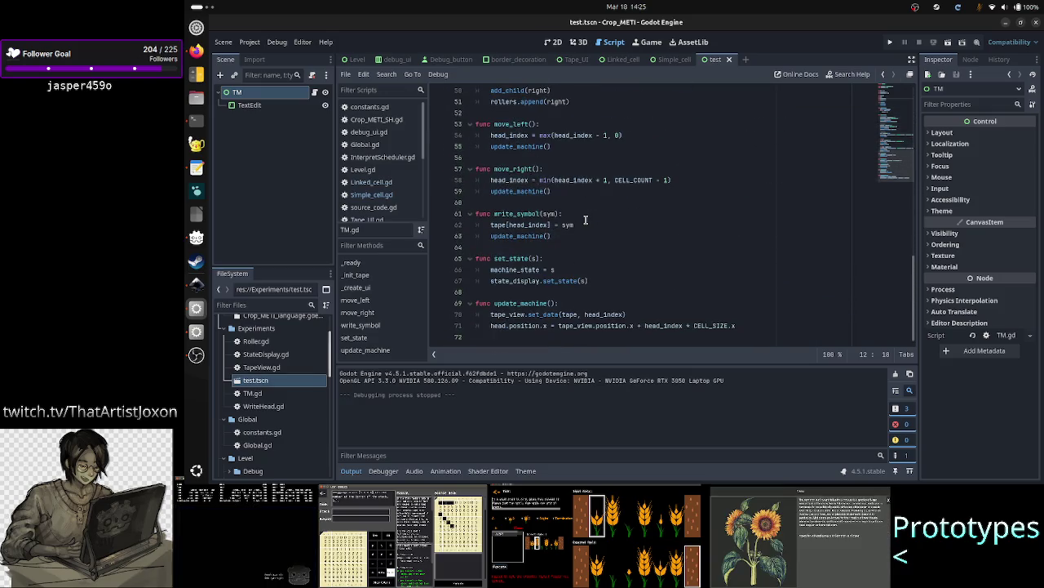
pyautogui.scroll(13, 585, 220)
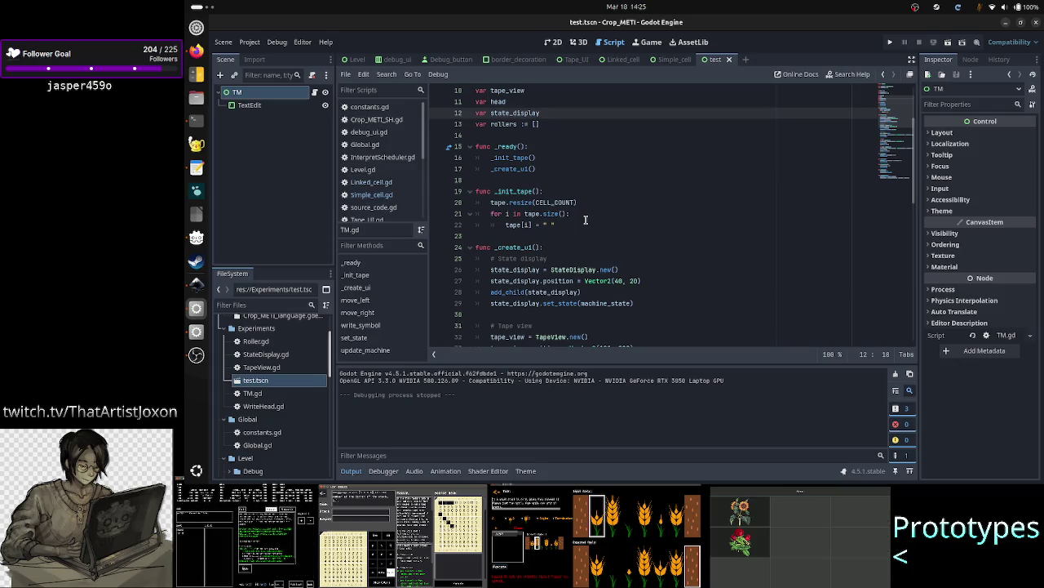
pyautogui.scroll(-11, 581, 239)
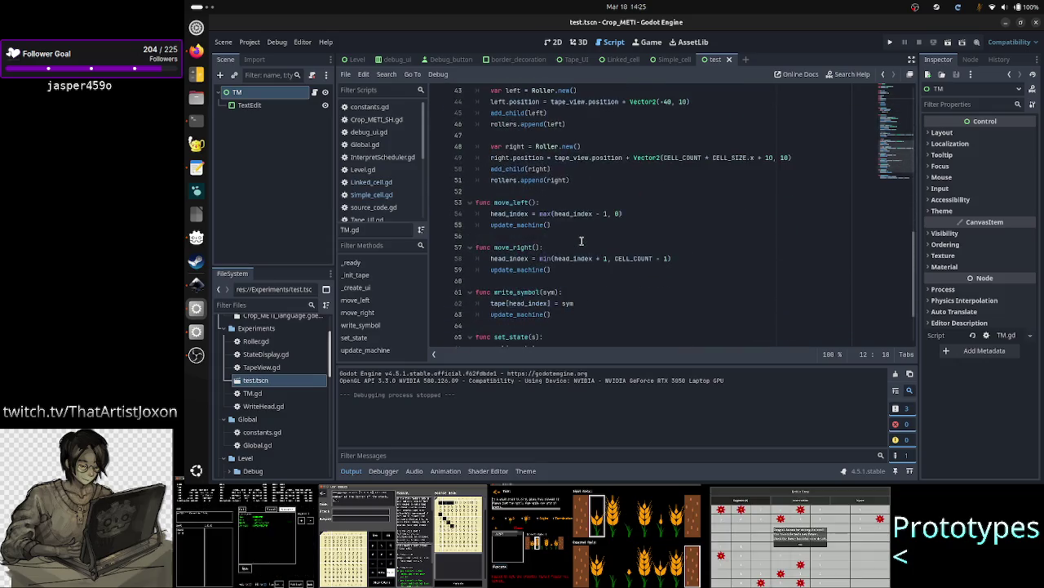
pyautogui.scroll(14, 581, 241)
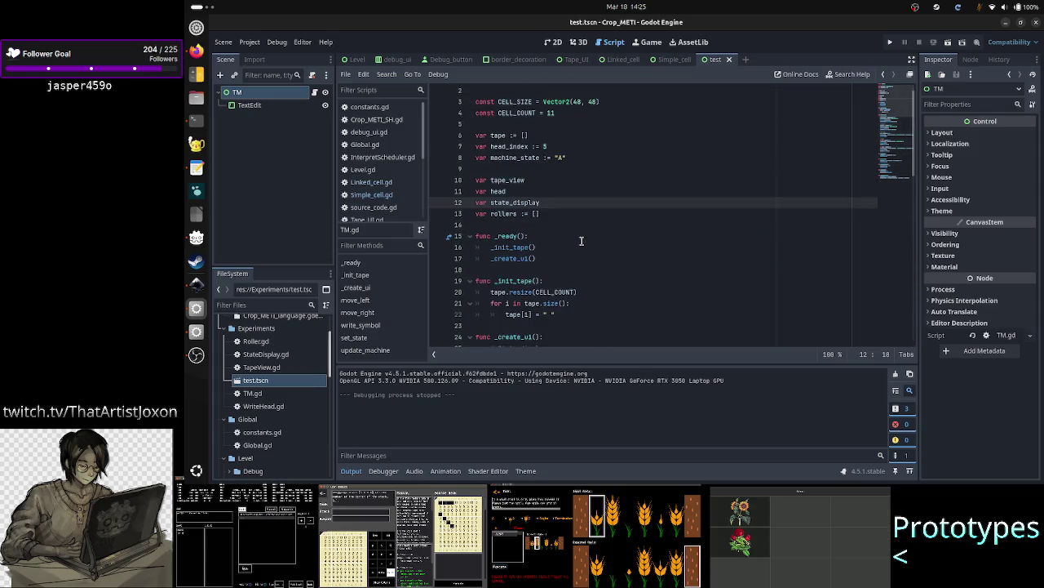
pyautogui.scroll(-1, 581, 241)
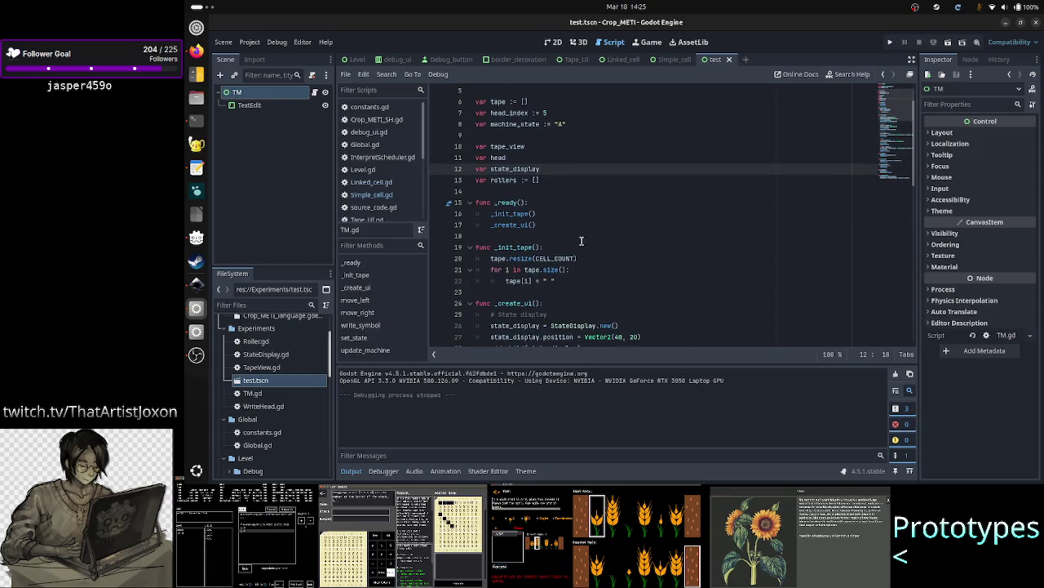
pyautogui.click(492, 213)
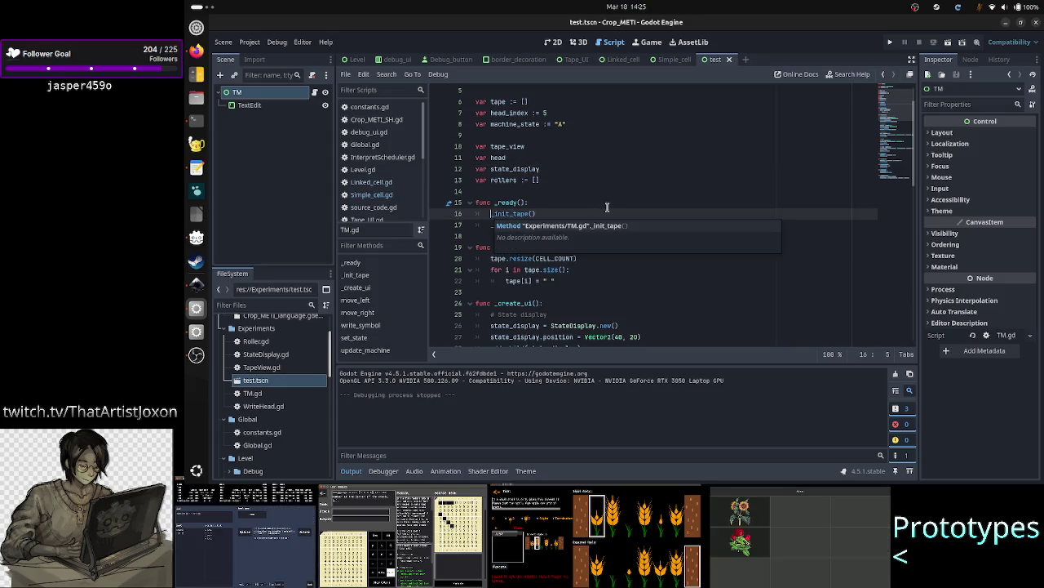
pyautogui.hotkey('ctrl', 'k')
pyautogui.press('Down')
pyautogui.write('#')
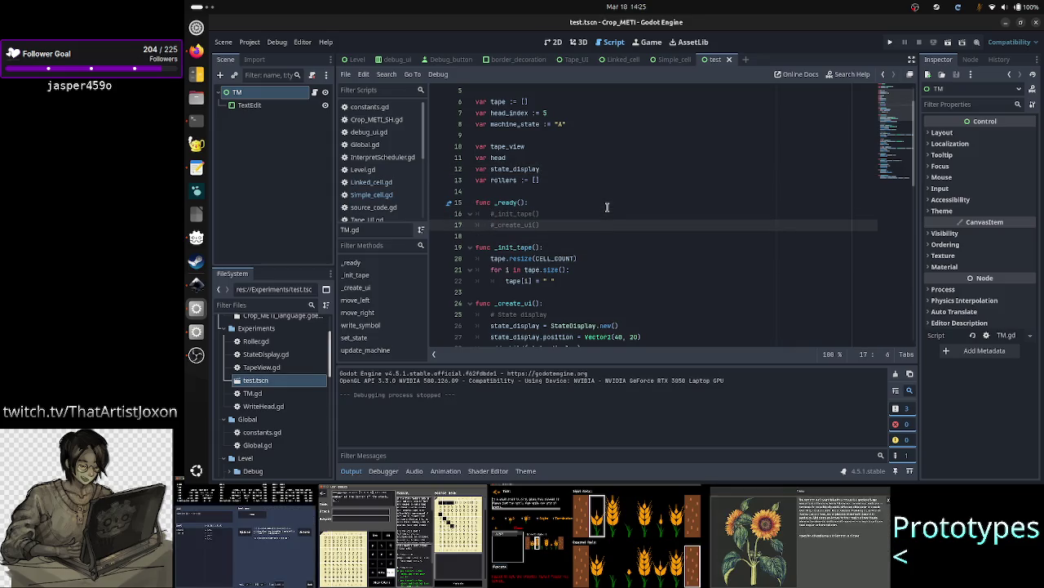
# - Add a 'pass' line to _ready and run the scene again
pyautogui.press('End')
pyautogui.press('Return')
pyautogui.write('pass')
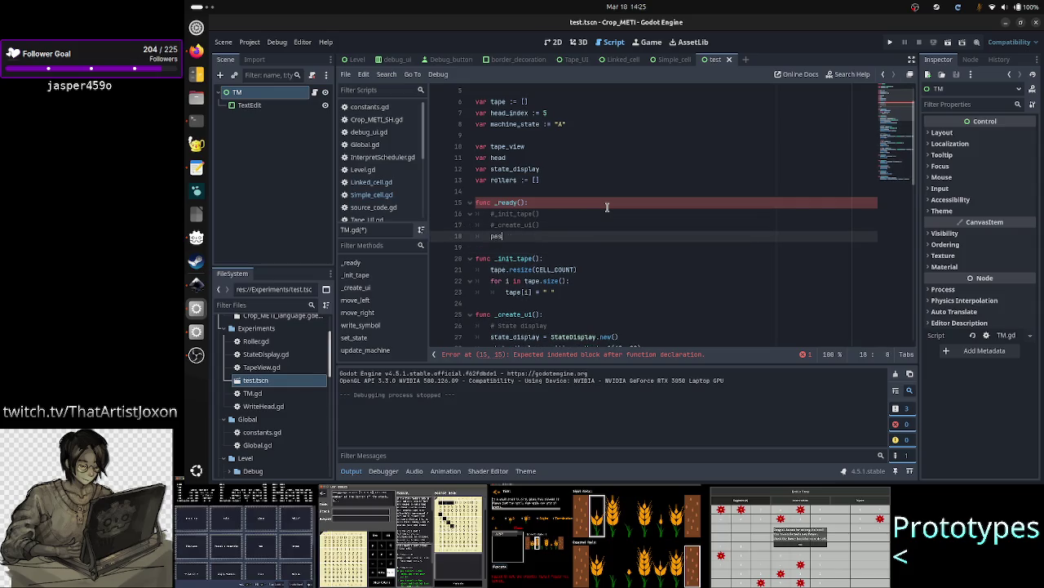
pyautogui.press('Down')
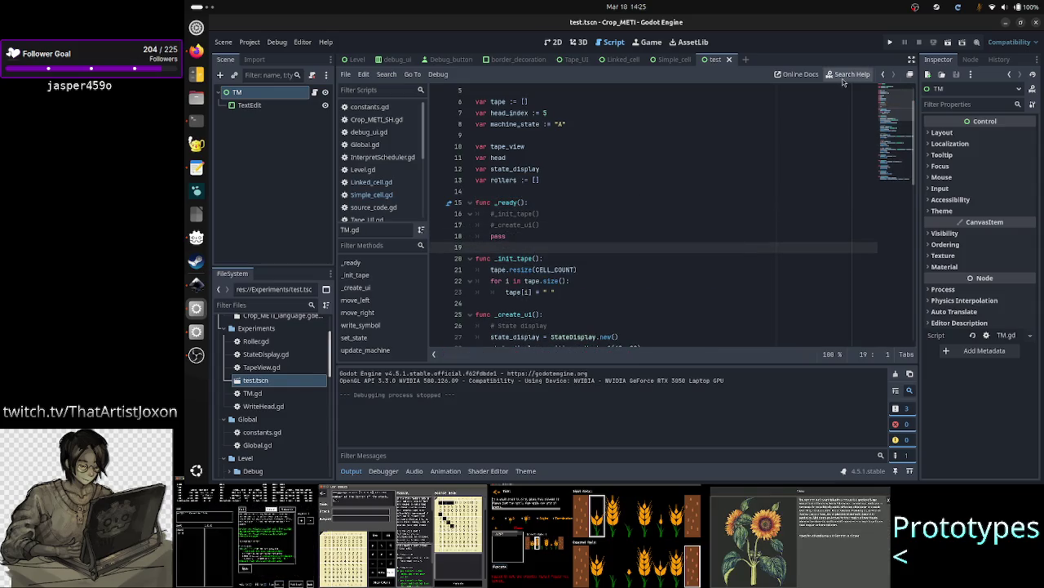
pyautogui.click(948, 42)
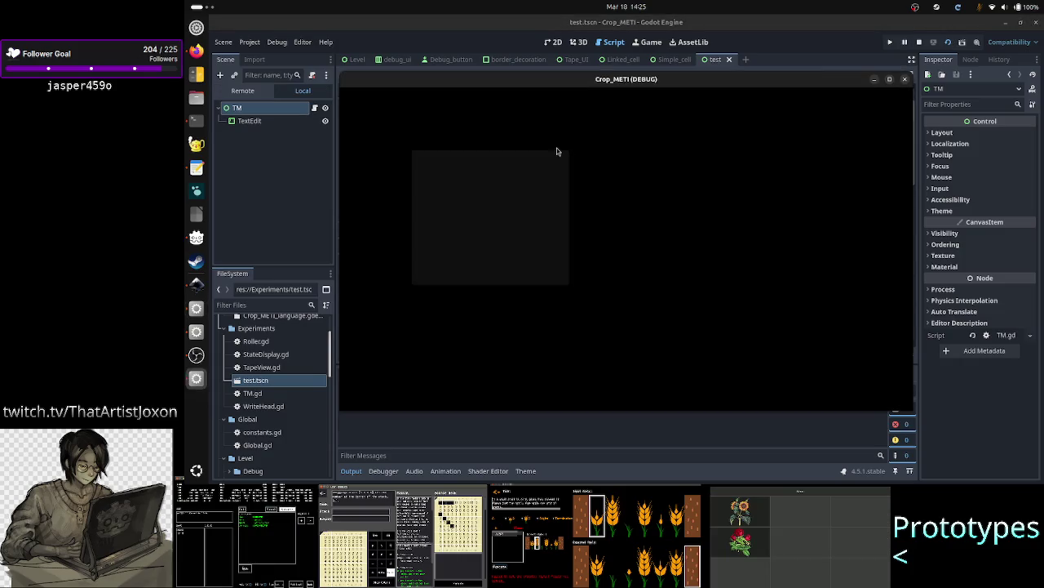
# - Type 'asdafds' and 'afsdfsf' on two lines in the running TextEdit, then select all and deselect
pyautogui.click(504, 175)
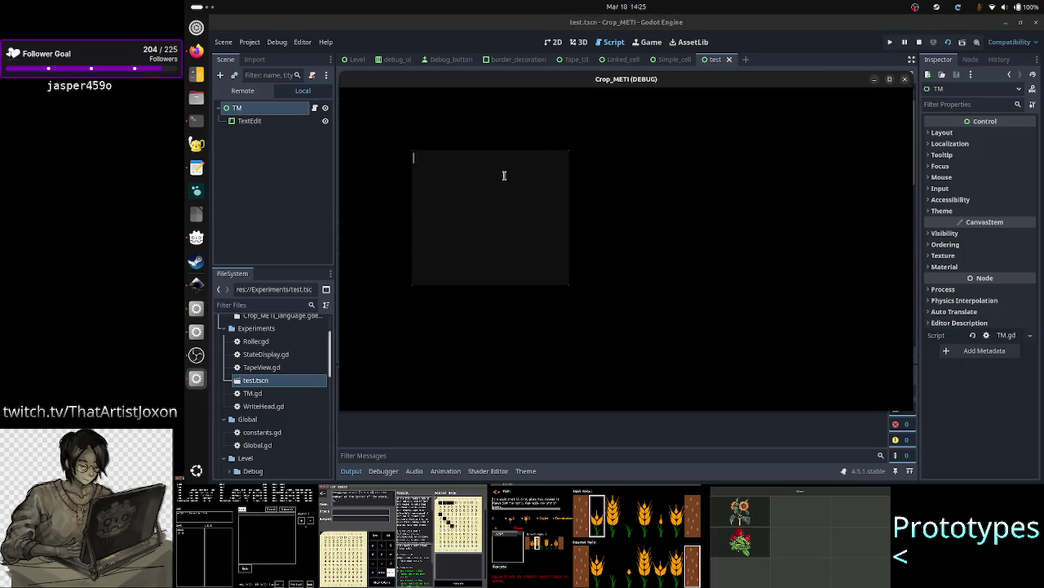
pyautogui.write('asdafds')
pyautogui.press('Return')
pyautogui.write('afsdfsf')
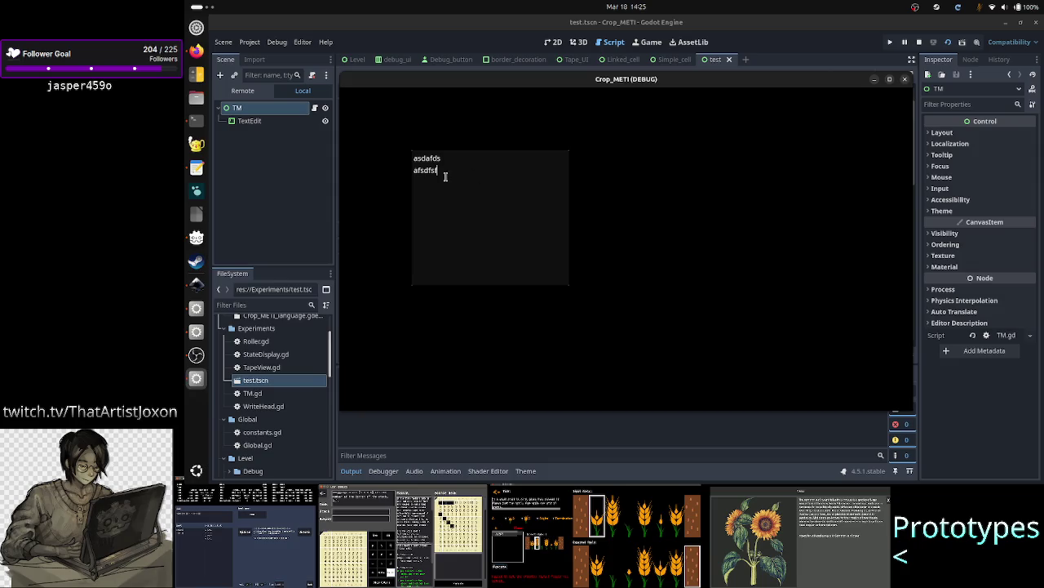
pyautogui.hotkey('ctrl', 'a')
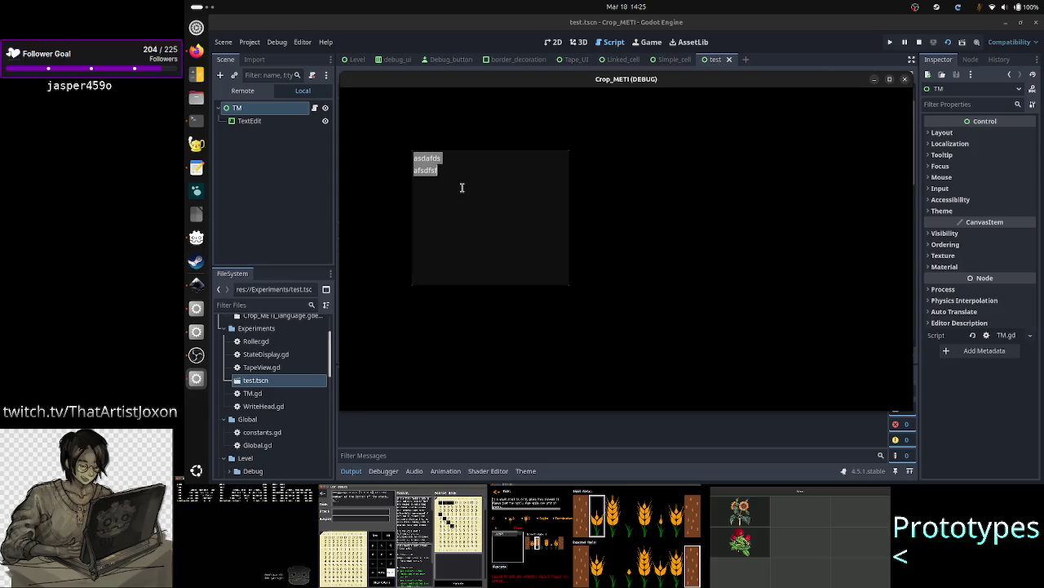
pyautogui.click(436, 183)
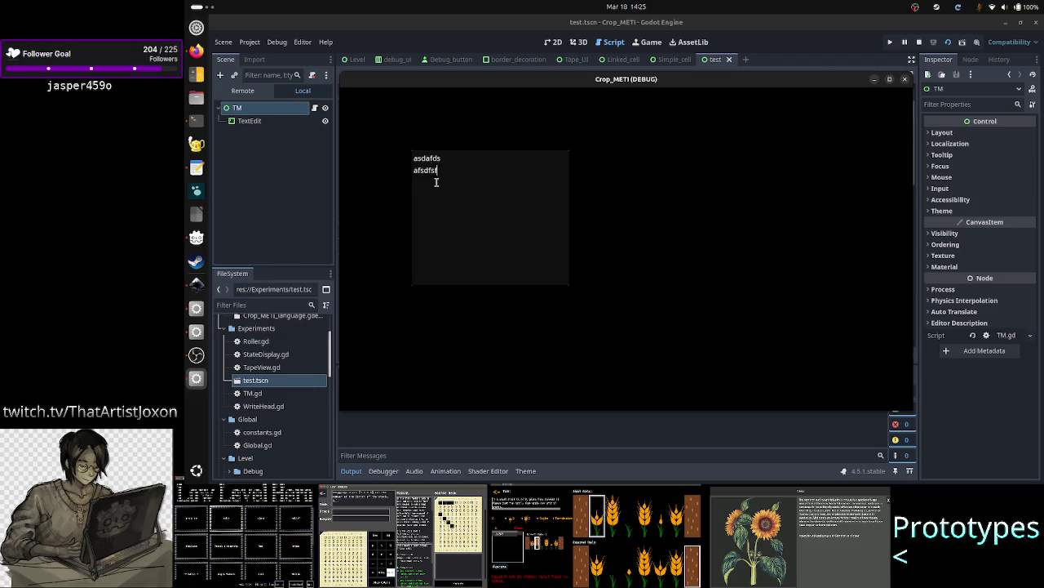
# - Select the word 'afsdfsf' and check its right-click editing options, then stop the game
pyautogui.doubleClick(433, 171)
pyautogui.rightClick(432, 173)
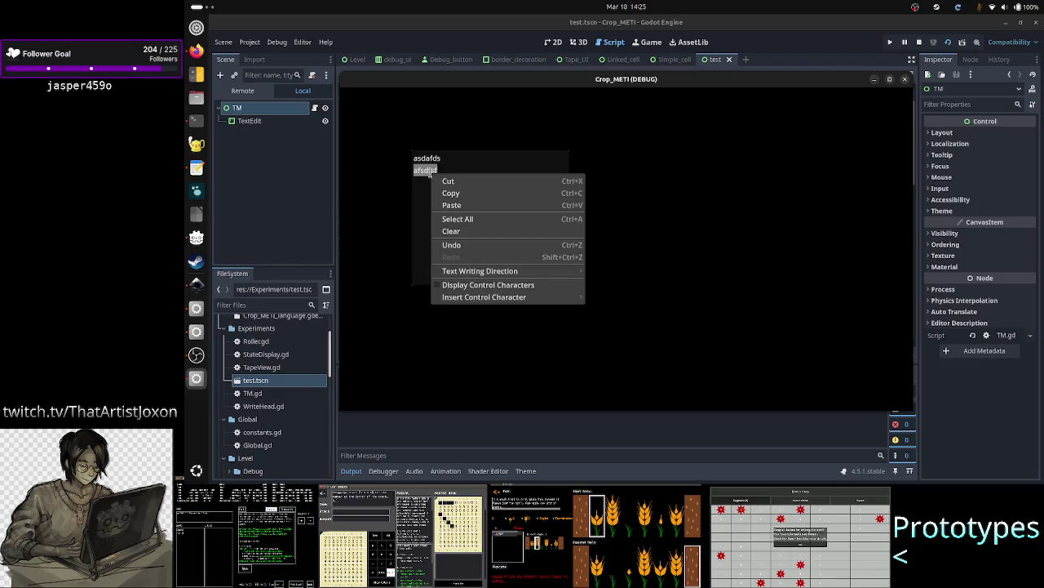
pyautogui.click(482, 167)
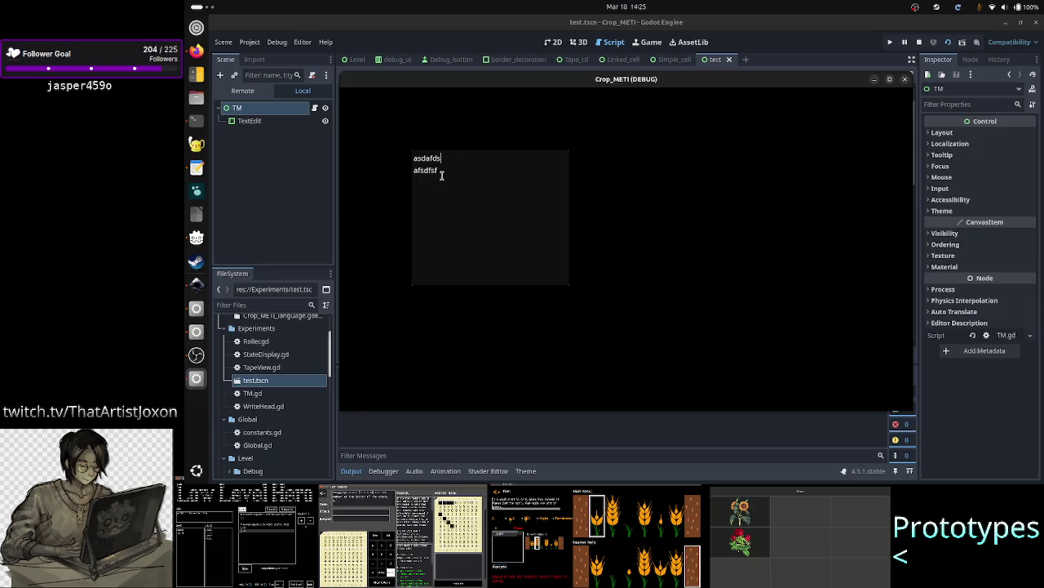
pyautogui.doubleClick(442, 172)
pyautogui.click(459, 170)
pyautogui.doubleClick(425, 169)
pyautogui.rightClick(426, 167)
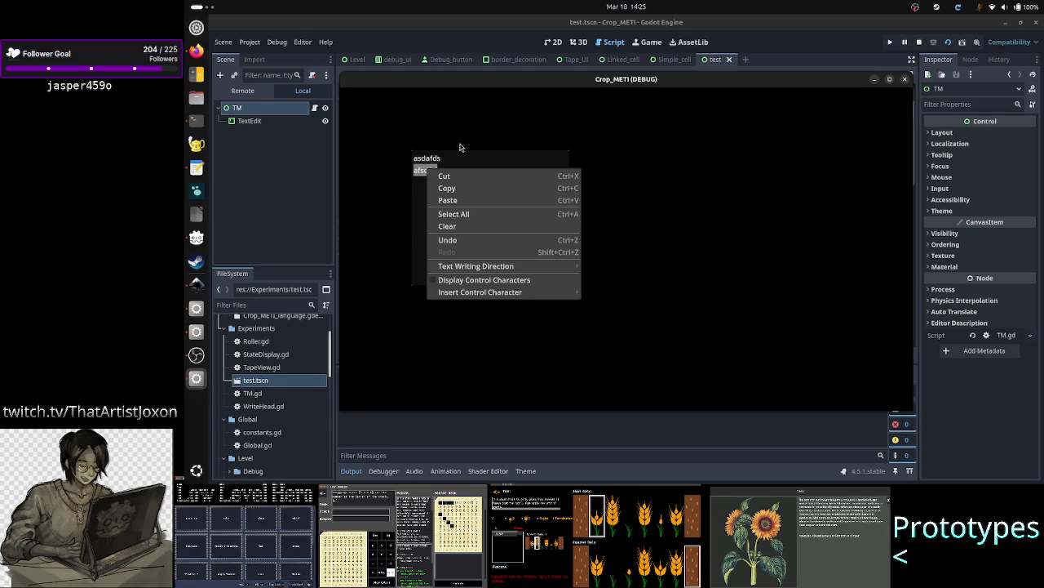
pyautogui.click(462, 149)
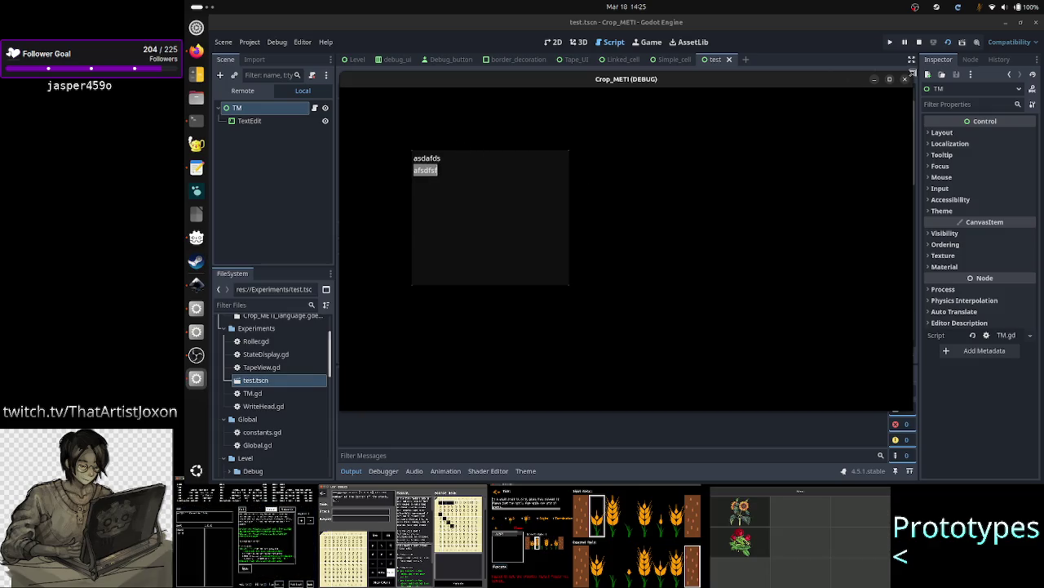
pyautogui.click(904, 79)
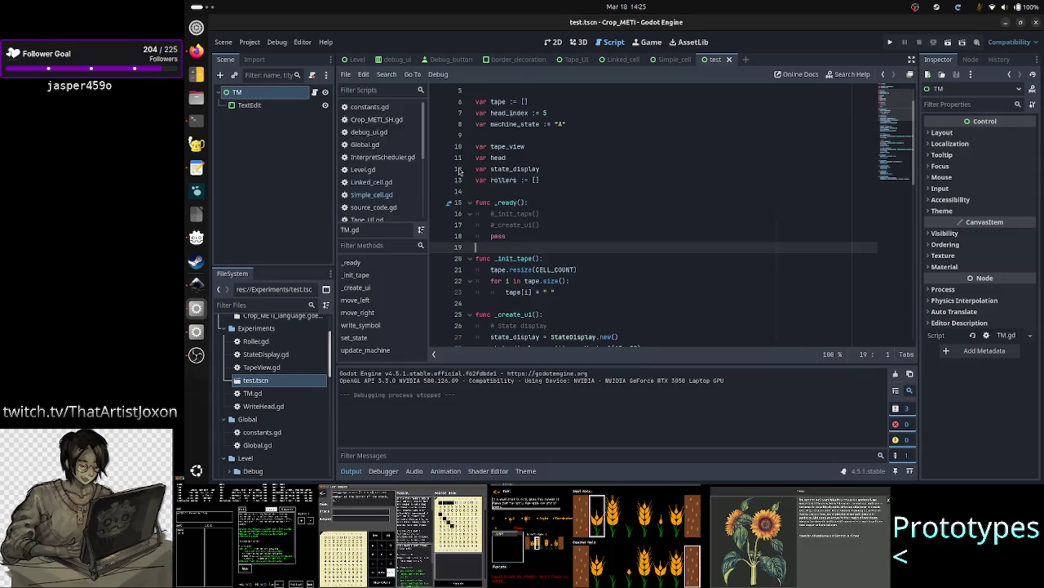
# - Delete the TextEdit node from test.tscn in the 2D view
pyautogui.click(553, 42)
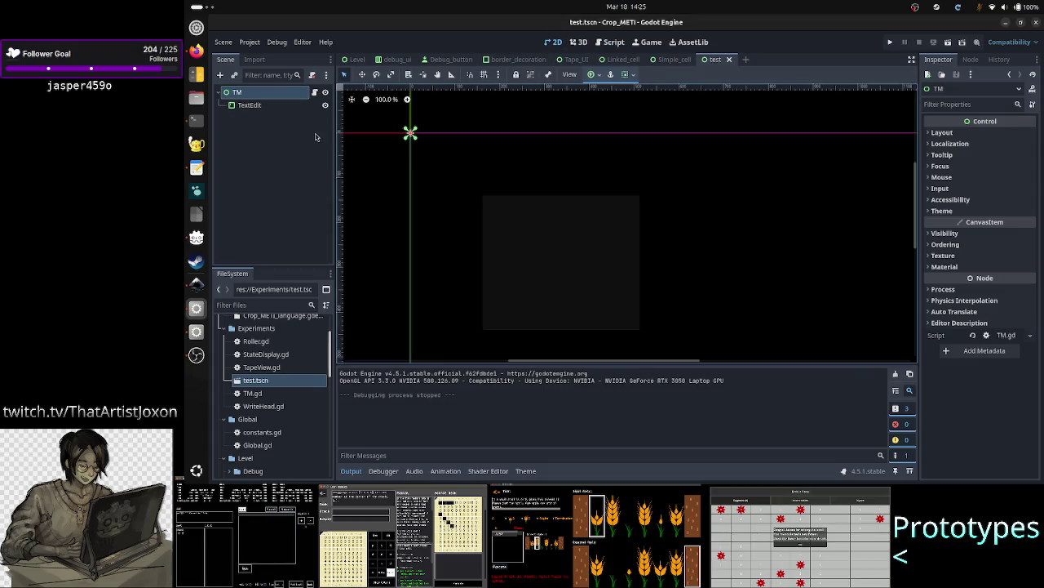
pyautogui.click(261, 105)
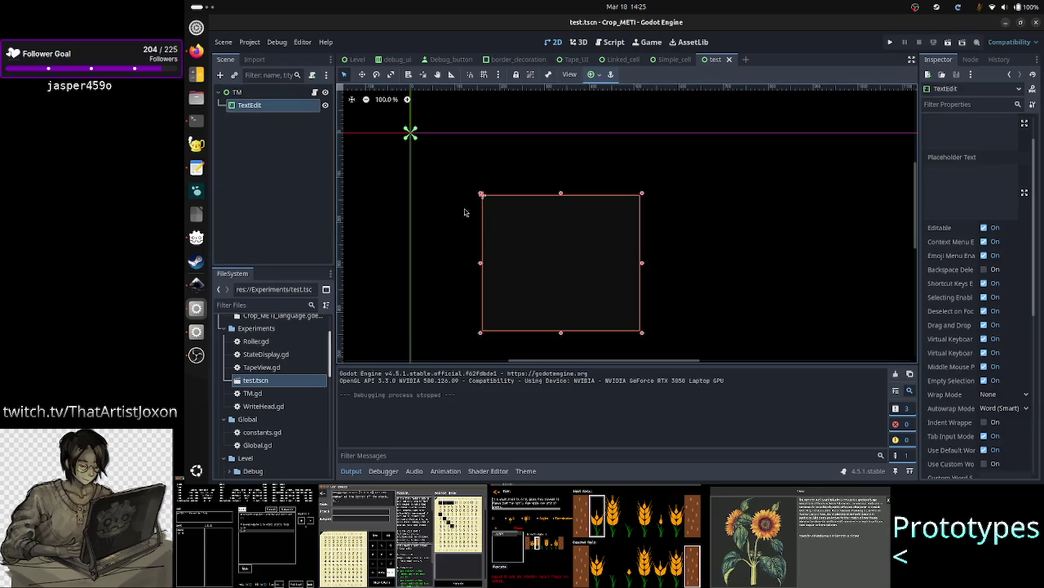
pyautogui.press('Delete')
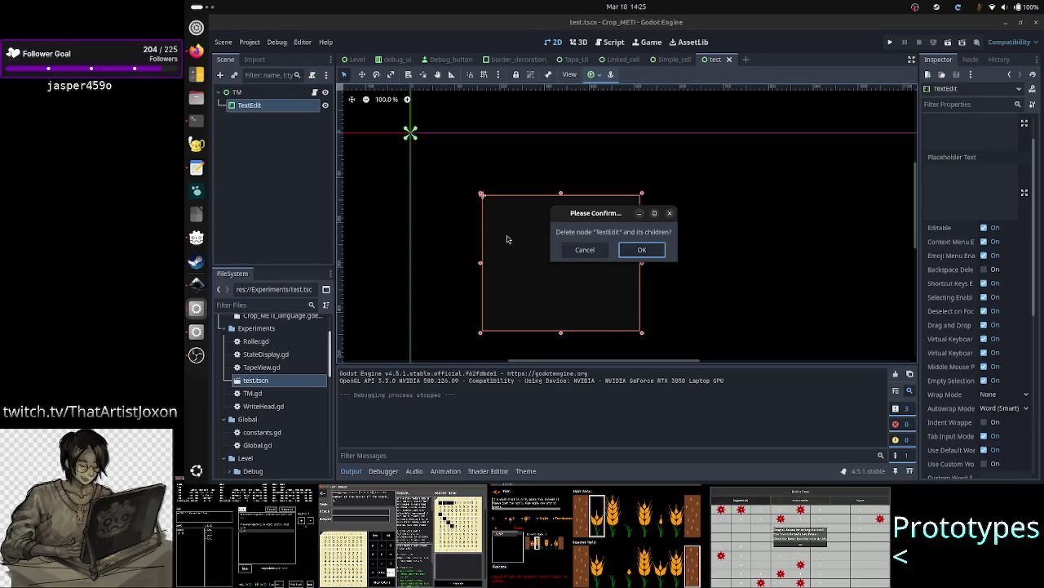
pyautogui.press('Return')
# - Add a LineEdit node as a child of TM
pyautogui.click(249, 95)
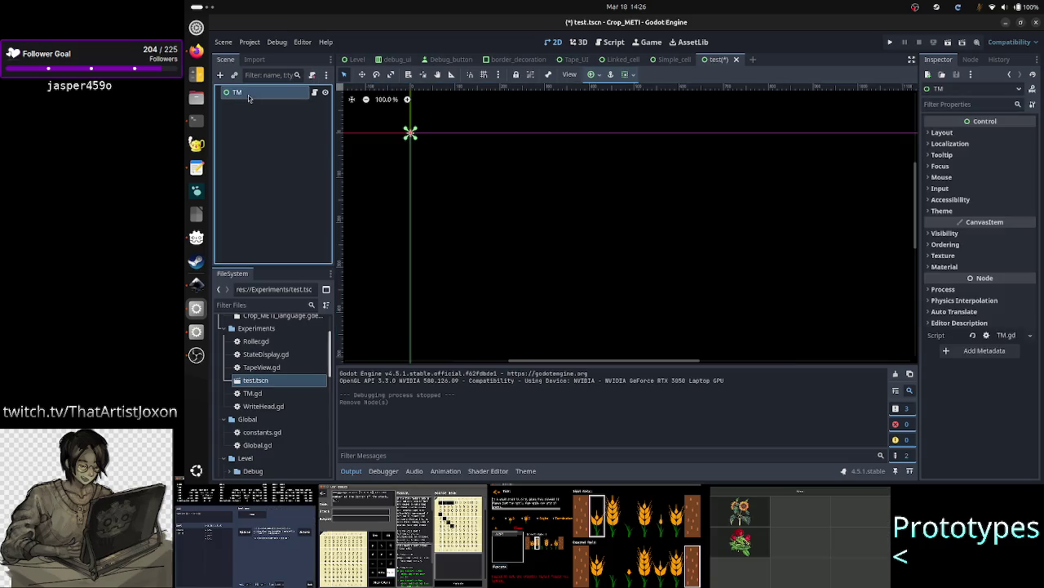
pyautogui.click(220, 74)
pyautogui.write('lined')
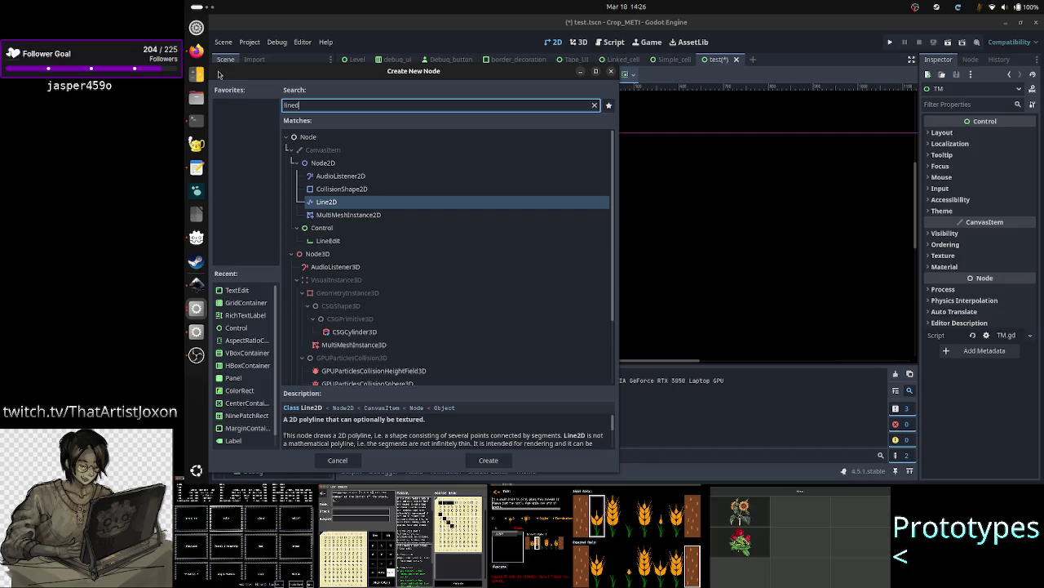
pyautogui.press('BackSpace')
pyautogui.press('BackSpace')
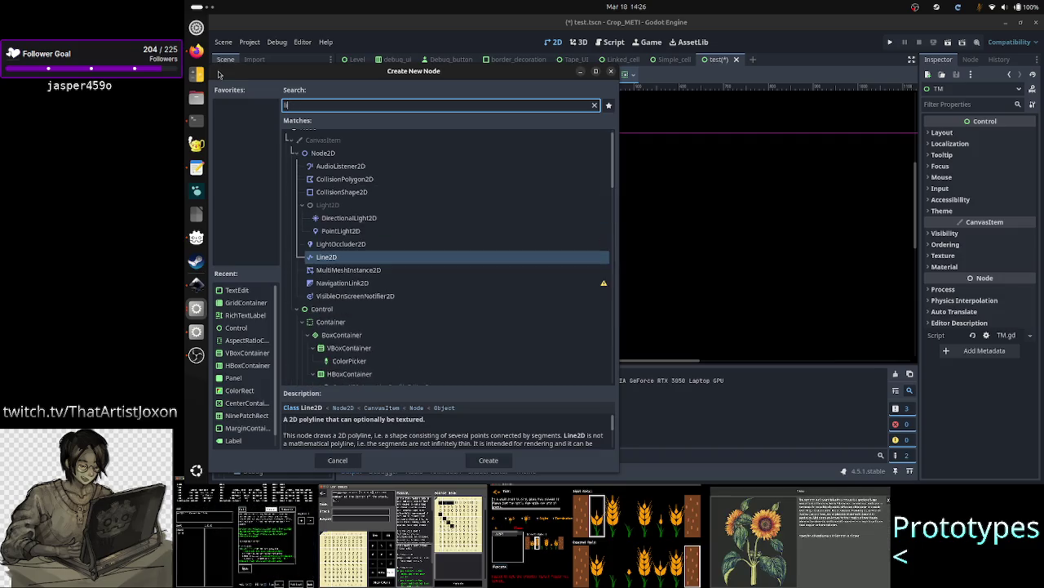
pyautogui.write('eed')
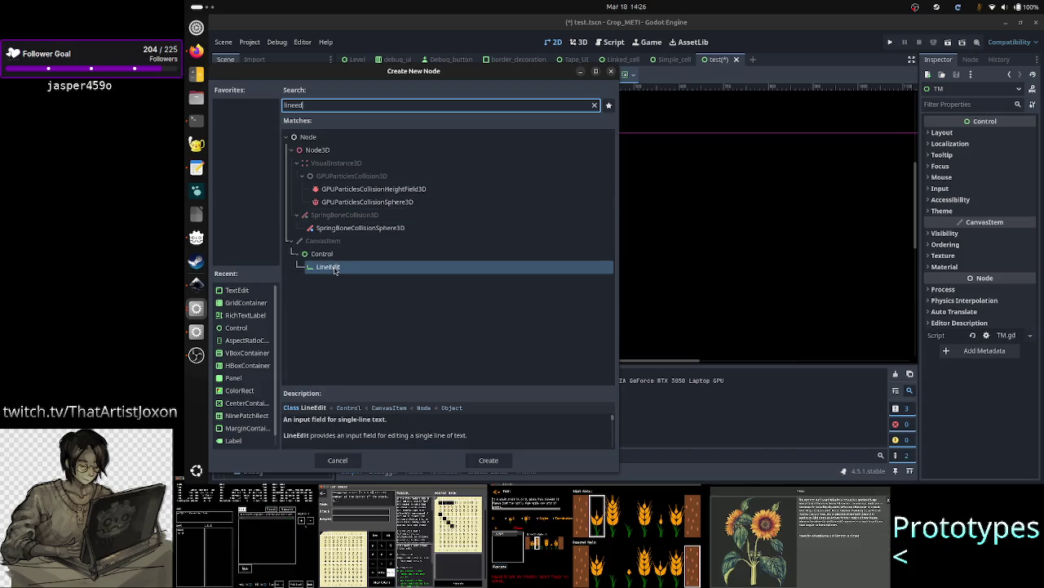
pyautogui.press('Escape')
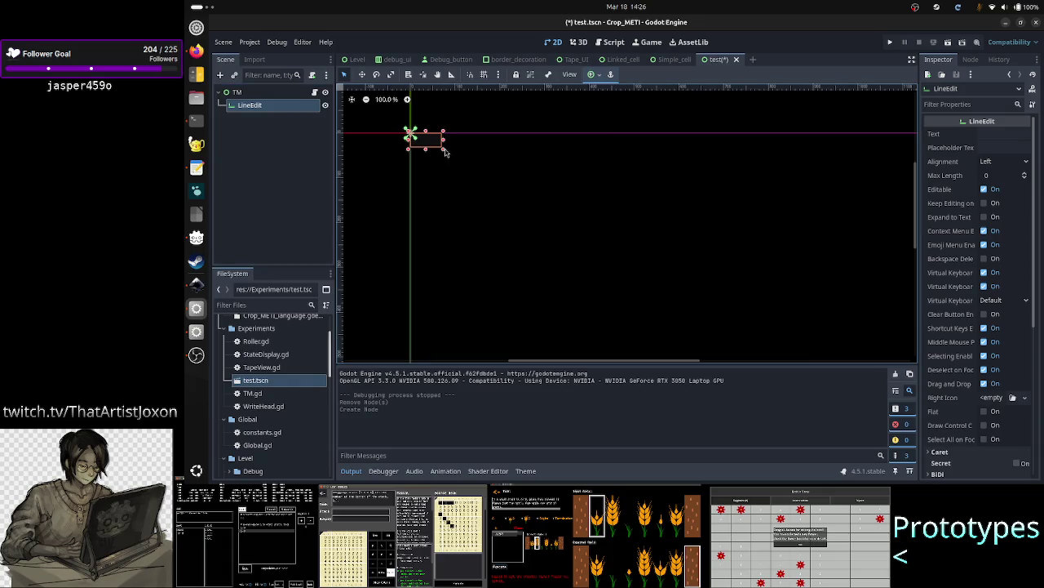
# - Enlarge the LineEdit, move it toward the centre, and run the scene
pyautogui.moveTo(442, 151); pyautogui.dragTo(584, 177)
pyautogui.moveTo(501, 168); pyautogui.dragTo(607, 252)
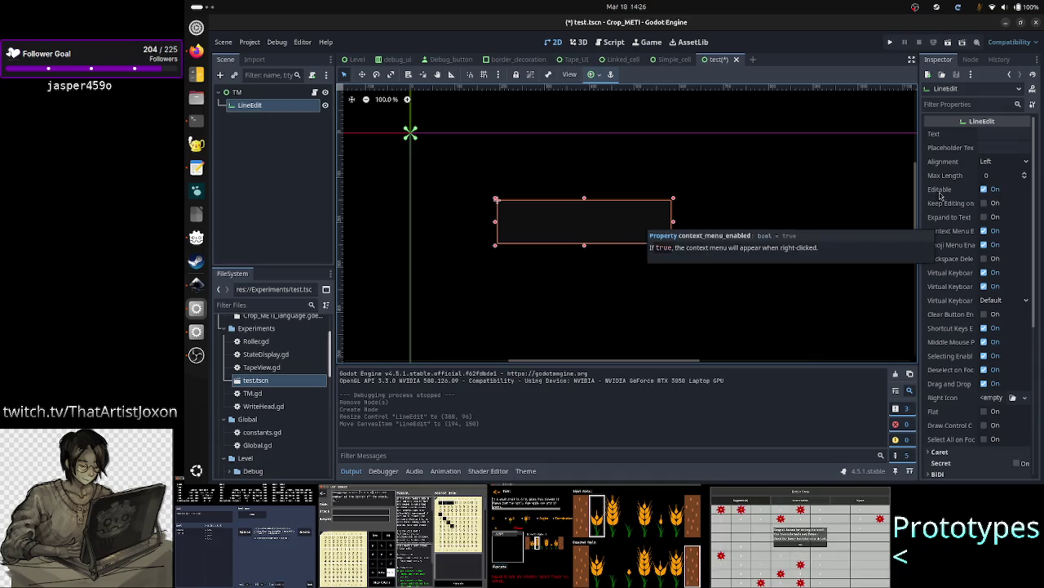
pyautogui.click(949, 43)
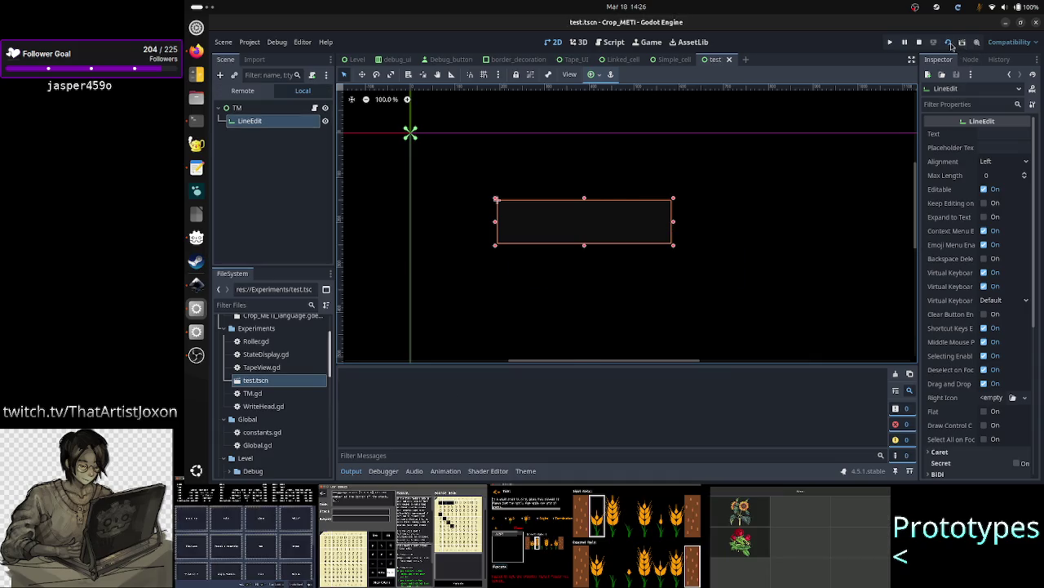
# - Type 'ddsfdsfsdfsd' into the running LineEdit, then select all and deselect
pyautogui.click(506, 163)
pyautogui.write('ddsfdsfsdfsd')
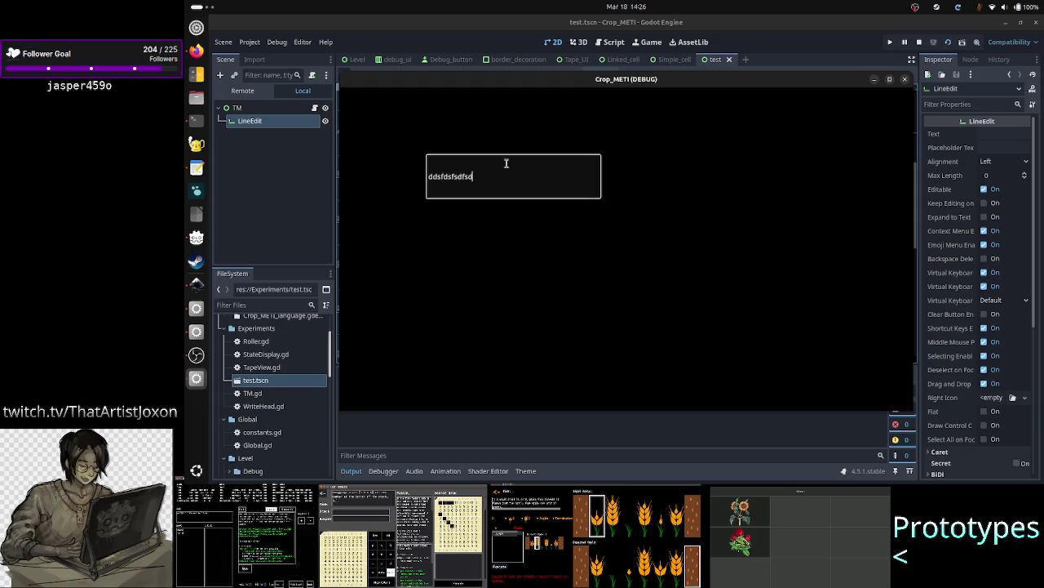
pyautogui.hotkey('ctrl', 'a')
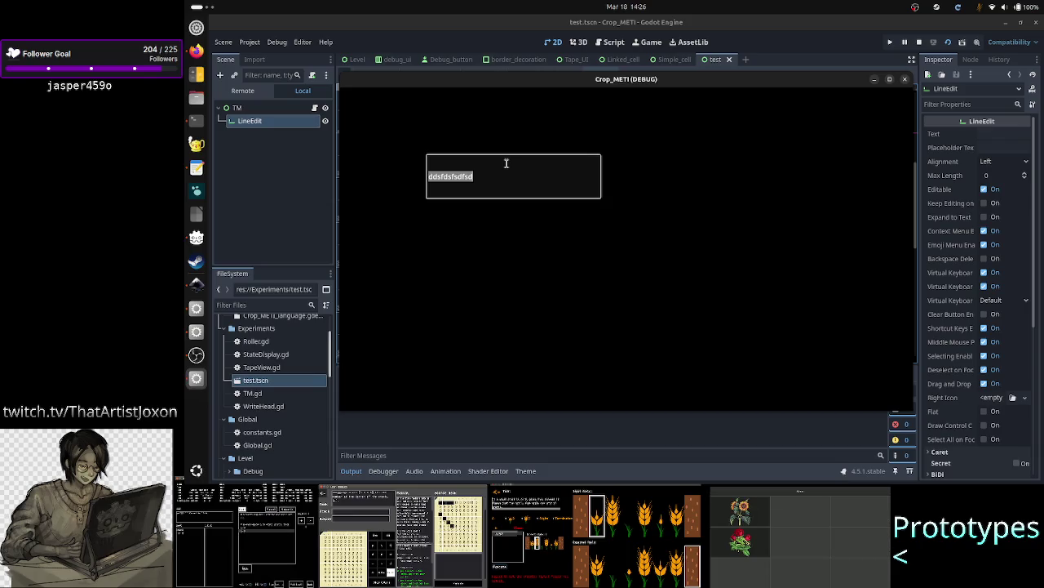
pyautogui.click(506, 163)
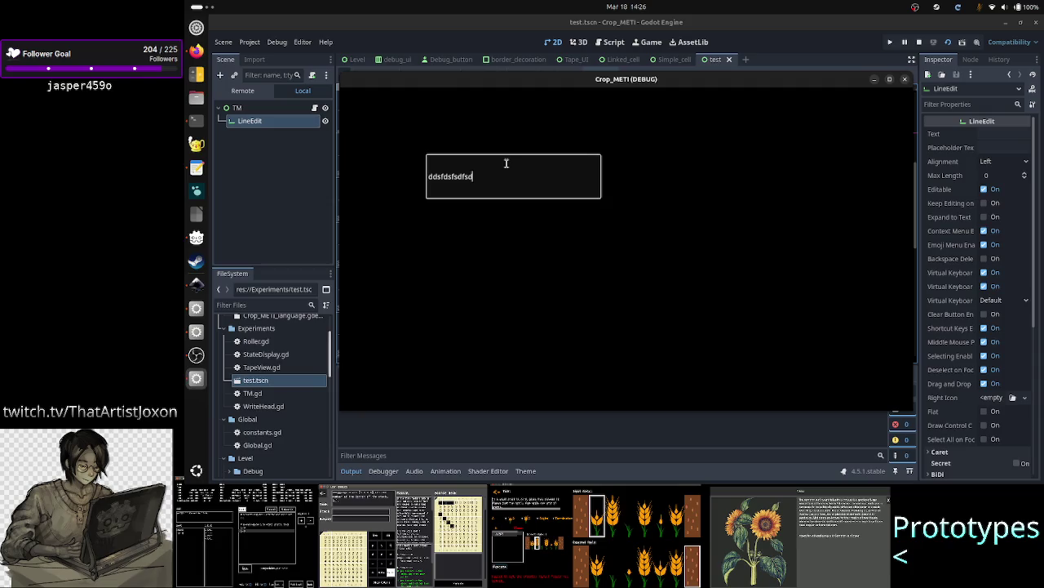
# - Browse the LineEdit's right-click menu and its submenus, then stop the game
pyautogui.rightClick(459, 176)
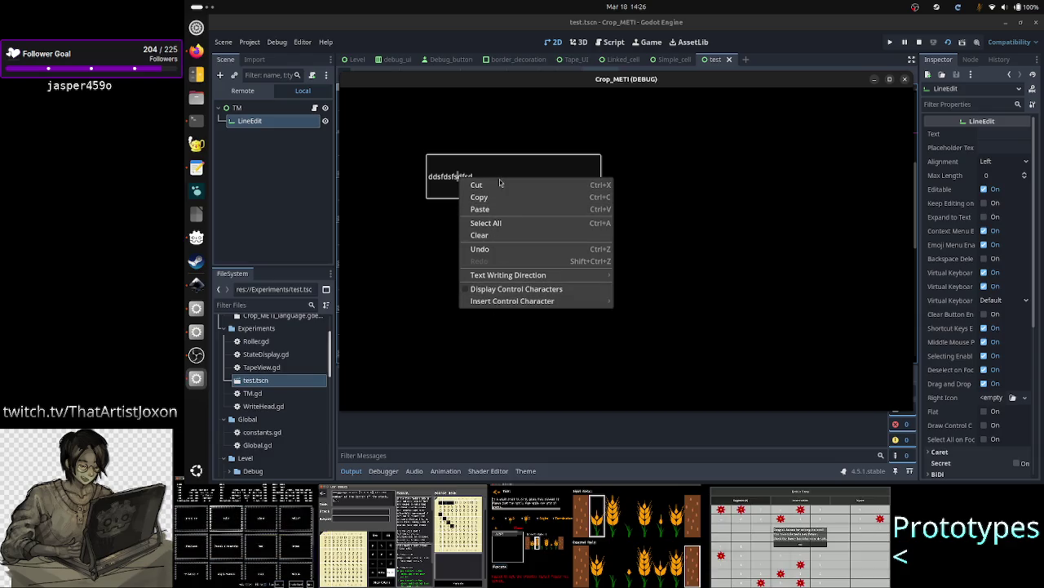
pyautogui.moveTo(504, 277)
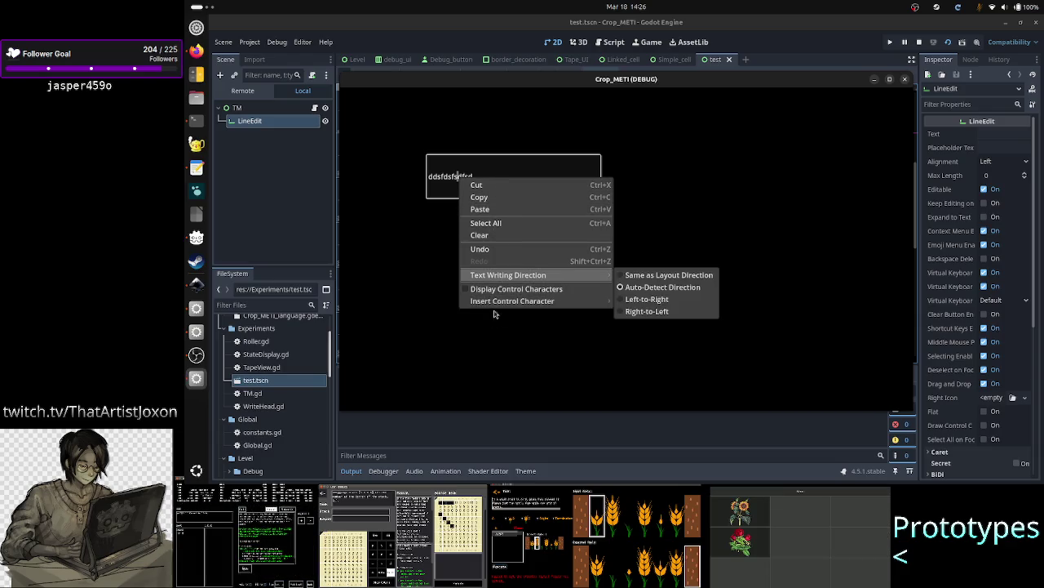
pyautogui.moveTo(489, 301)
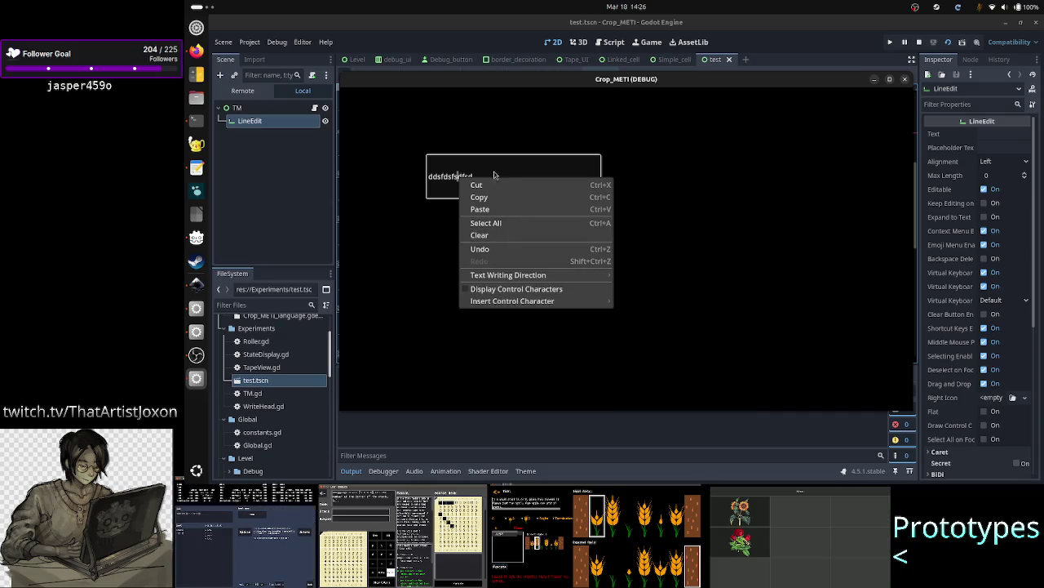
pyautogui.click(494, 161)
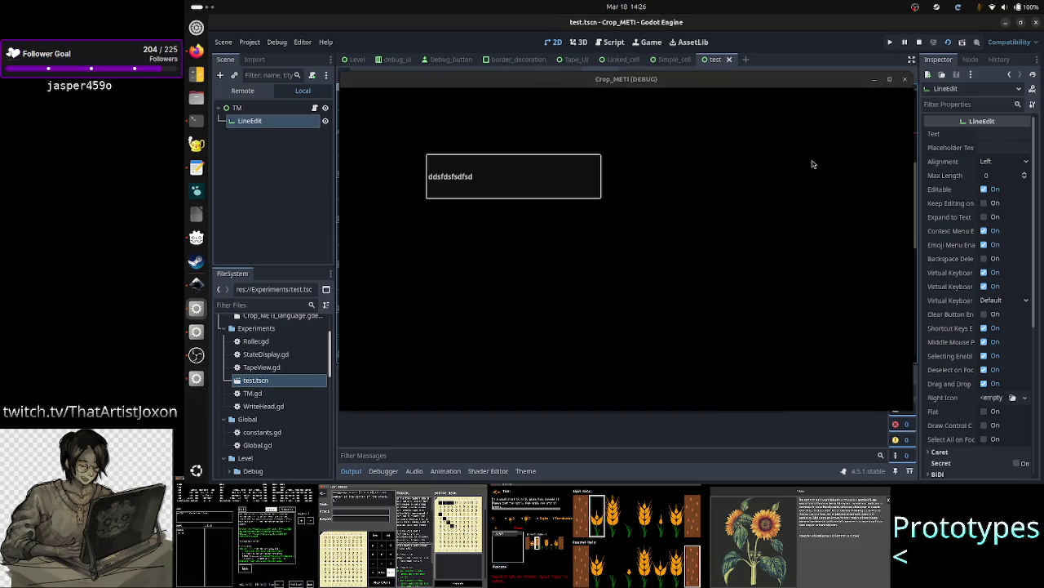
pyautogui.click(906, 79)
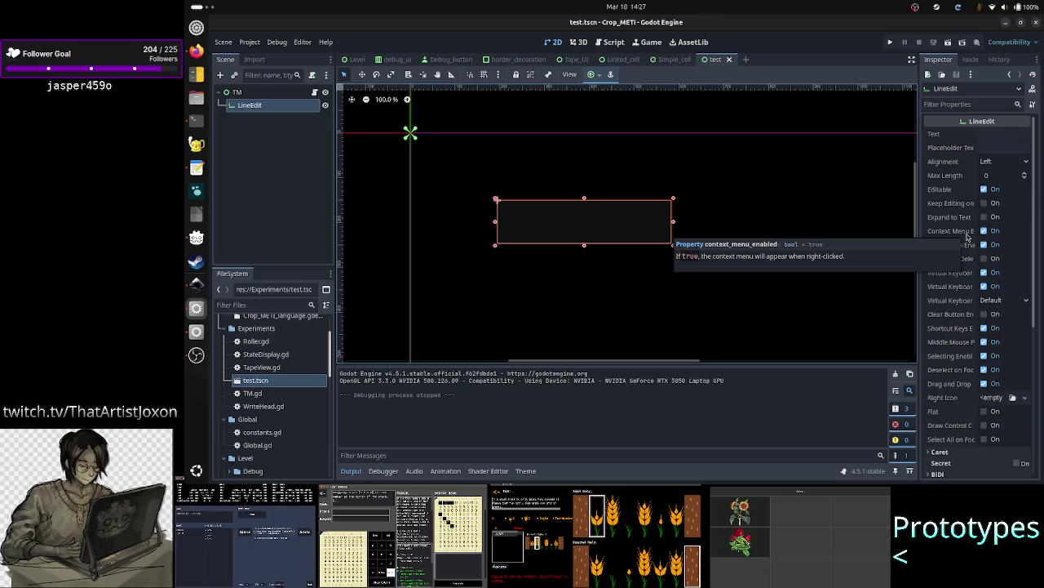
# - Disable Context Menu Enabled and Emoji Menu Enabled on the LineEdit
pyautogui.click(983, 231)
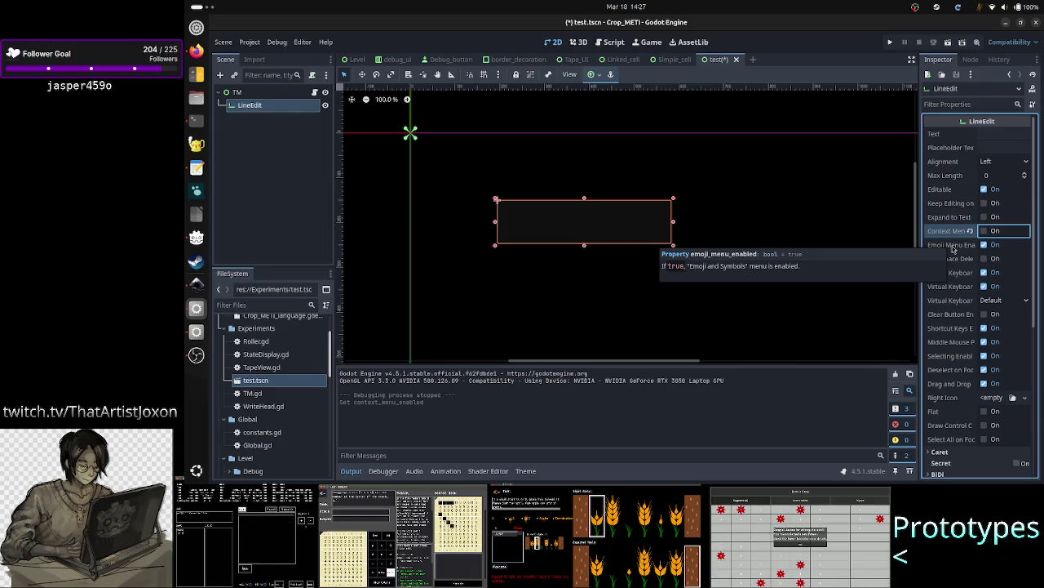
pyautogui.click(985, 245)
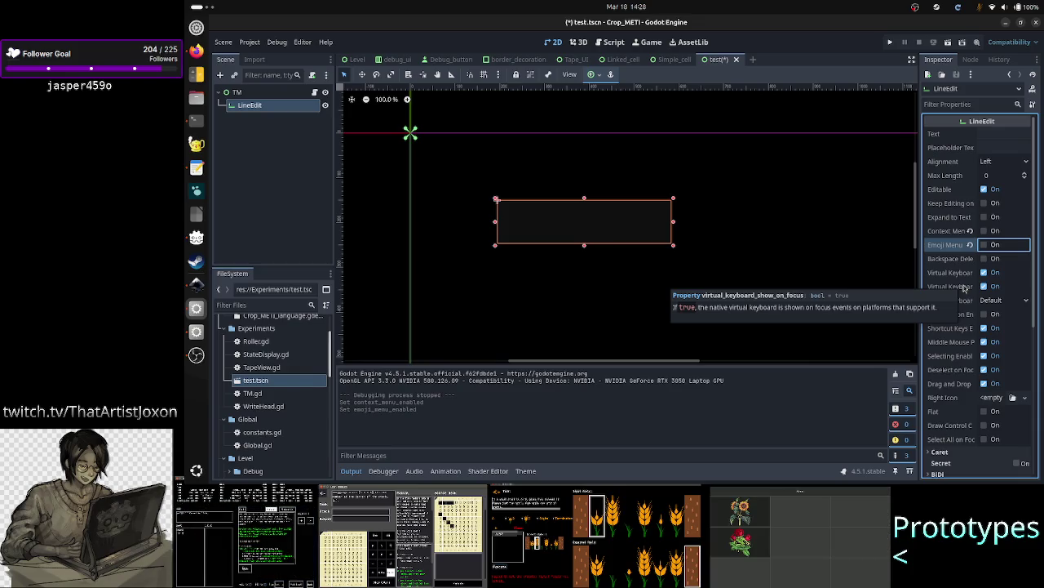
pyautogui.moveTo(973, 306)
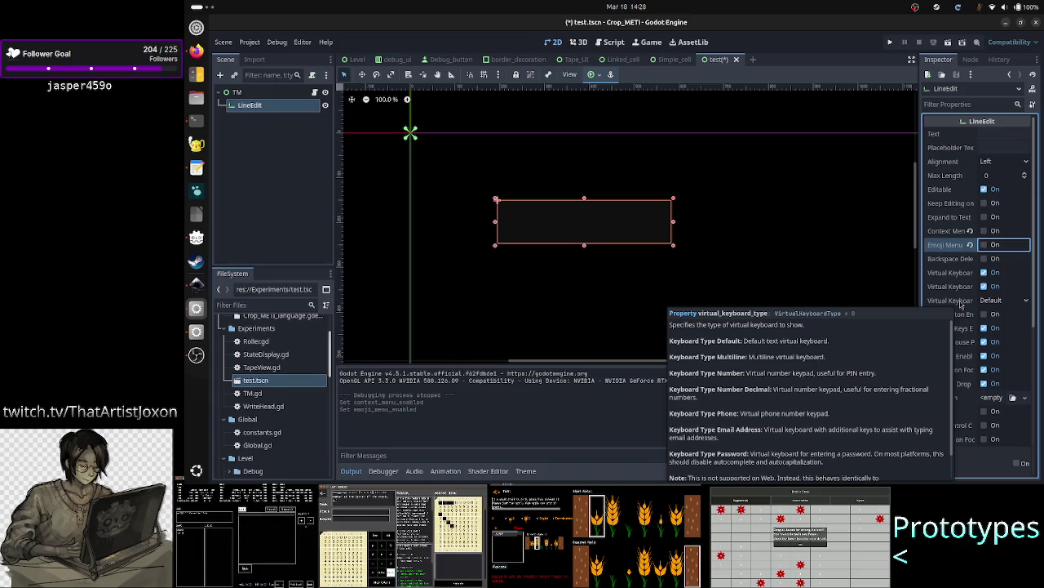
pyautogui.click(1024, 300)
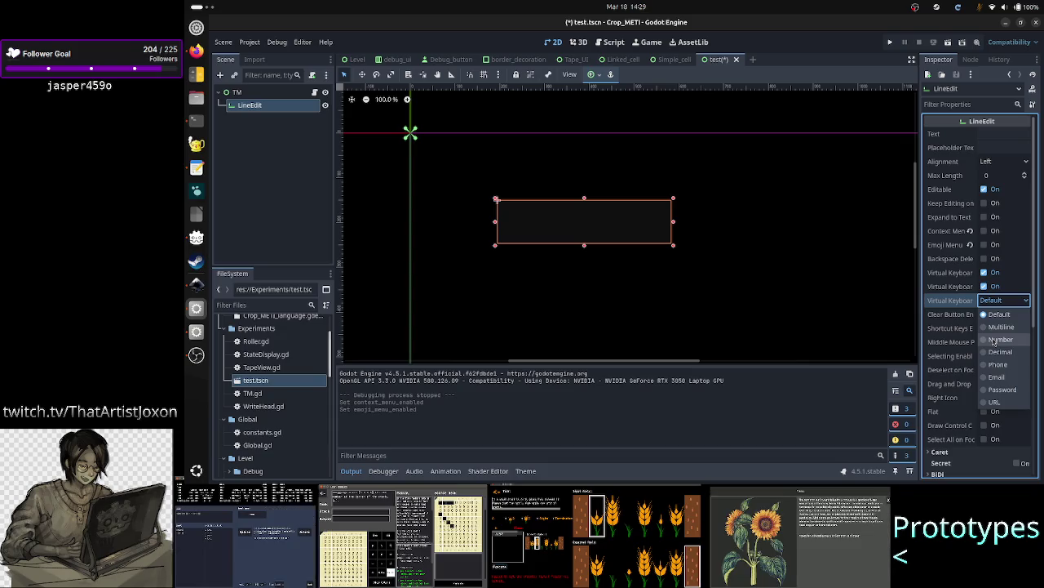
# - Set Virtual Keyboard Type to Number and uncheck Shortcut Keys Enabled
pyautogui.click(995, 340)
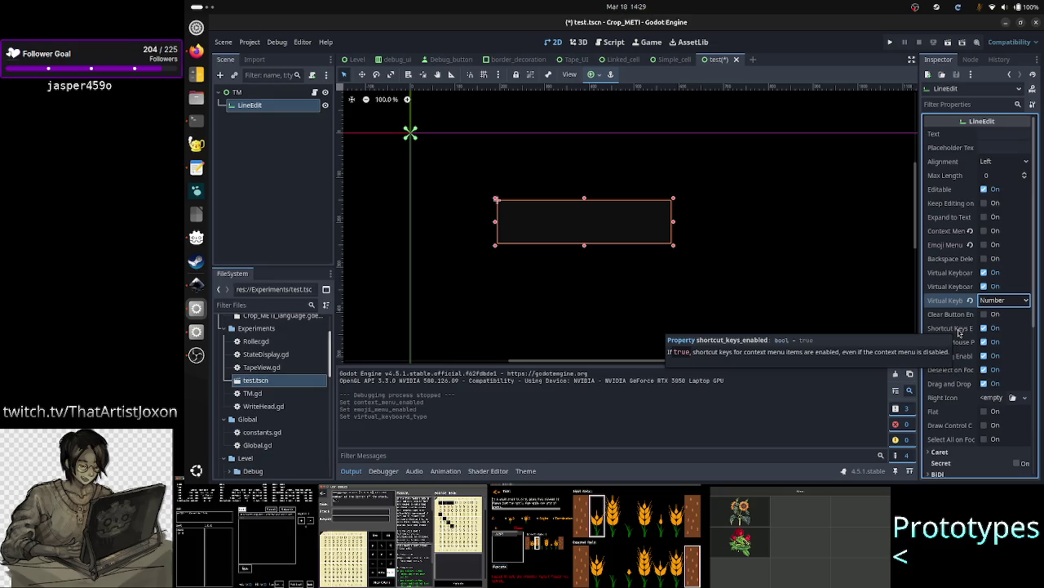
pyautogui.click(984, 327)
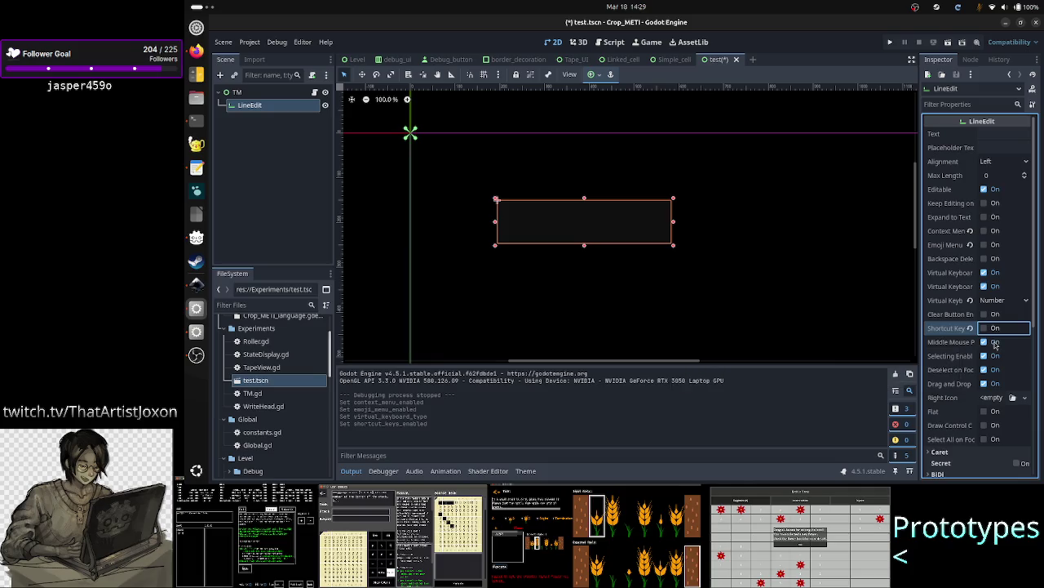
# - Uncheck Middle Mouse Paste, Selecting Enabled, Deselect on Focus Loss and Drag and Drop Selection
pyautogui.click(985, 342)
pyautogui.moveTo(955, 359)
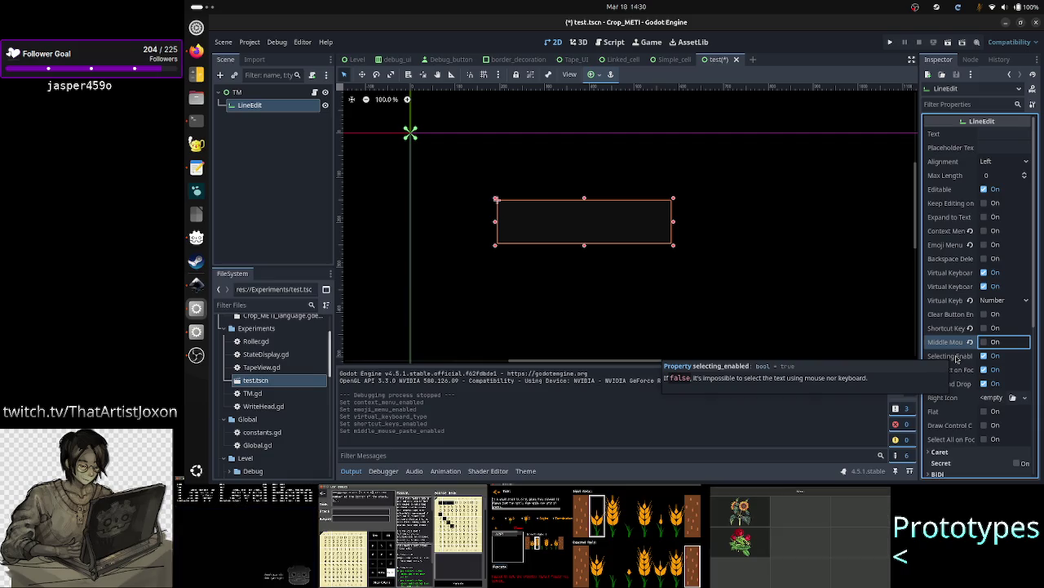
pyautogui.click(984, 356)
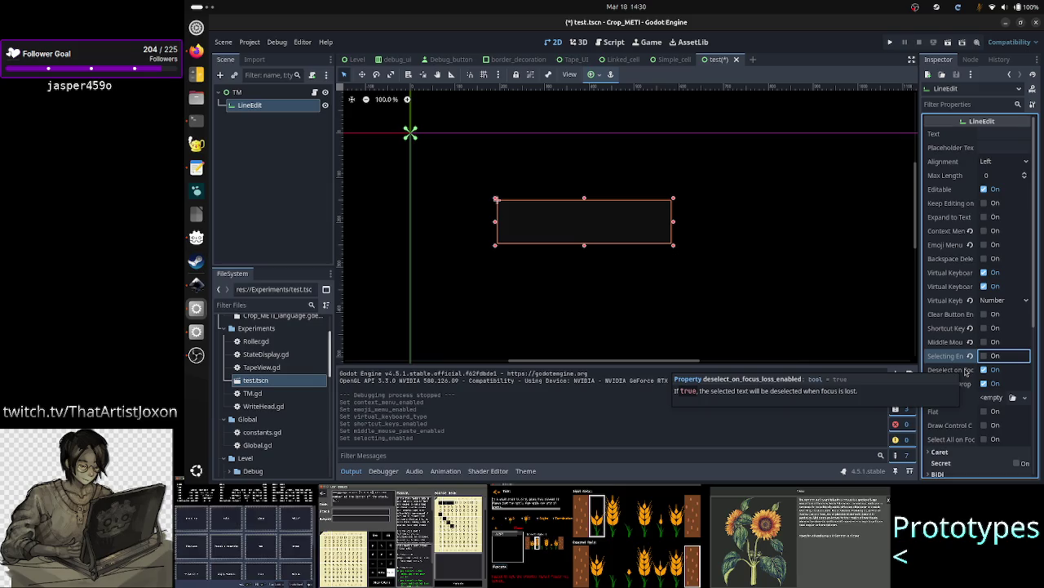
pyautogui.click(991, 372)
pyautogui.click(990, 372)
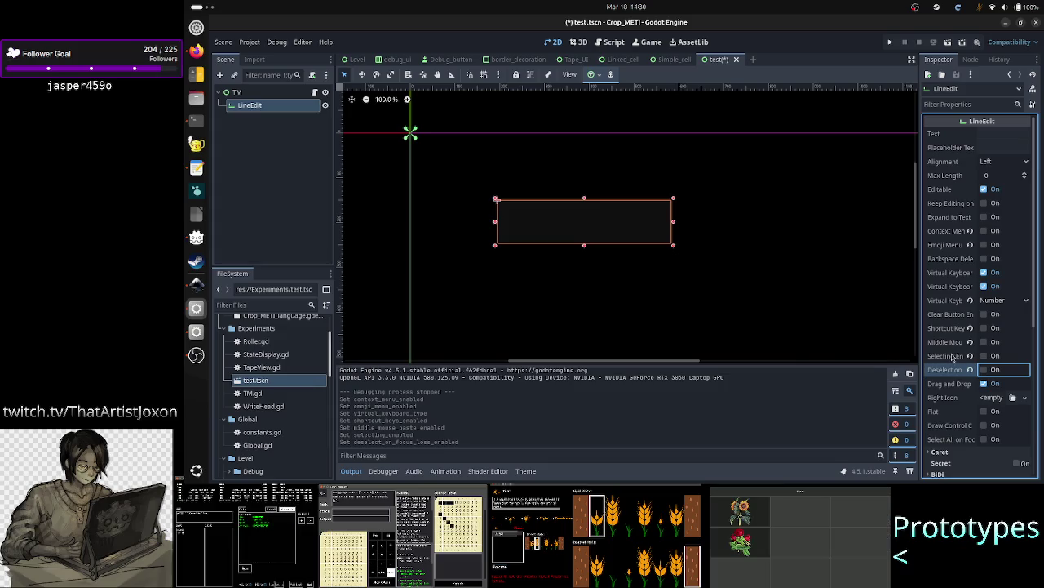
pyautogui.moveTo(952, 355)
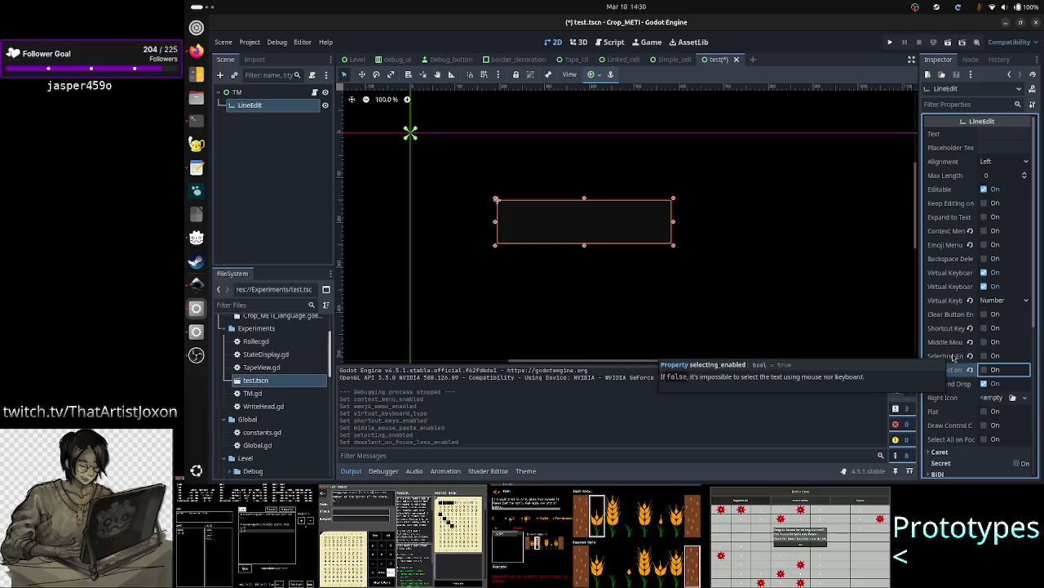
pyautogui.moveTo(946, 390)
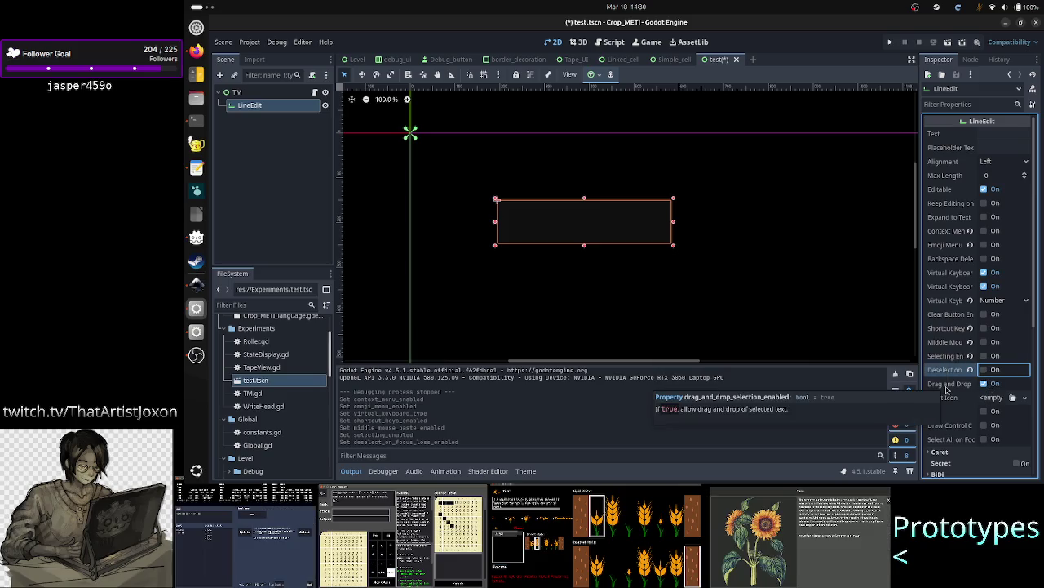
pyautogui.click(980, 385)
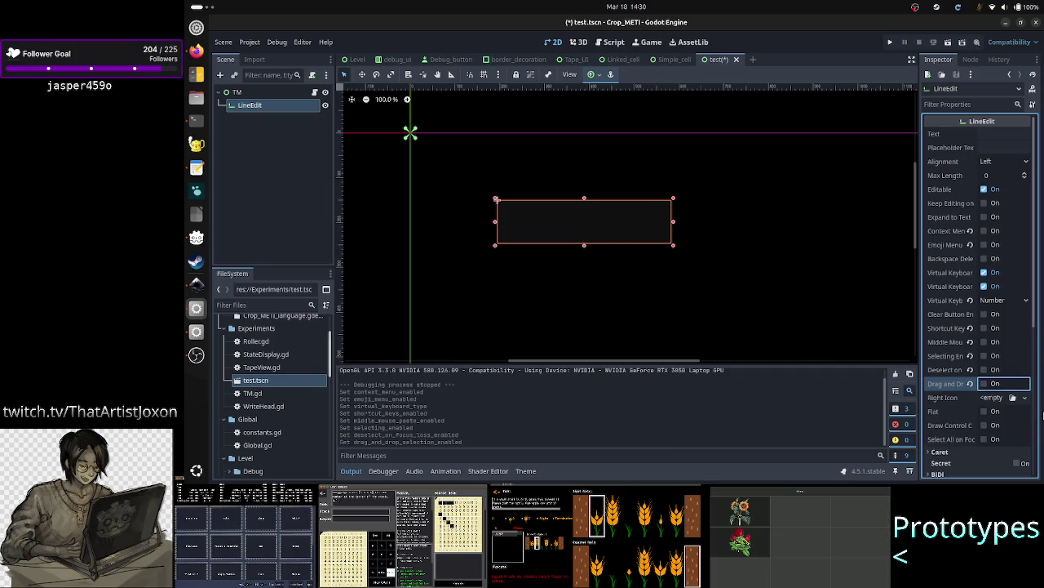
pyautogui.moveTo(959, 430)
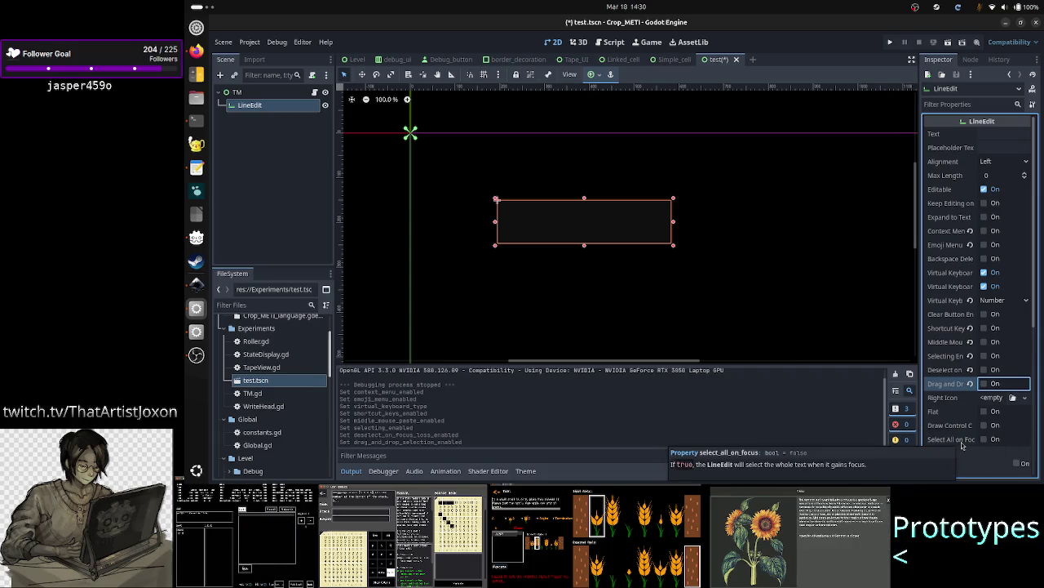
pyautogui.scroll(-2, 1025, 413)
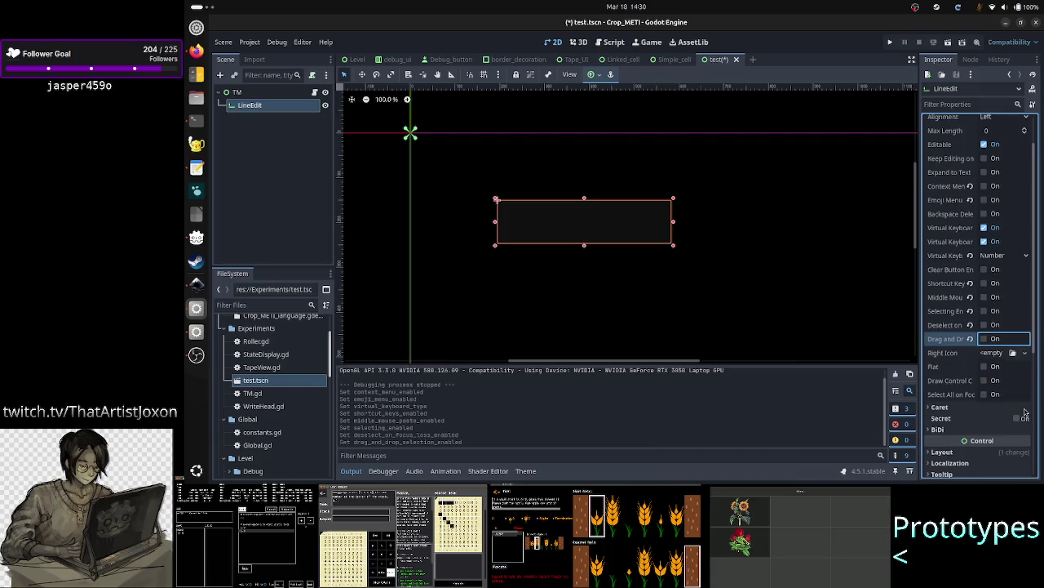
# - Turn on Caret Blink in the LineEdit's Caret section, keeping the 0.65 interval
pyautogui.click(1025, 408)
pyautogui.scroll(-4, 969, 432)
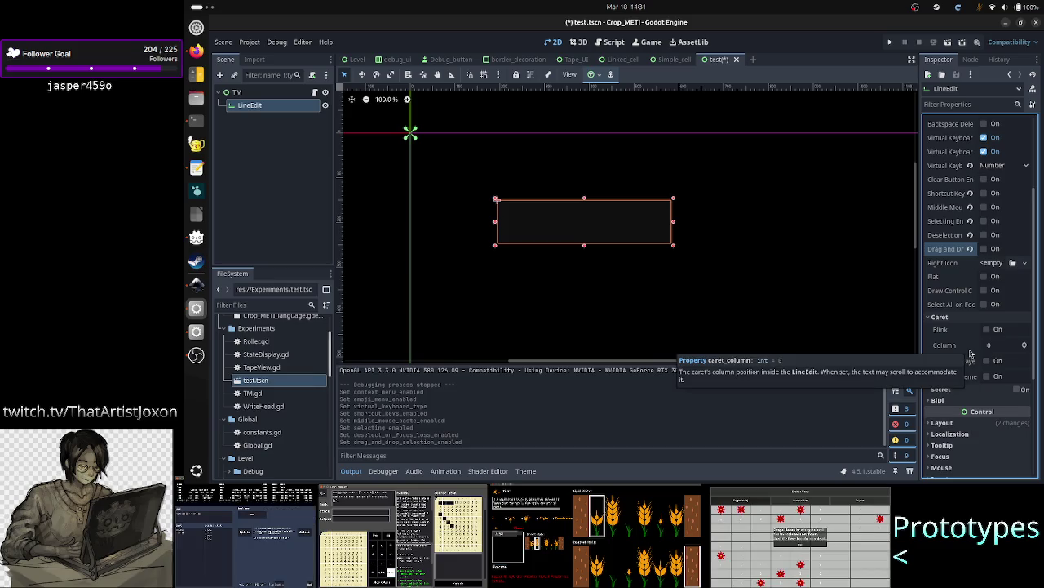
pyautogui.moveTo(988, 383)
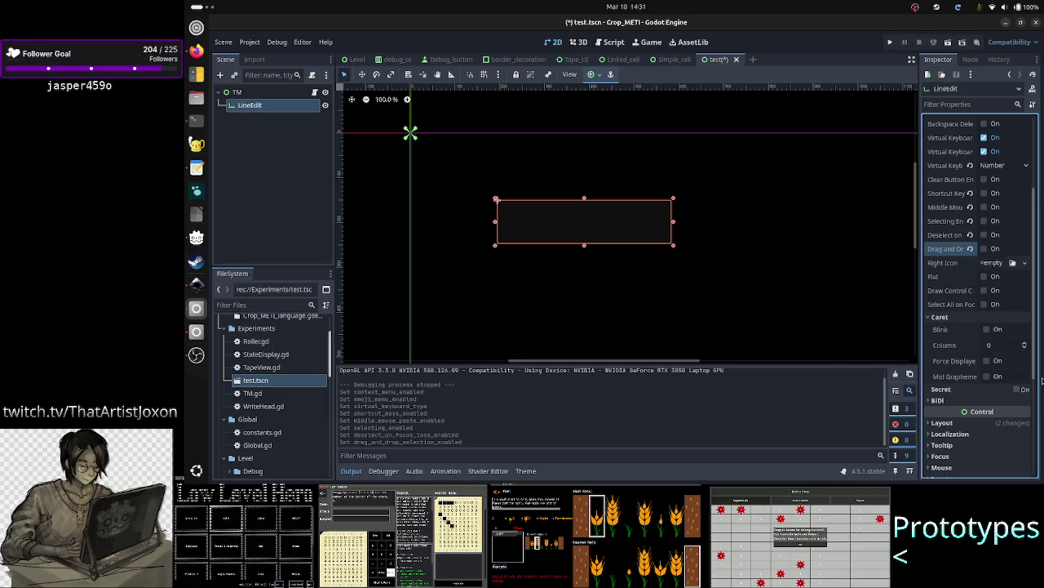
pyautogui.click(972, 402)
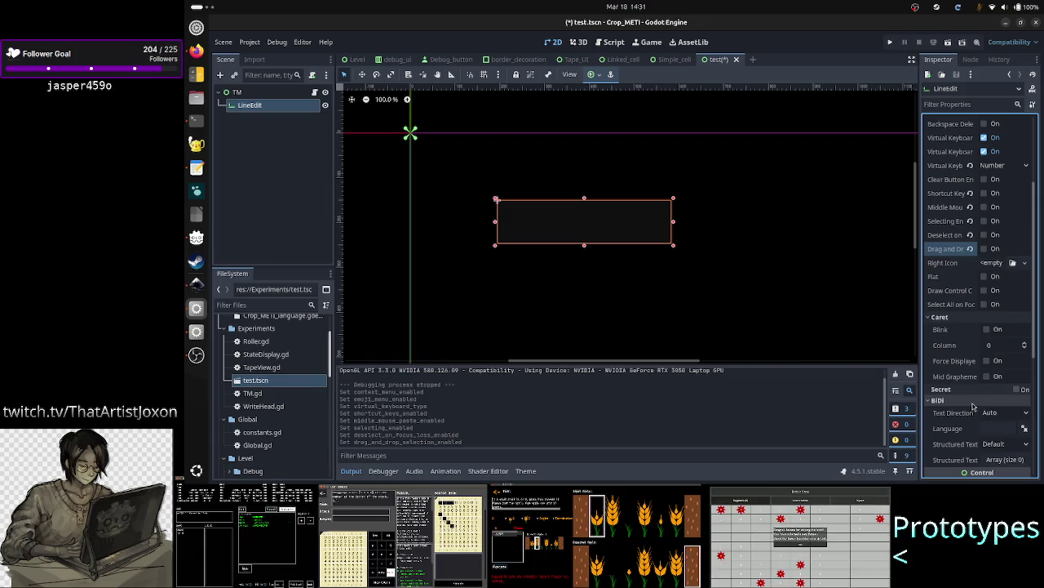
pyautogui.click(971, 402)
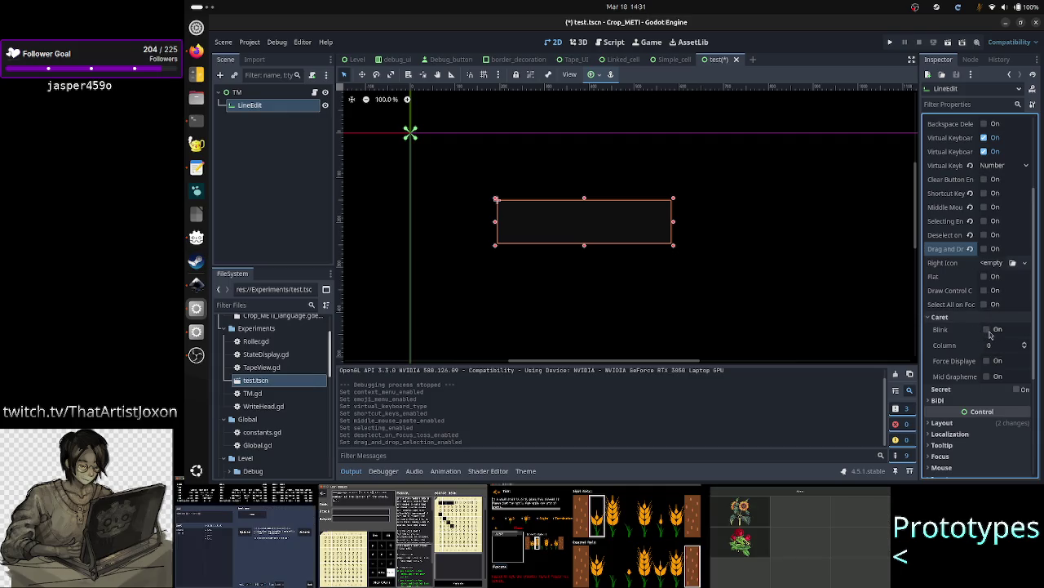
pyautogui.click(987, 330)
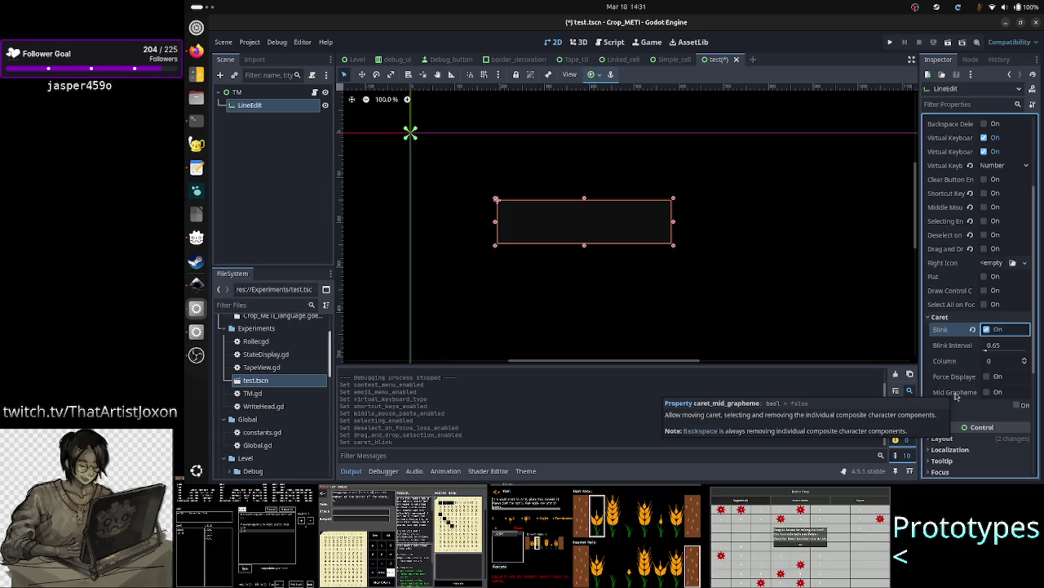
pyautogui.scroll(4, 1012, 271)
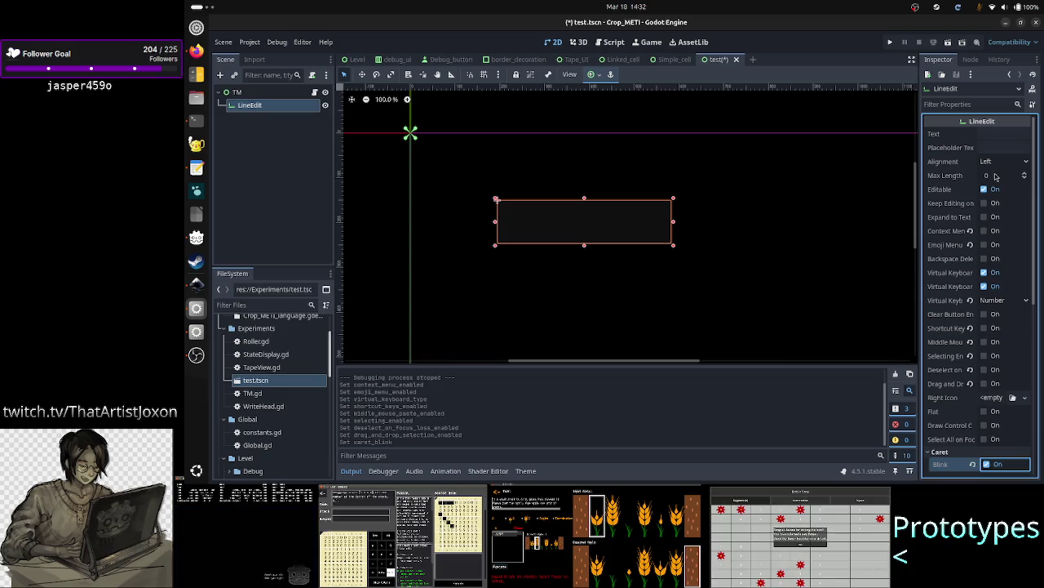
pyautogui.click(1026, 174)
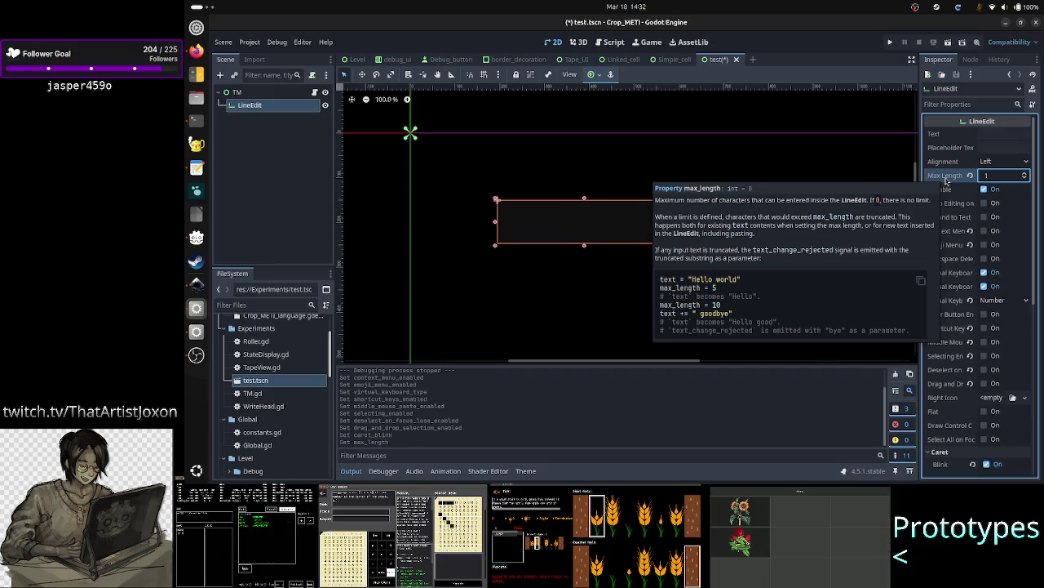
# - Set the LineEdit's Alignment to Center
pyautogui.click(1014, 163)
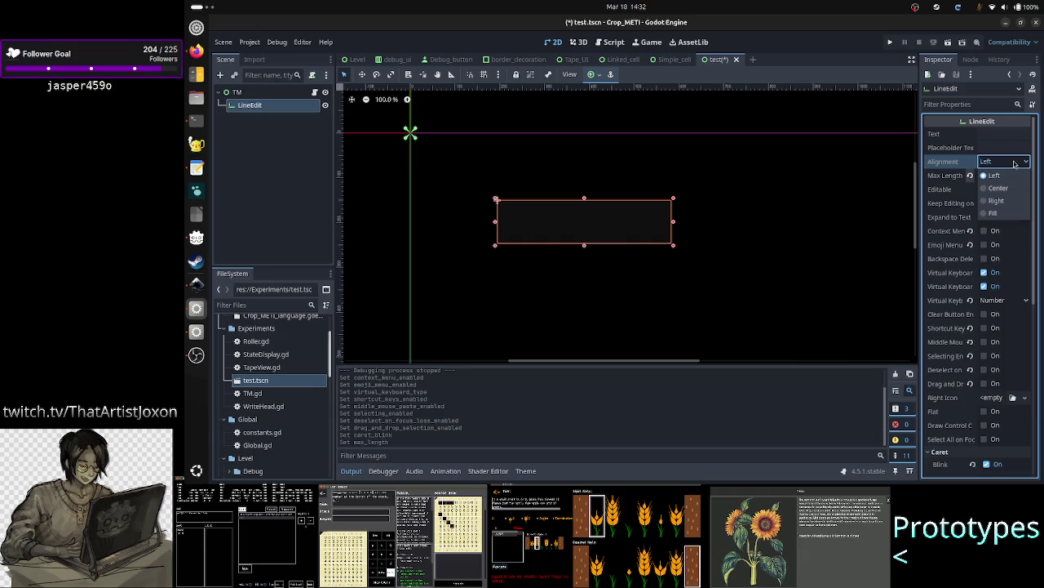
pyautogui.moveTo(961, 167)
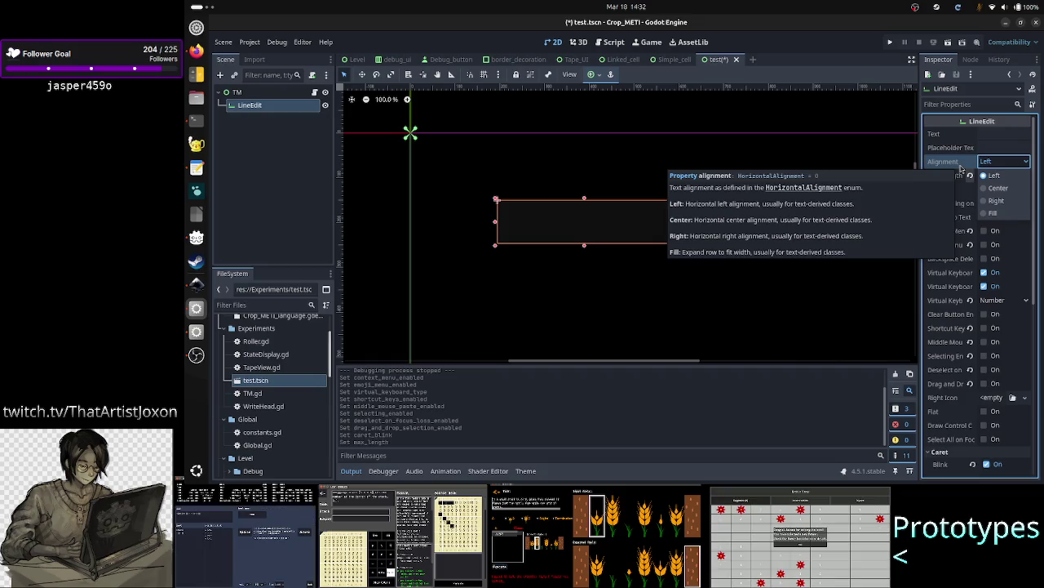
pyautogui.click(997, 187)
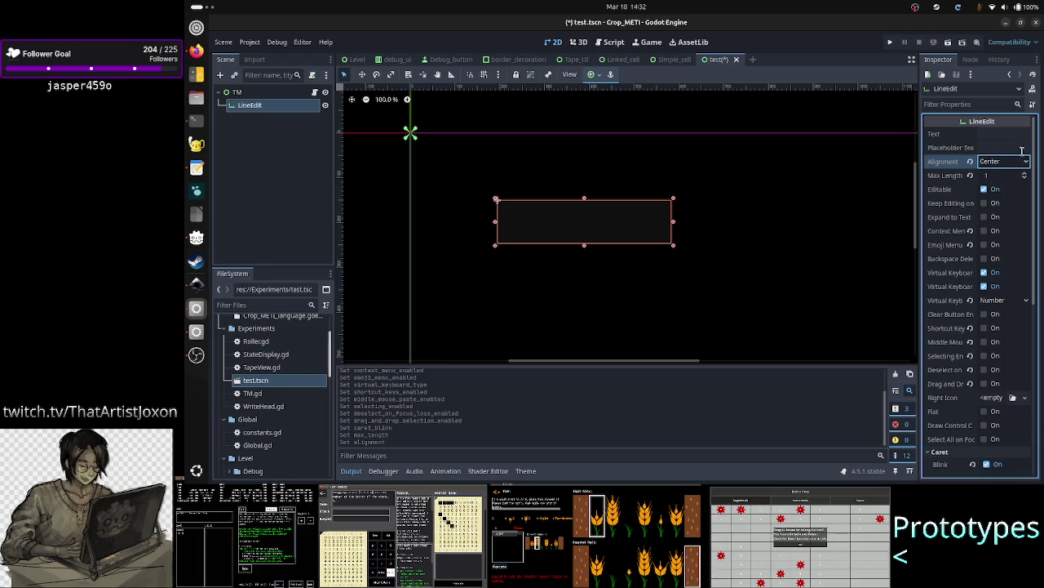
# - Leave Placeholder Text empty and set the LineEdit's Text to 0
pyautogui.click(1005, 148)
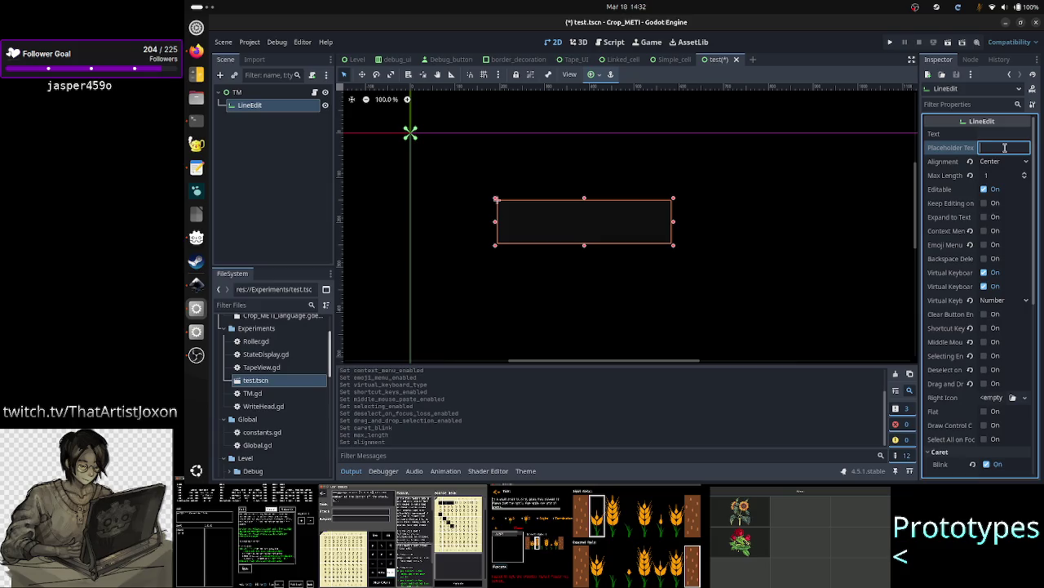
pyautogui.write('0')
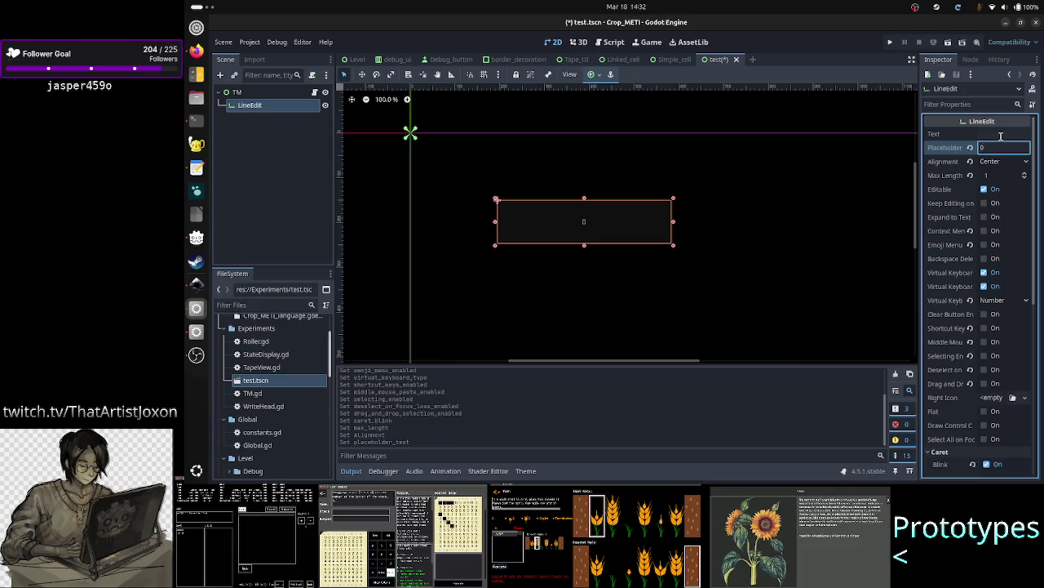
pyautogui.click(1001, 136)
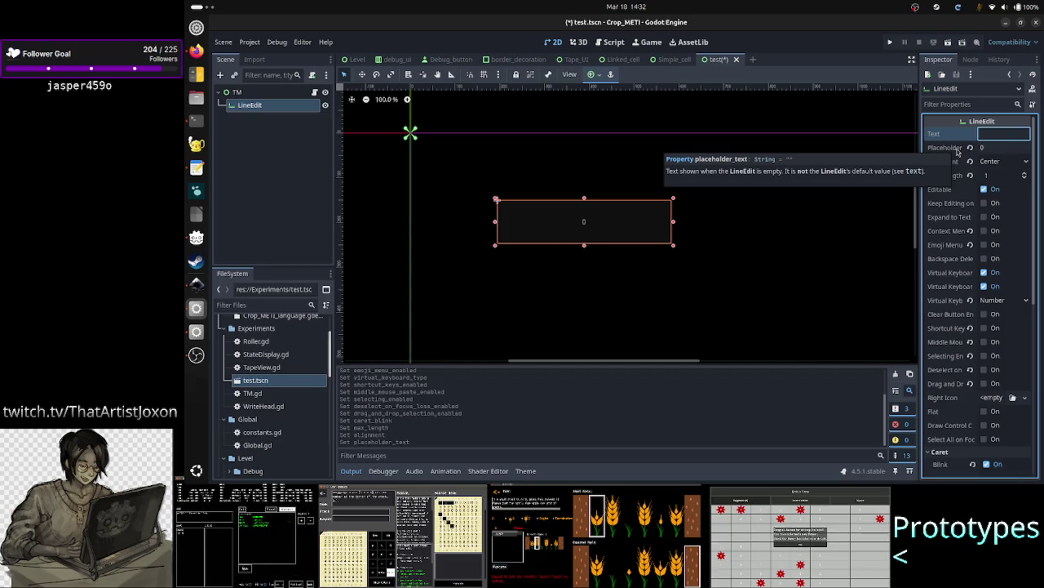
pyautogui.click(982, 147)
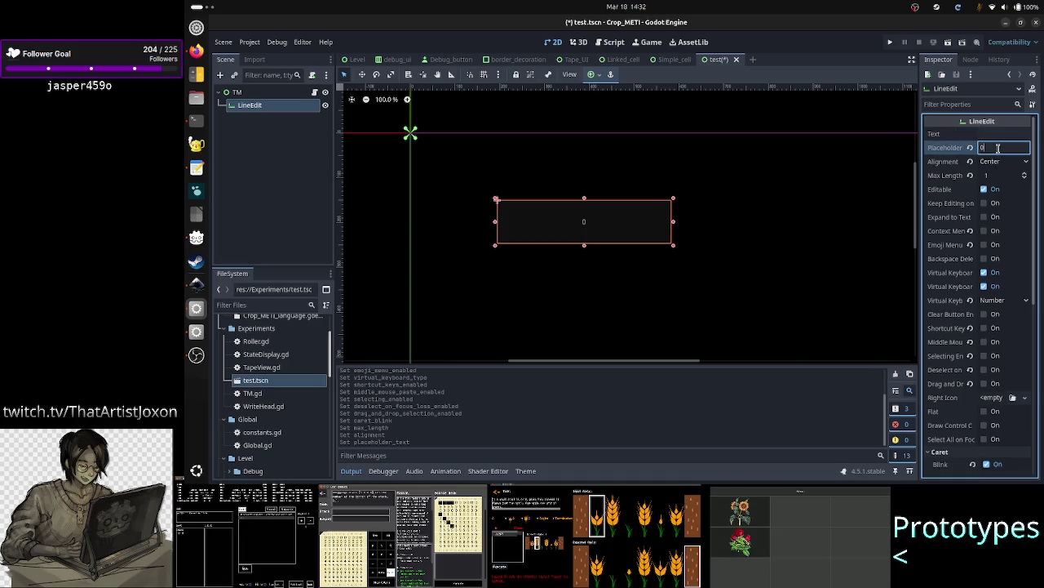
pyautogui.press('BackSpace')
pyautogui.press('Return')
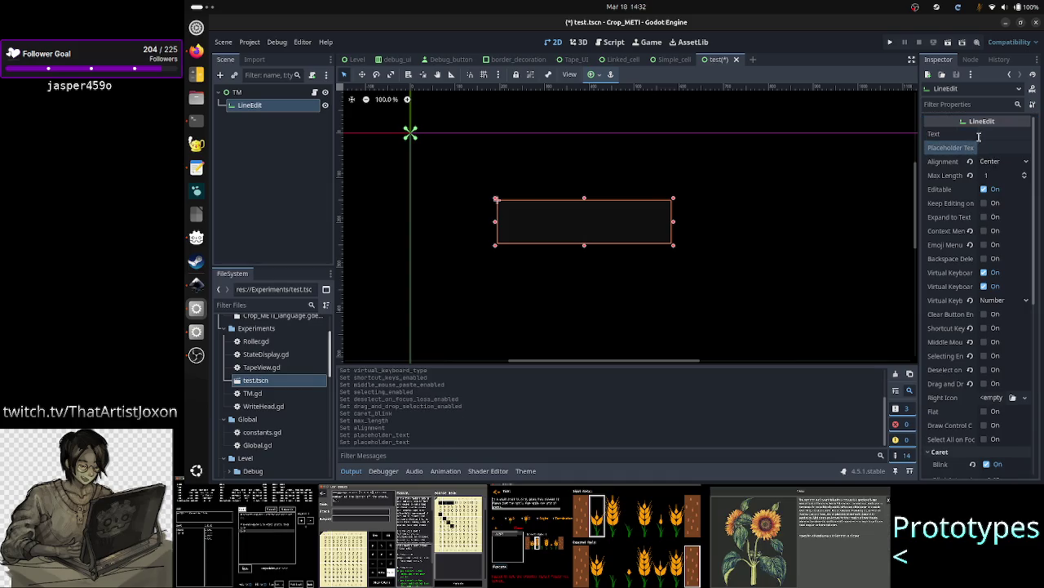
pyautogui.click(1000, 133)
pyautogui.write('0')
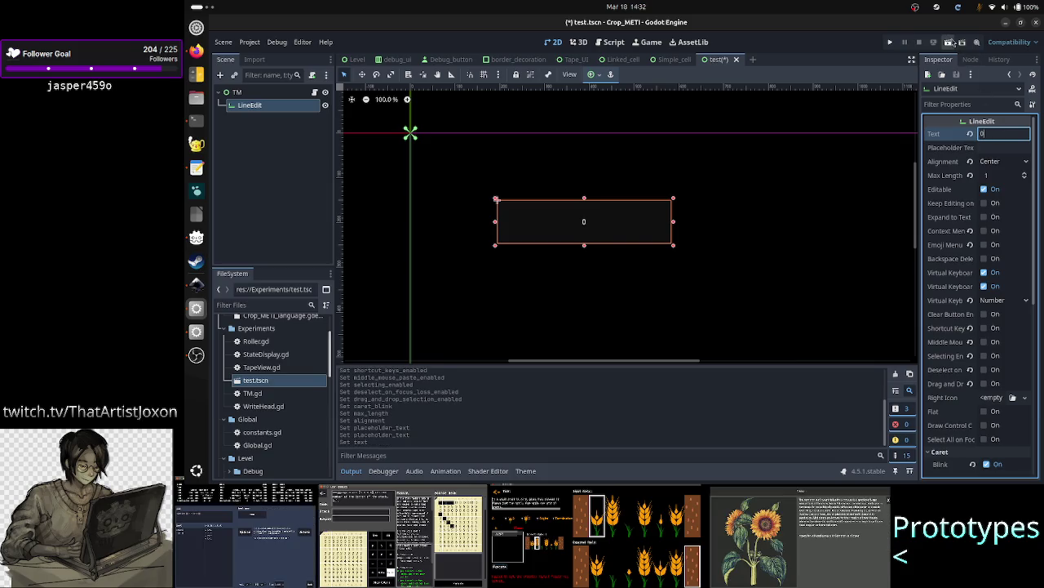
# - Save and run the scene, then focus the centered 0 field and move the caret left
pyautogui.click(949, 42)
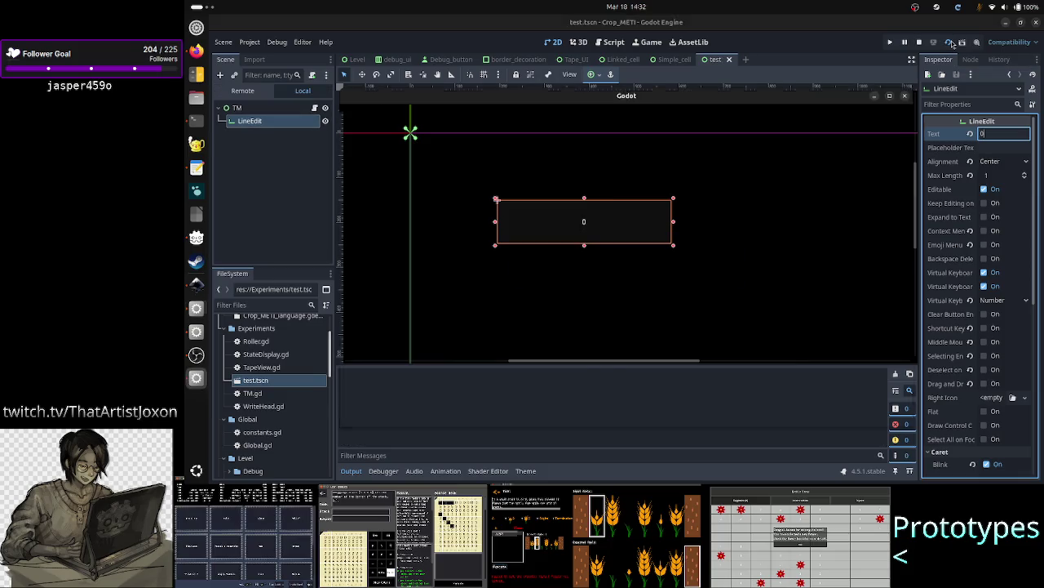
pyautogui.click(560, 180)
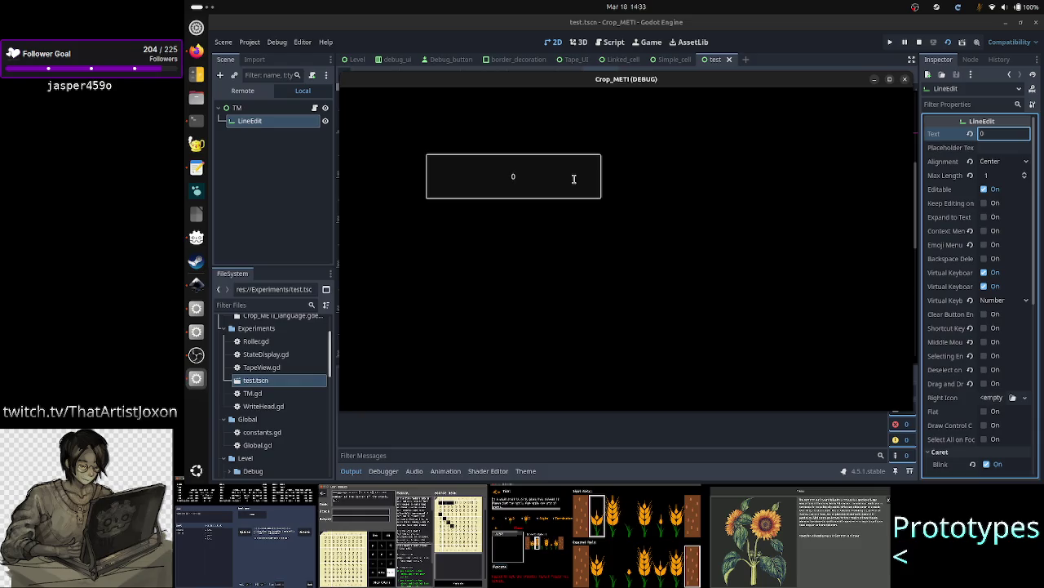
pyautogui.press('Left')
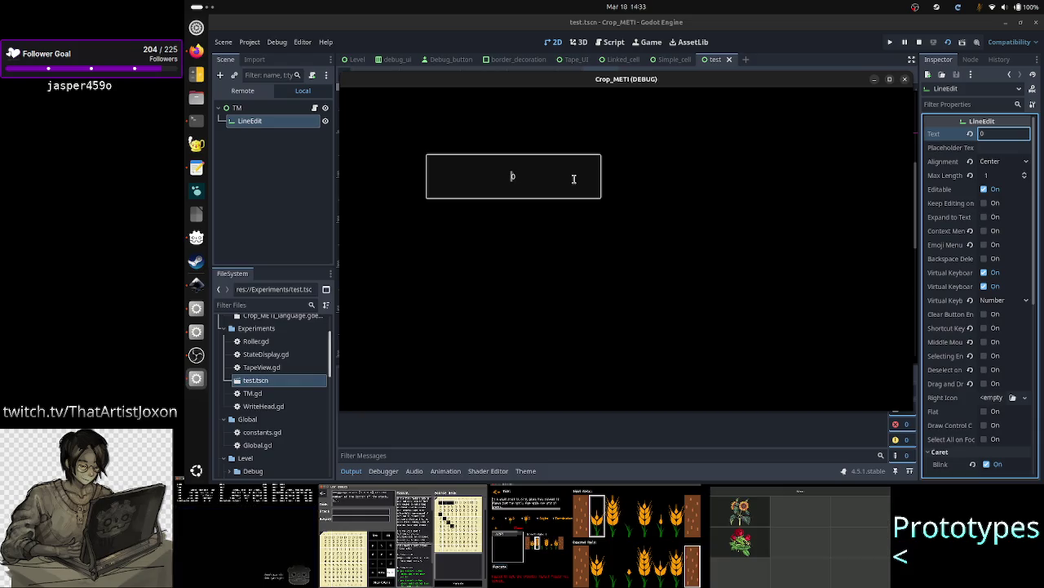
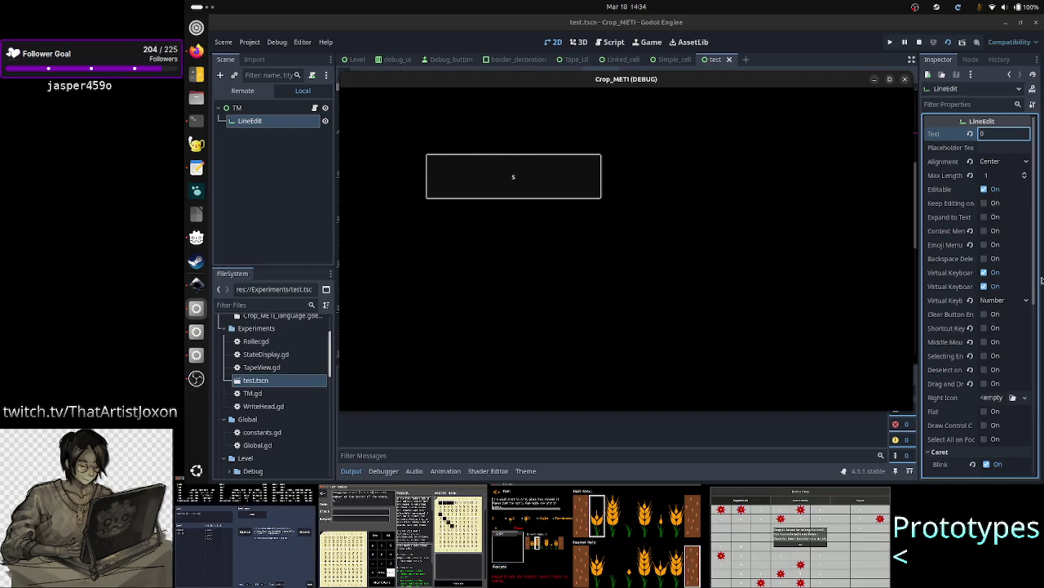
# - Stop the running test scene and scroll the LineEdit's Inspector down to its theme sections
pyautogui.press('F8')
pyautogui.scroll(-2, 1034, 321)
pyautogui.scroll(-3, 1034, 321)
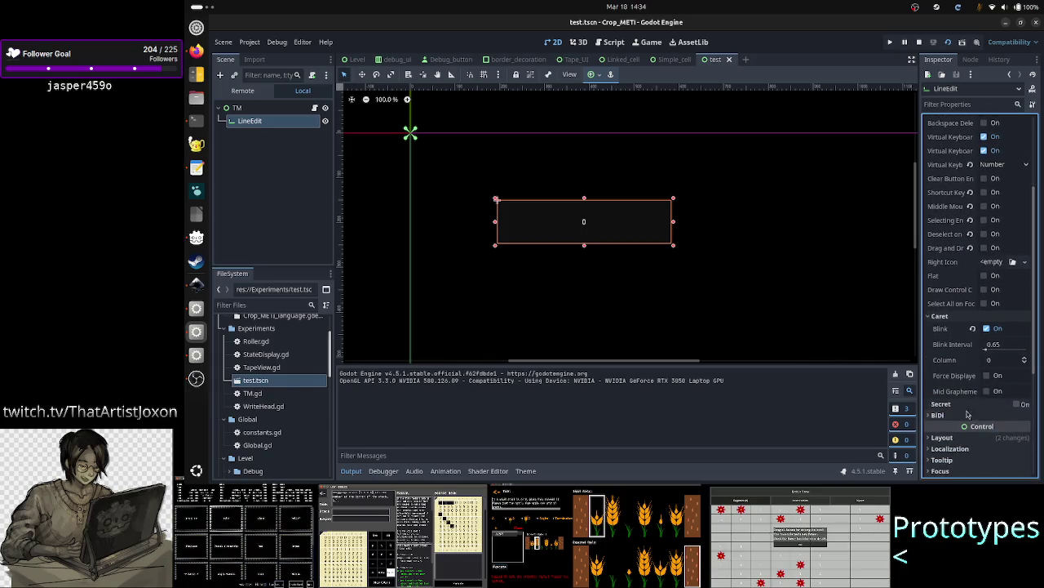
pyautogui.scroll(-6, 967, 415)
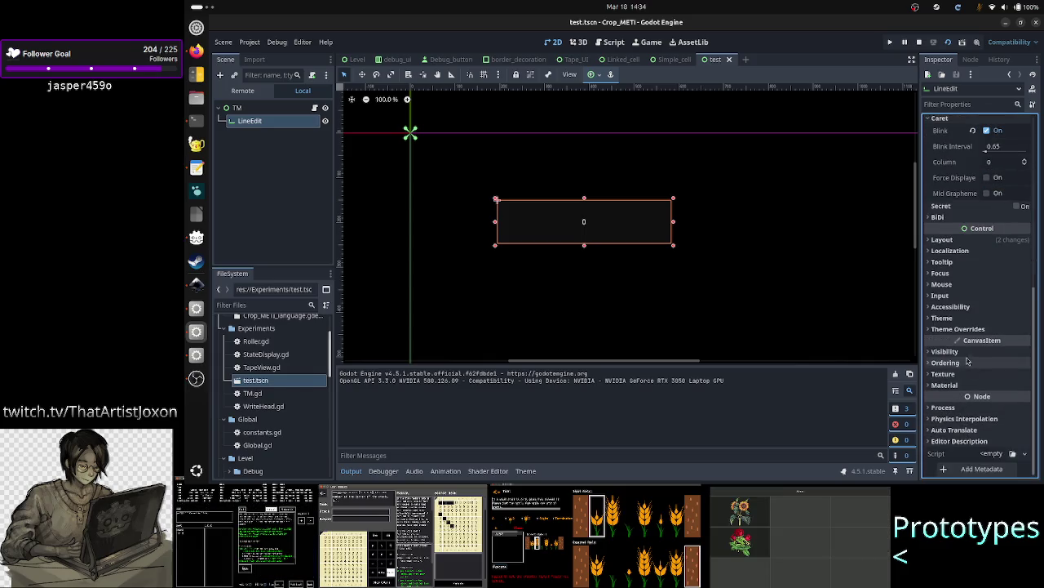
# - Expand Theme Overrides > Styles to view the LineEdit's Normal, Read Only and Focus overrides
pyautogui.click(969, 318)
pyautogui.click(967, 318)
pyautogui.click(965, 329)
pyautogui.click(946, 405)
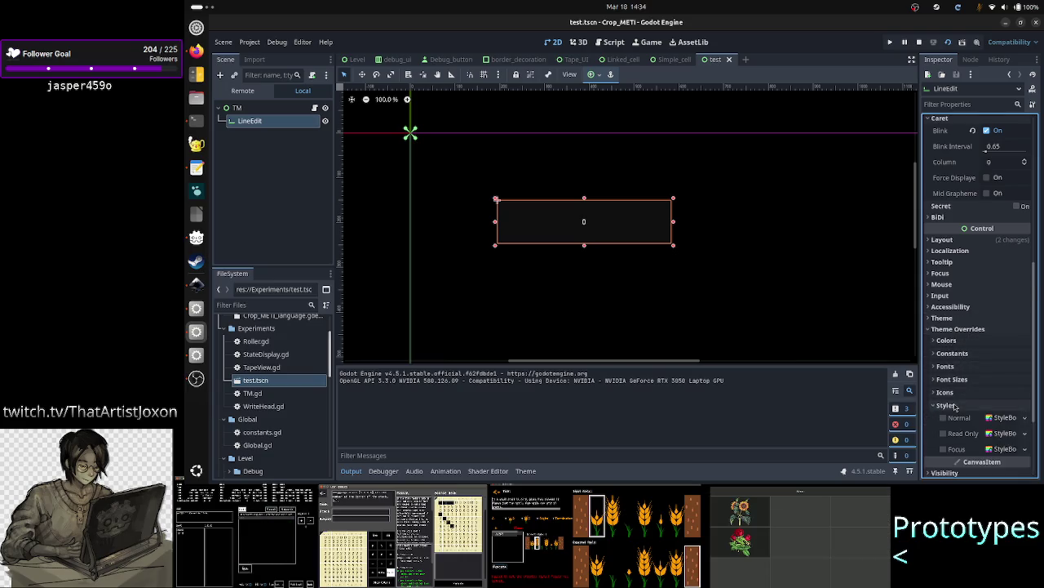
pyautogui.scroll(-4, 961, 367)
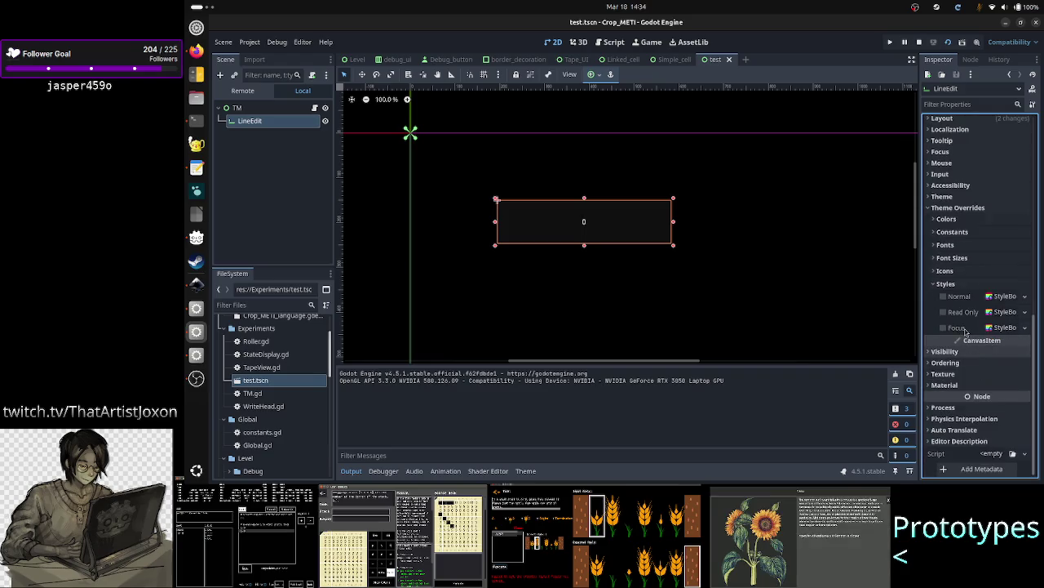
pyautogui.moveTo(953, 327)
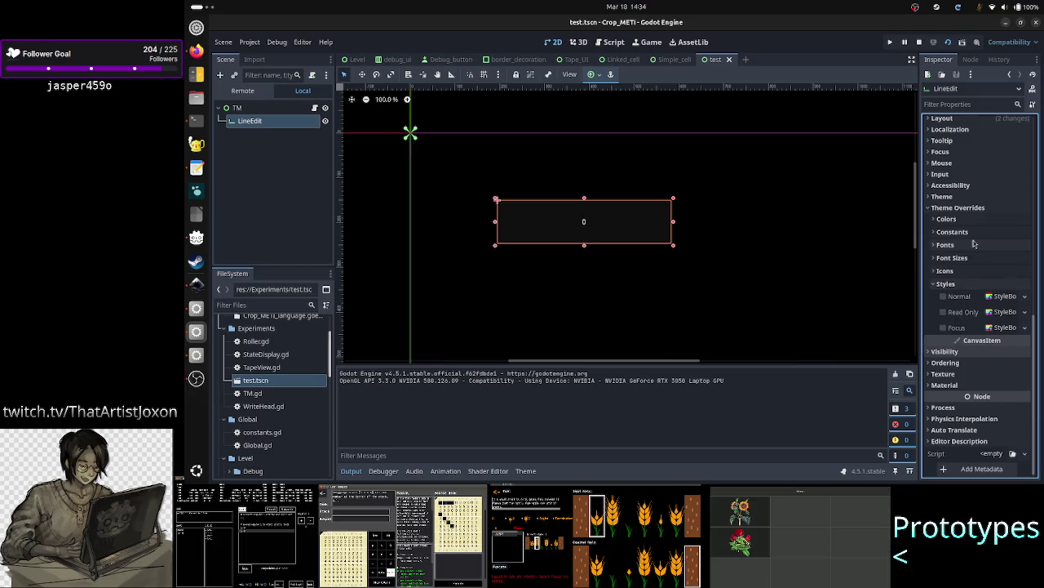
pyautogui.scroll(10, 970, 270)
pyautogui.scroll(-5, 973, 244)
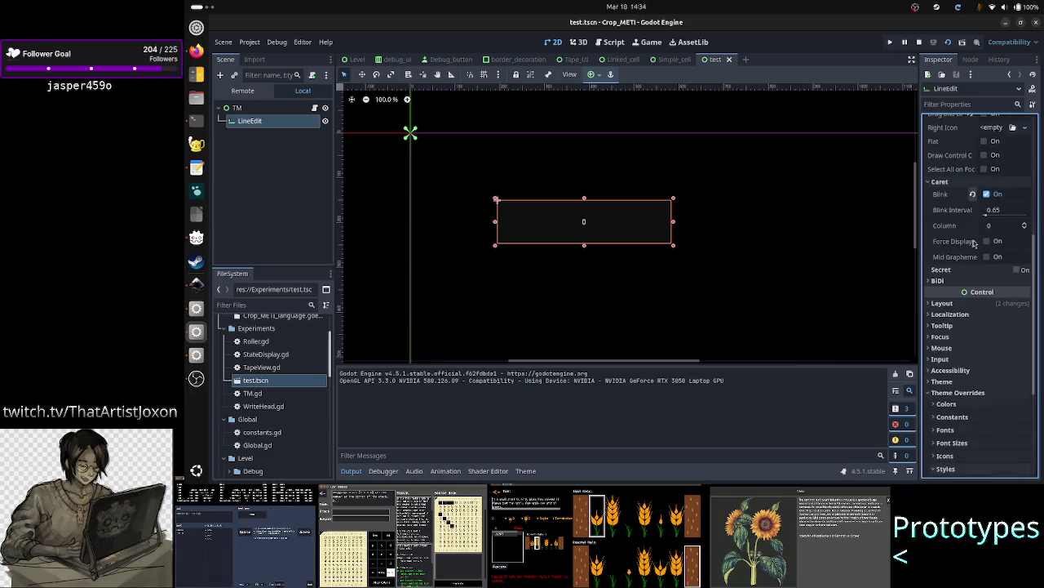
pyautogui.scroll(5, 967, 300)
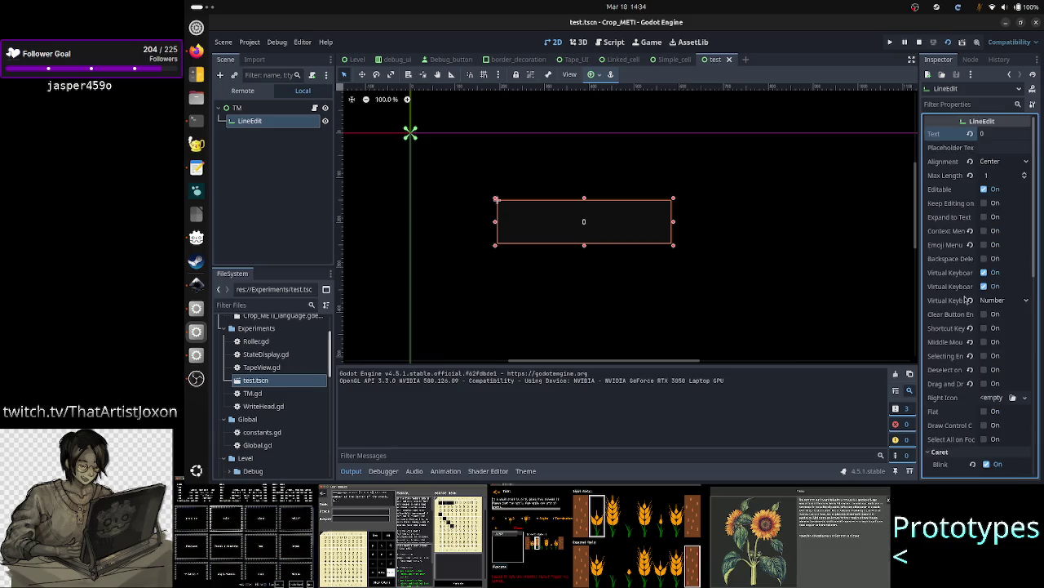
pyautogui.click(196, 51)
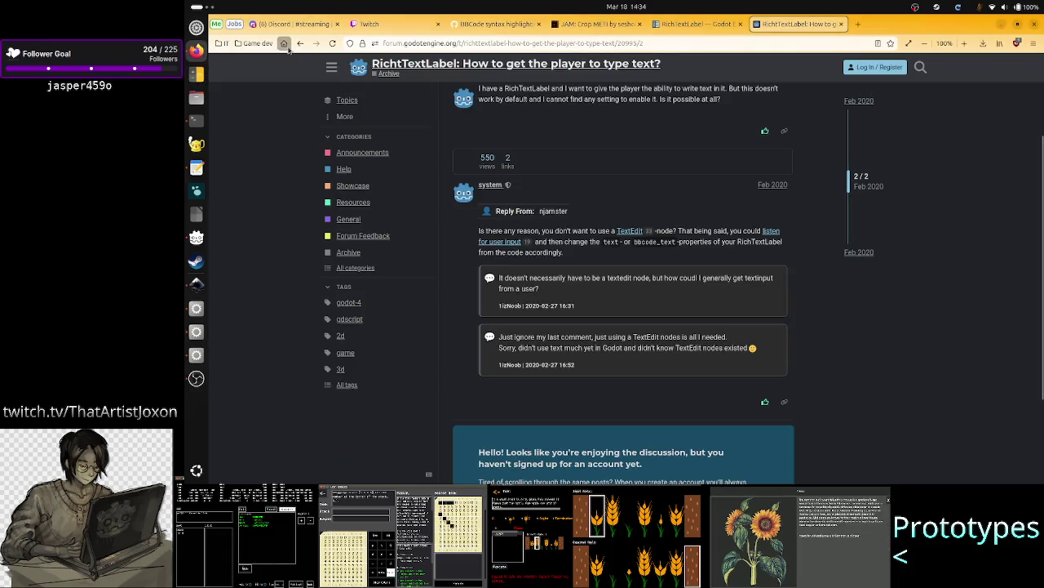
# - Search Google in a new tab for 'godot can I use bbcode in lineedit?', then return to Godot
pyautogui.hotkey('ctrl', 't')
pyautogui.write('can')
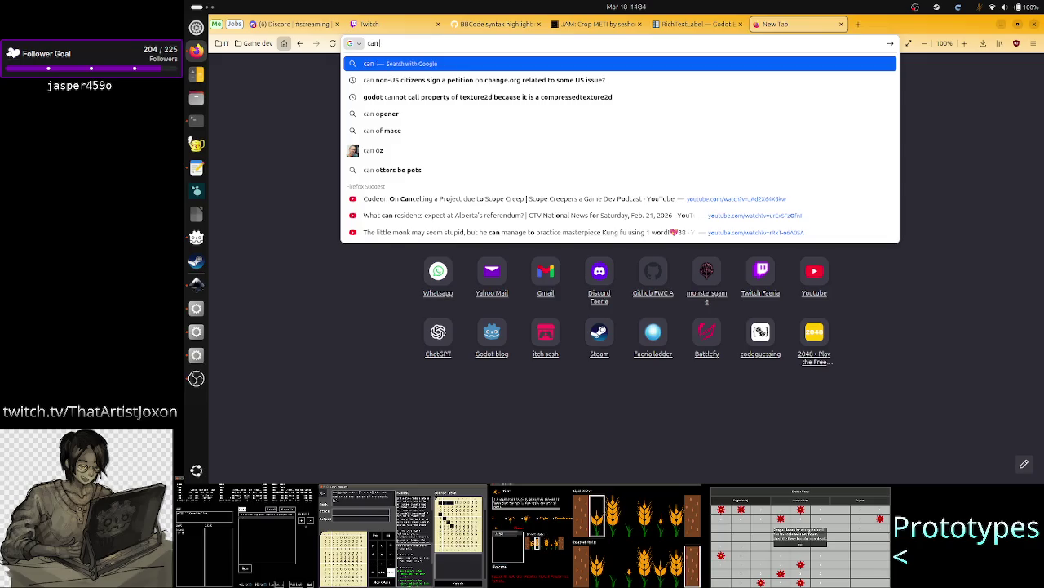
pyautogui.press('BackSpace')
pyautogui.press('BackSpace')
pyautogui.press('BackSpace')
pyautogui.write('godot')
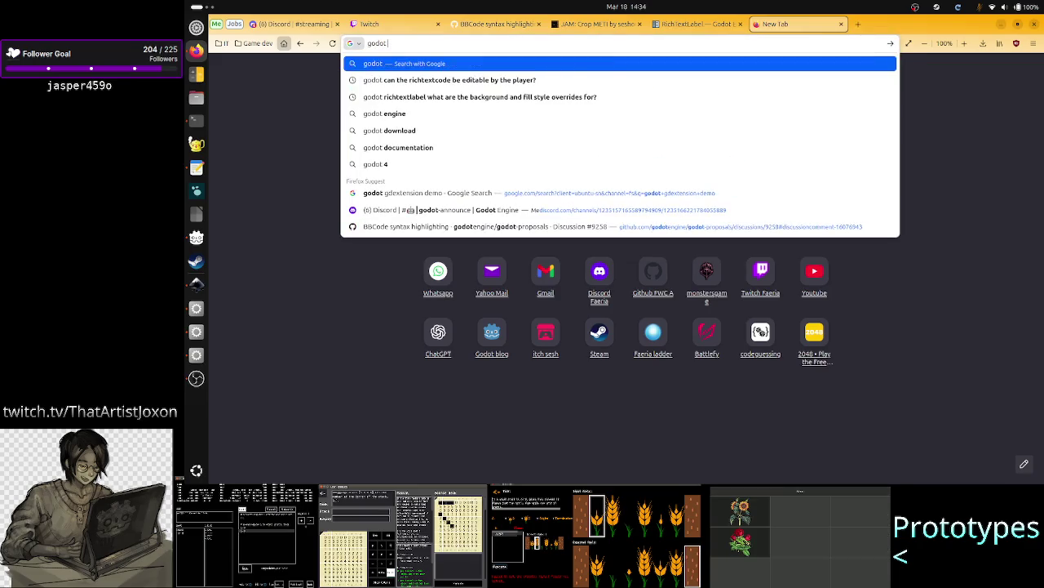
pyautogui.write(' can I use bb')
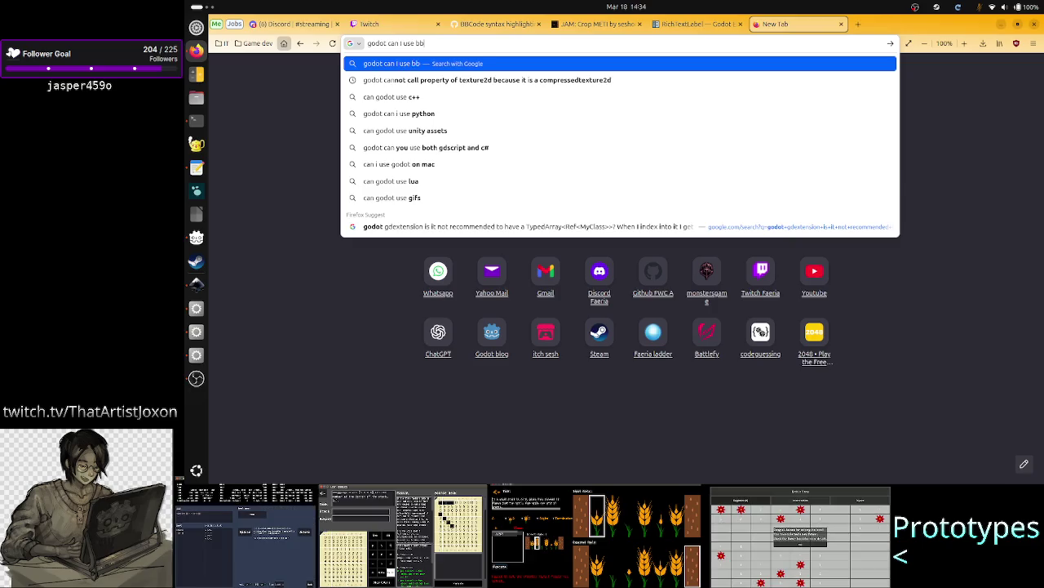
pyautogui.write('code in l')
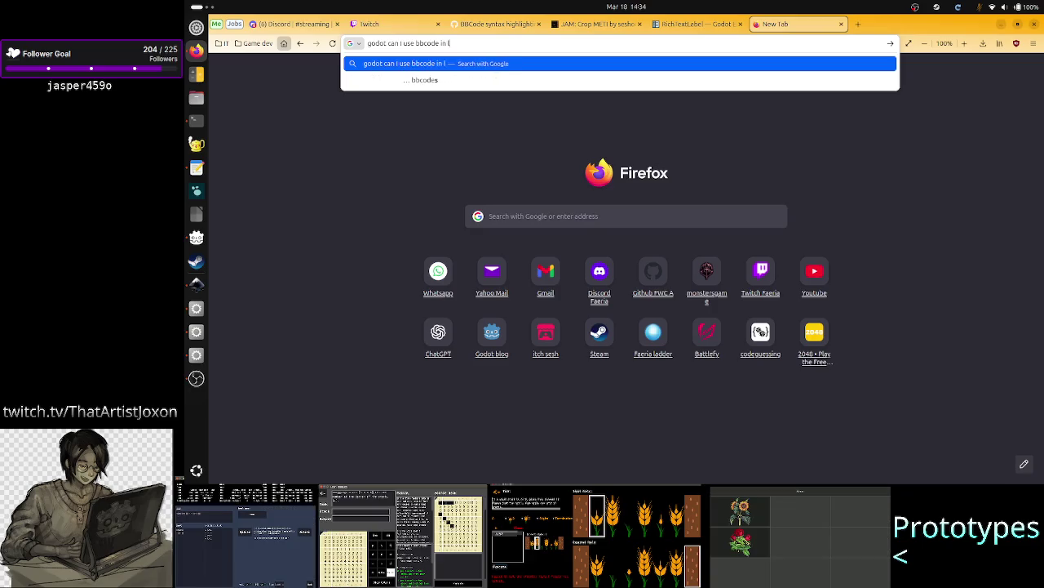
pyautogui.write('ineedit?')
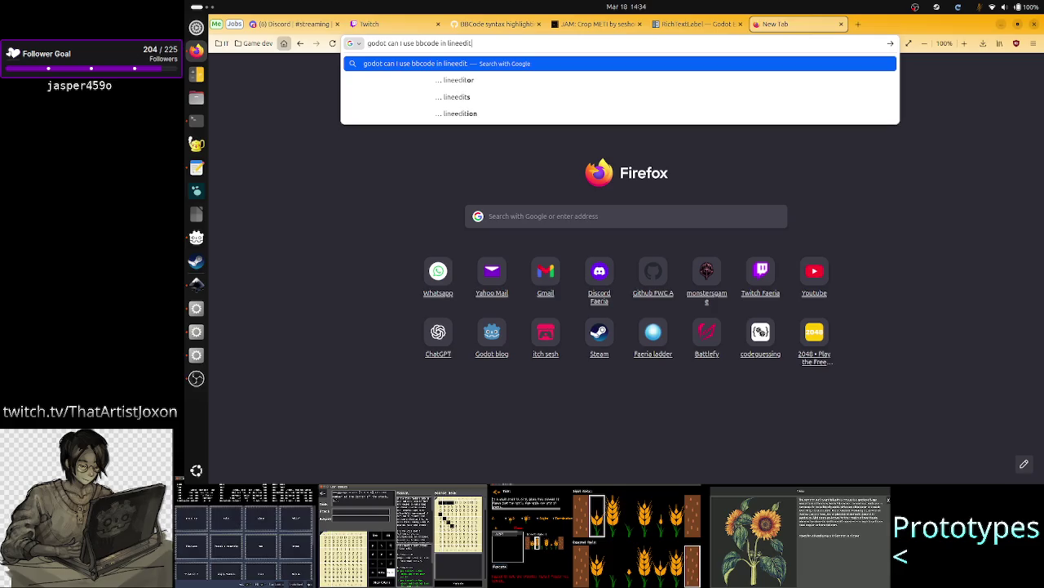
pyautogui.press('Return')
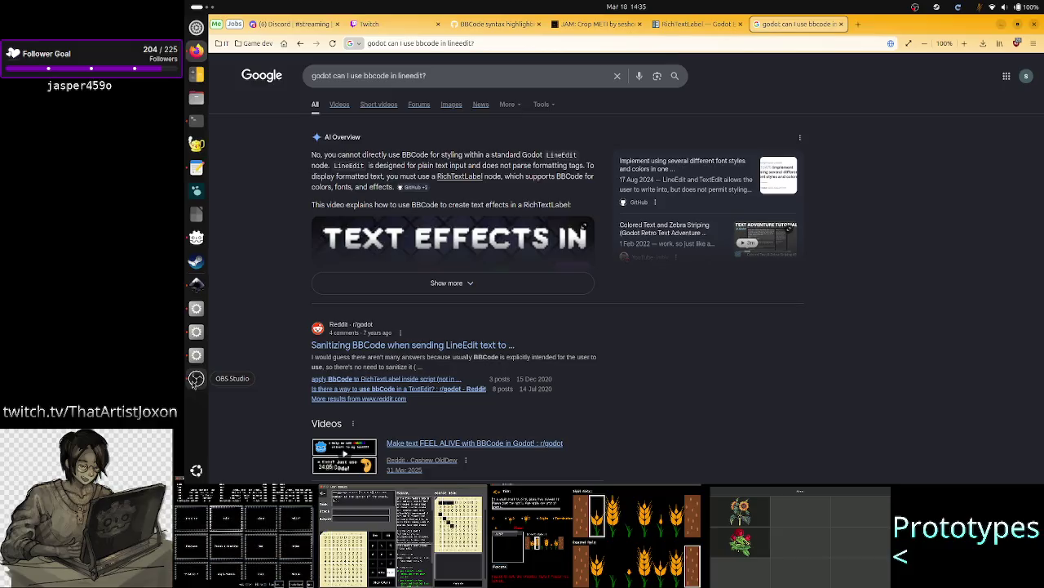
pyautogui.click(196, 332)
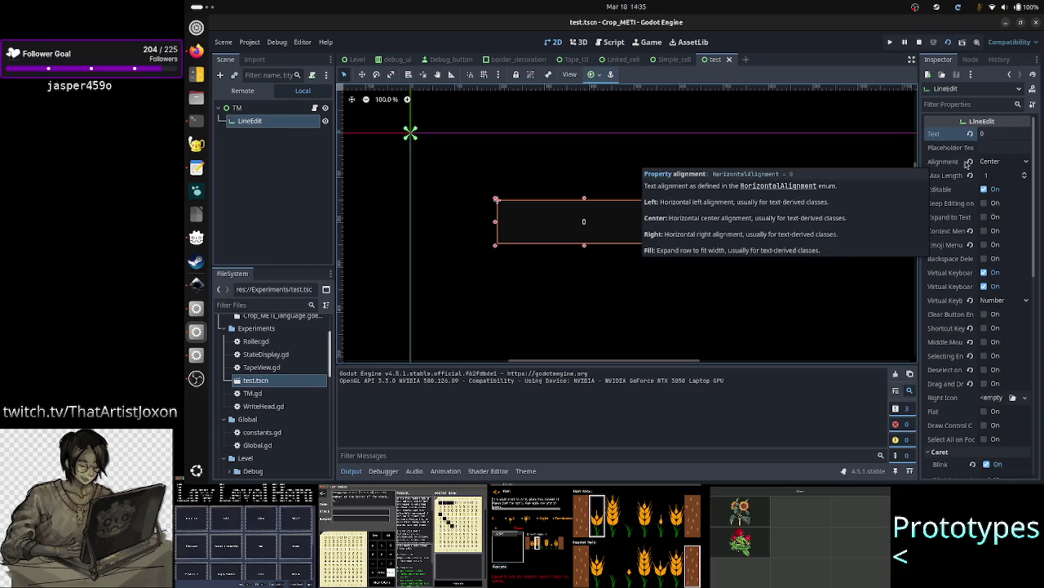
# - Expand the LineEdit's Font and 16 px Font Size theme overrides in the Inspector
pyautogui.moveTo(942, 164)
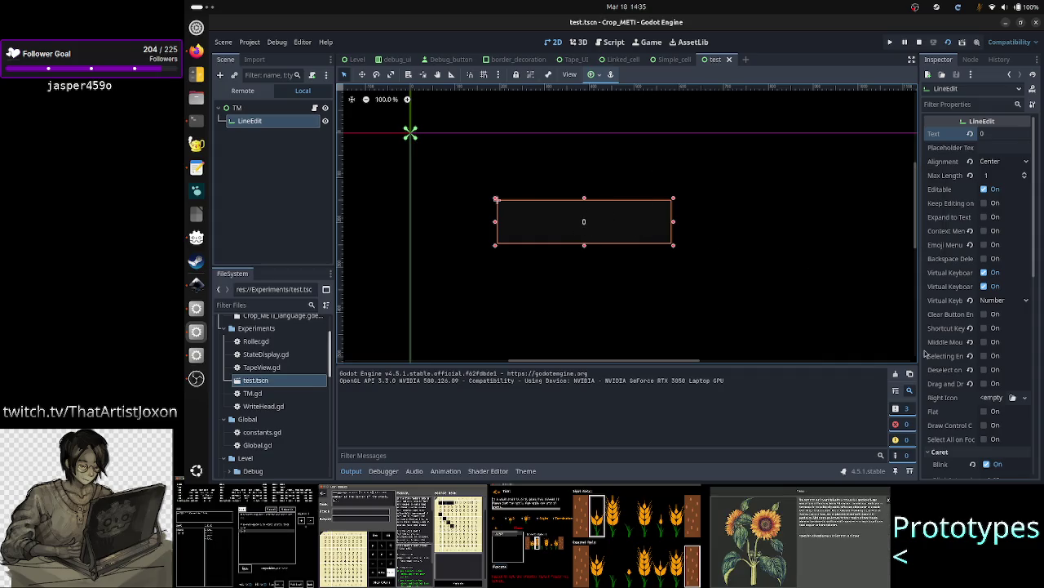
pyautogui.scroll(-5, 948, 356)
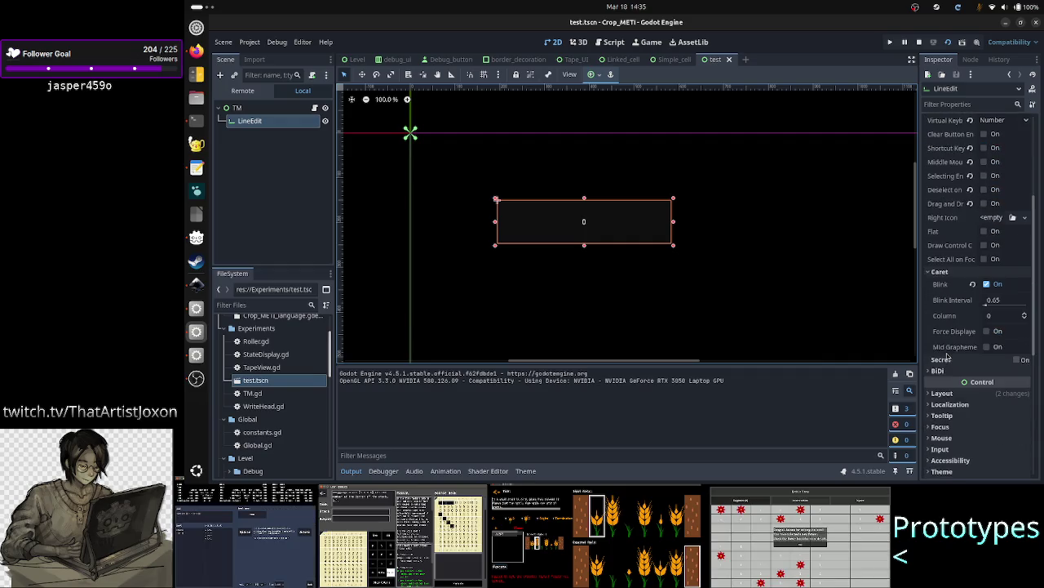
pyautogui.scroll(-7, 949, 356)
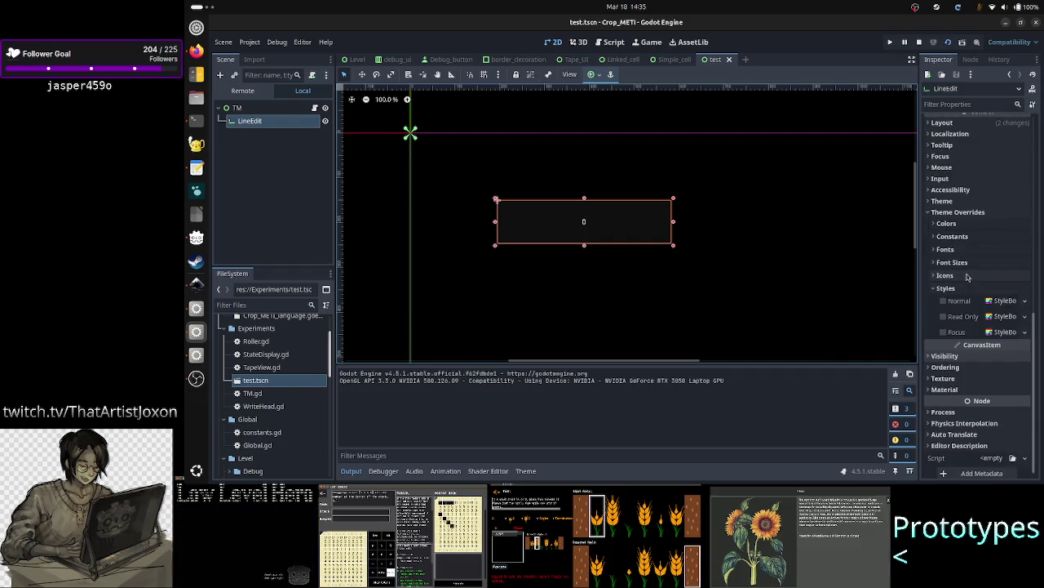
pyautogui.click(962, 251)
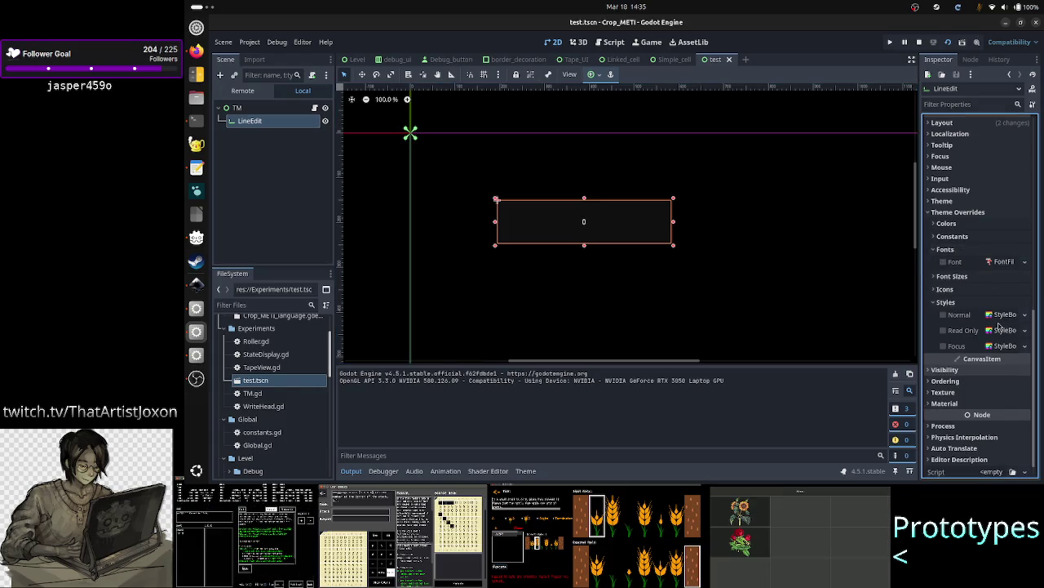
pyautogui.click(971, 277)
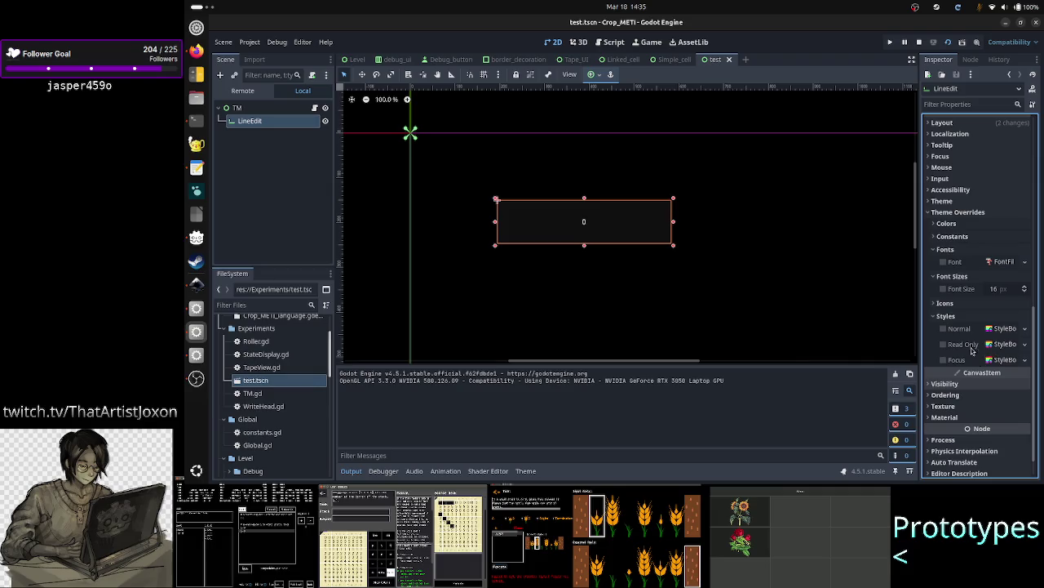
pyautogui.scroll(3, 978, 328)
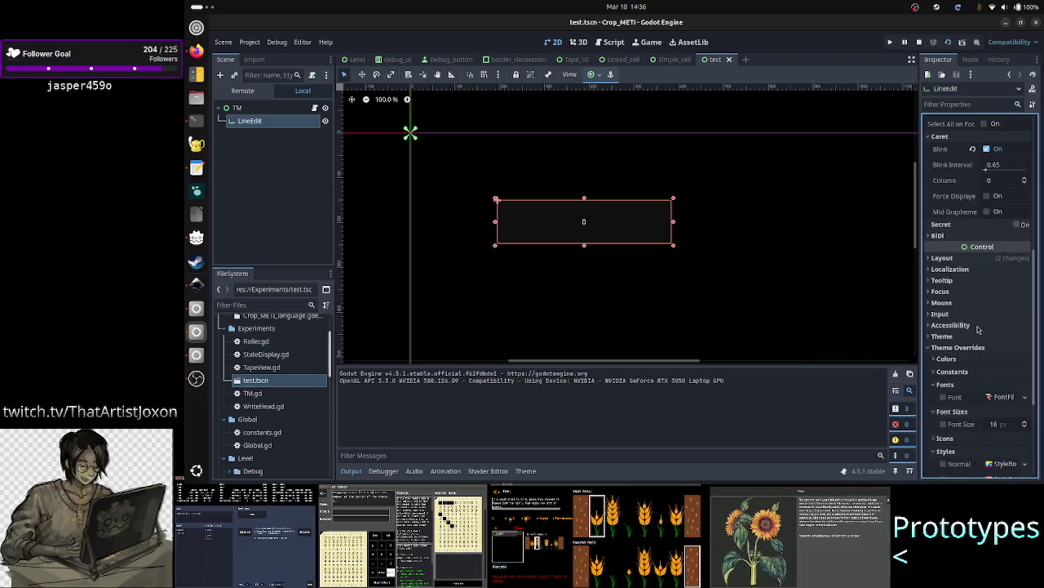
pyautogui.scroll(-1, 979, 329)
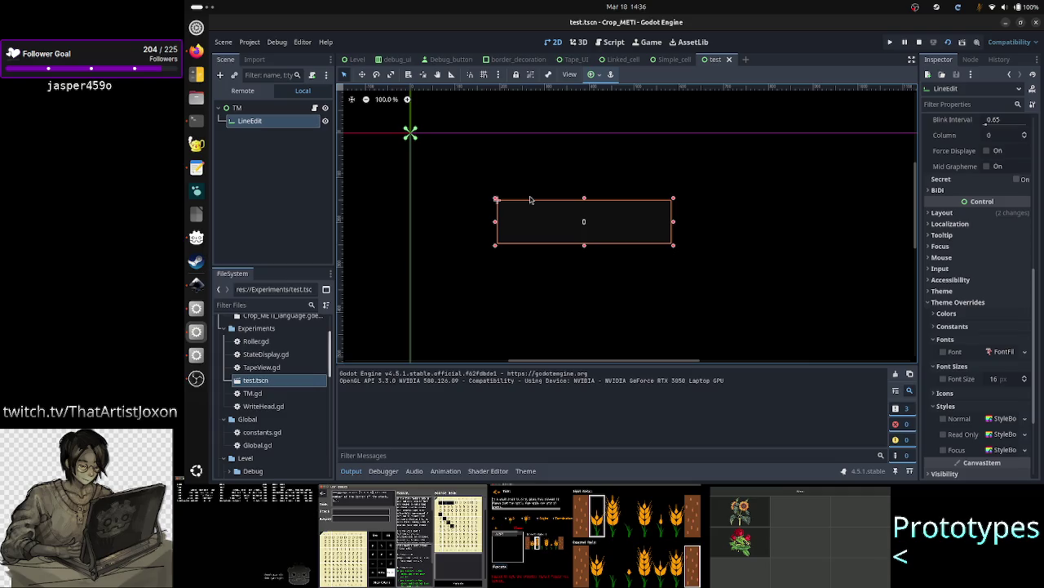
pyautogui.click(196, 51)
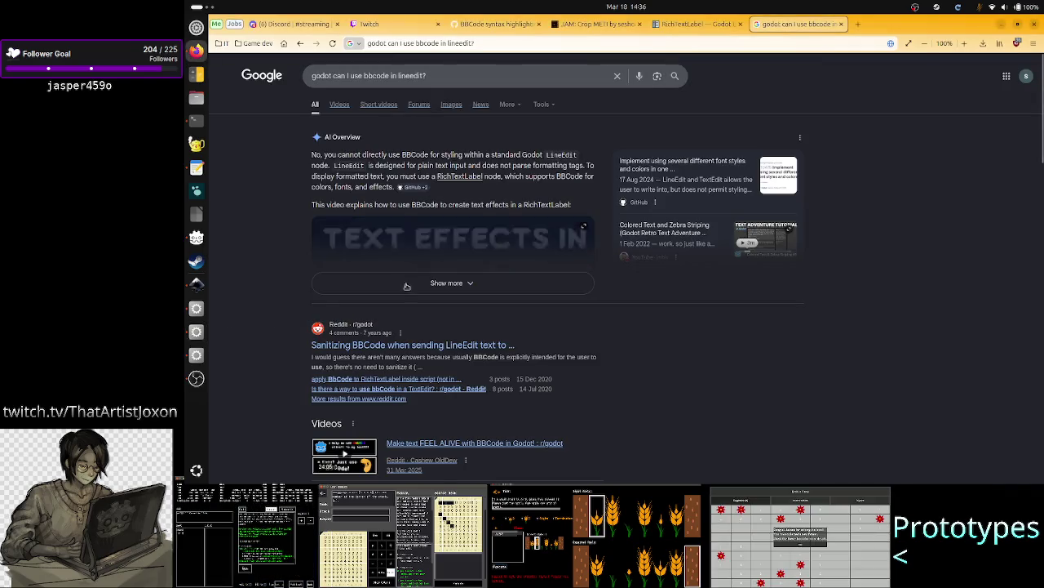
# - Expand Google's AI Overview and read its RichTextLabel workaround for BBCode in a LineEdit
pyautogui.click(436, 284)
pyautogui.scroll(-3, 435, 311)
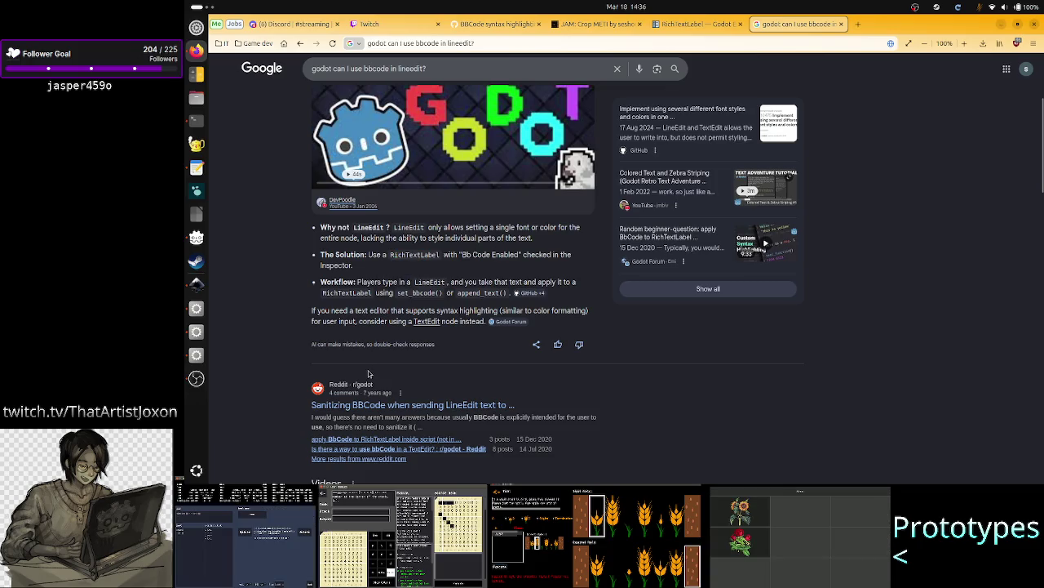
pyautogui.scroll(-3, 368, 374)
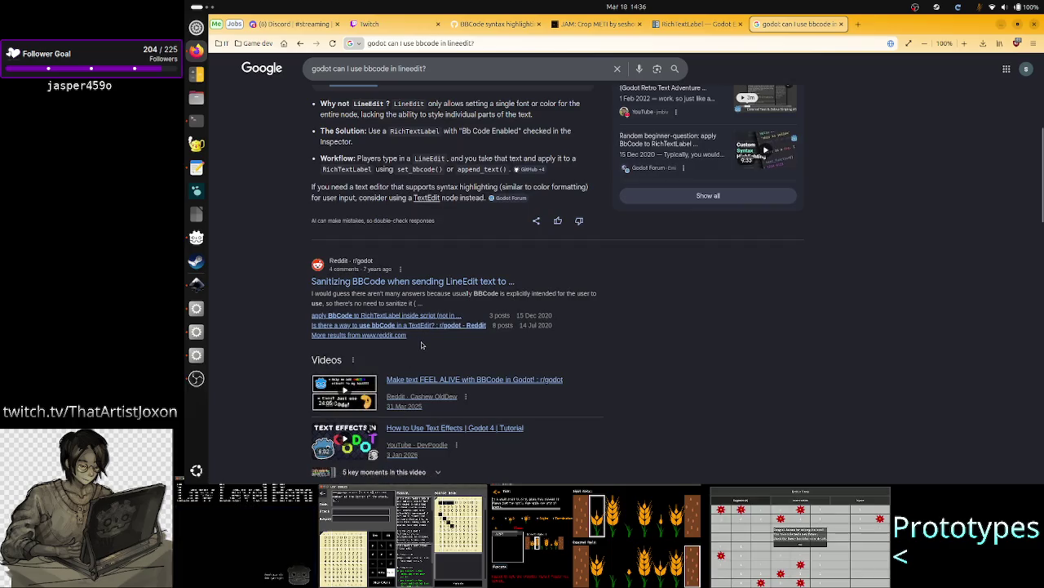
pyautogui.scroll(-5, 422, 345)
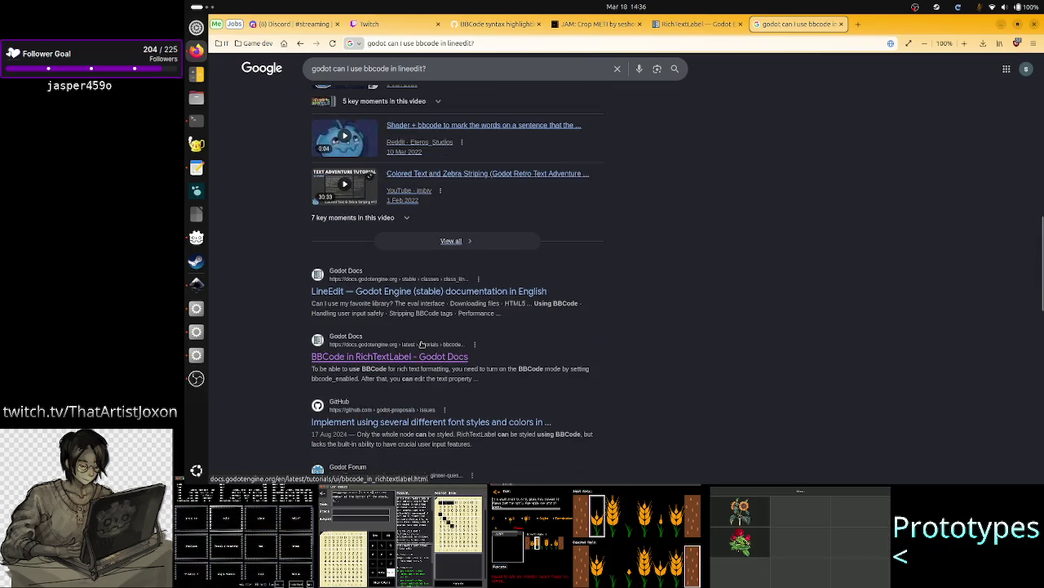
pyautogui.scroll(10, 422, 345)
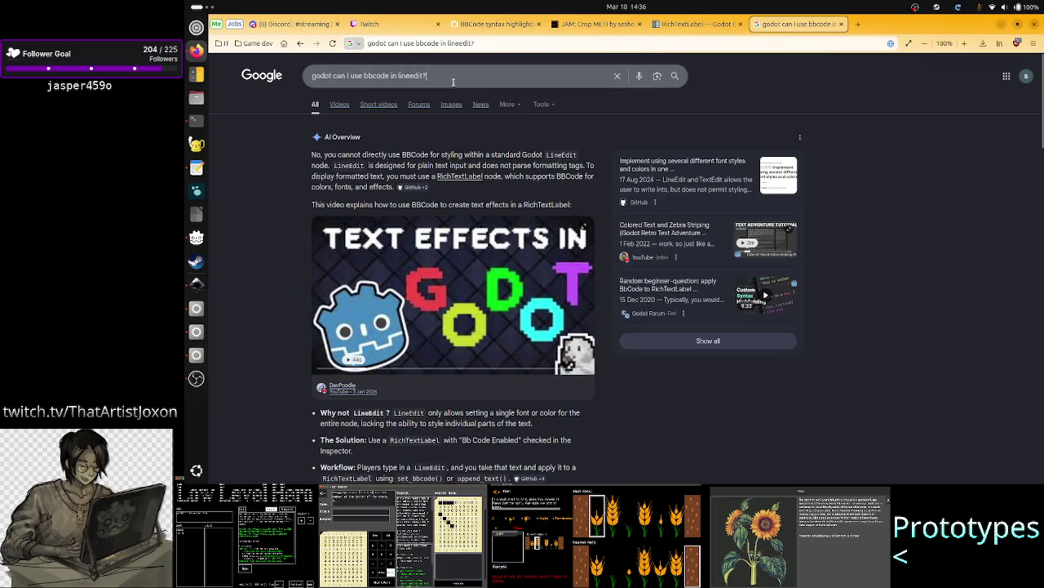
pyautogui.click(453, 82)
pyautogui.hotkey('ctrl', 'BackSpace')
pyautogui.hotkey('ctrl', 'BackSpace')
pyautogui.hotkey('ctrl', 'BackSpace')
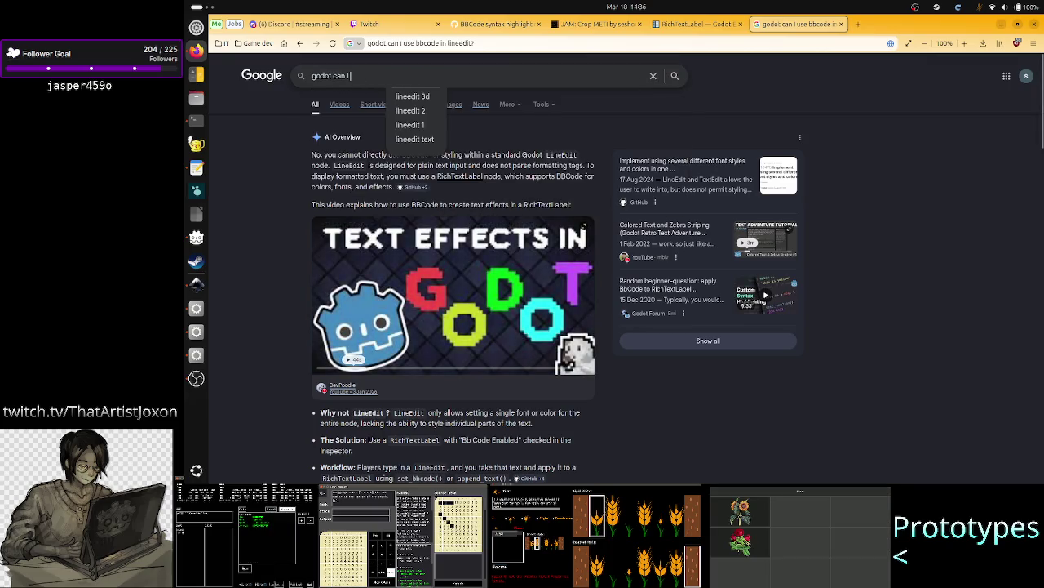
# - Search Google for 'godot lineedit with bold text?'
pyautogui.press('BackSpace')
pyautogui.press('BackSpace')
pyautogui.press('BackSpace')
pyautogui.write('lineedit with')
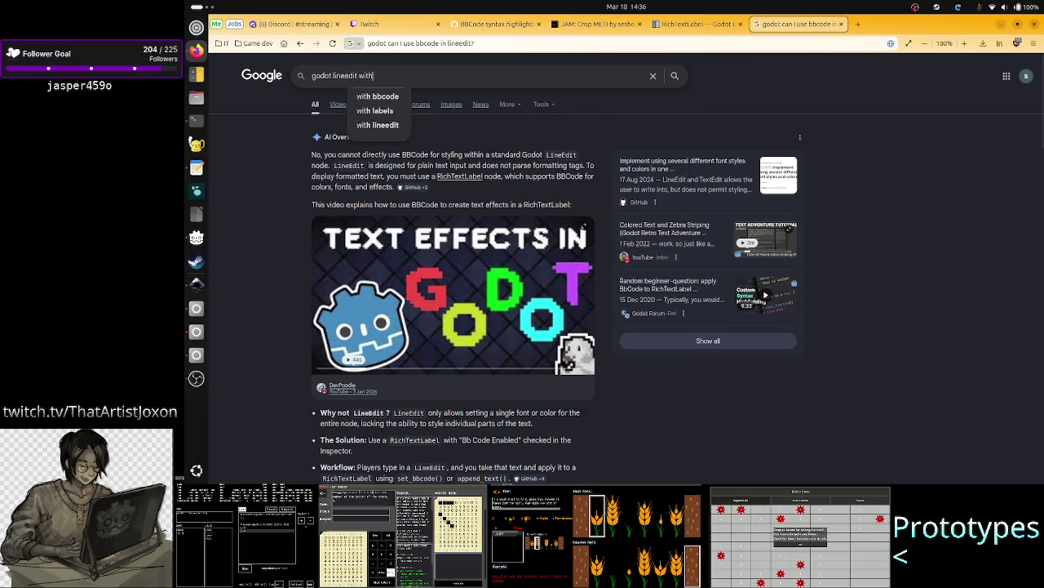
pyautogui.write(' bold text?')
pyautogui.press('Return')
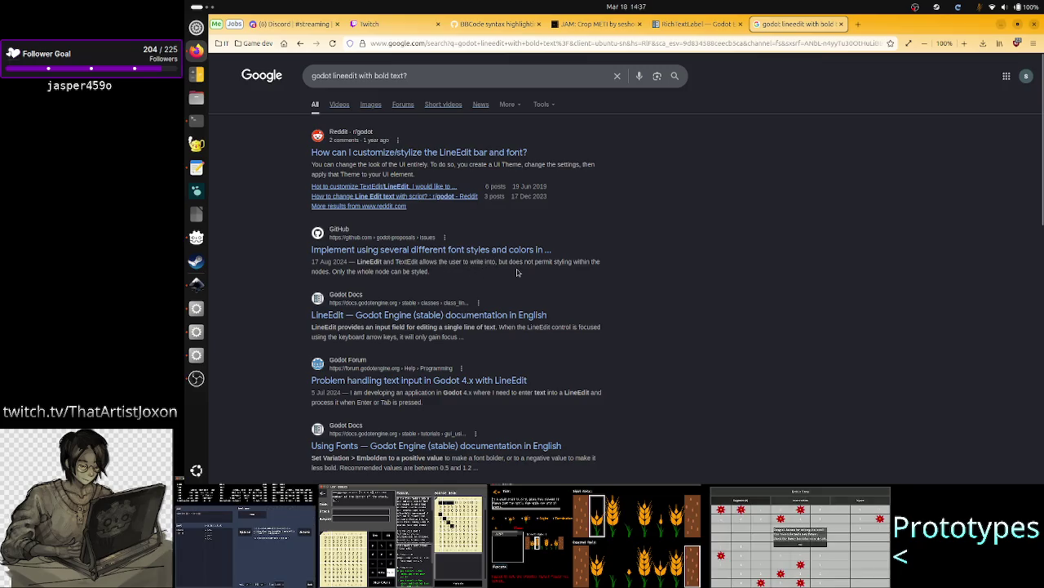
# - Highlight the results explaining a LineEdit can only be styled as a whole node
pyautogui.moveTo(534, 262); pyautogui.dragTo(588, 261)
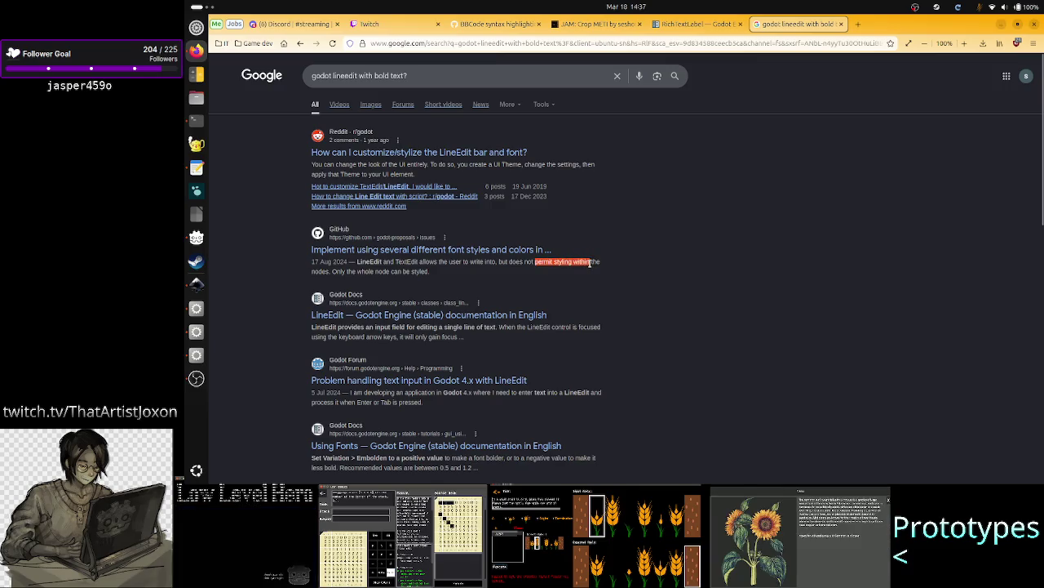
pyautogui.click(590, 262)
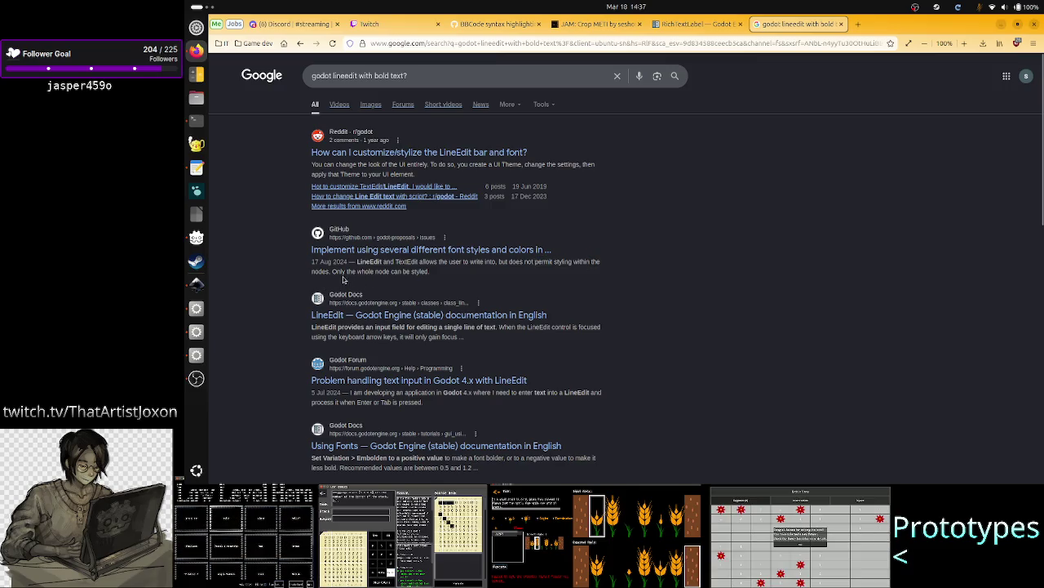
pyautogui.moveTo(356, 272)
pyautogui.mouseDown()
pyautogui.moveTo(430, 272)
pyautogui.moveTo(359, 273)
pyautogui.mouseUp()
pyautogui.click(430, 272)
pyautogui.click(360, 273)
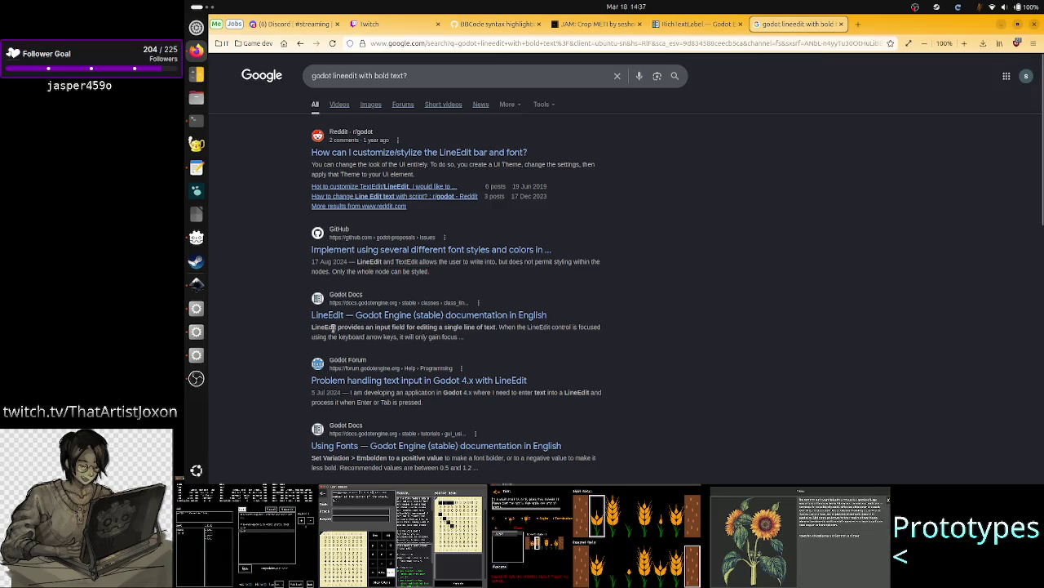
pyautogui.moveTo(333, 327); pyautogui.dragTo(371, 328)
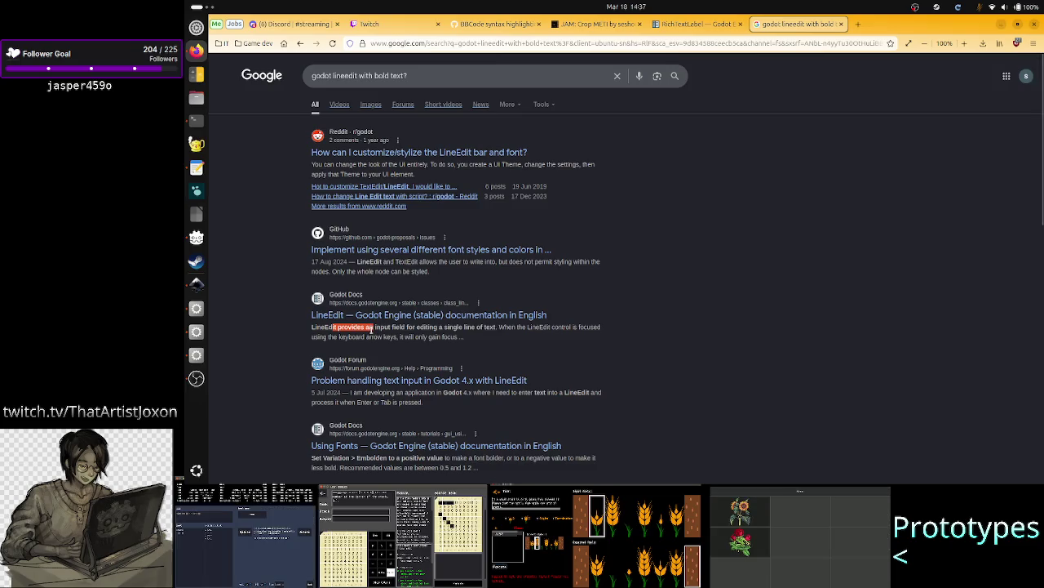
pyautogui.click(379, 328)
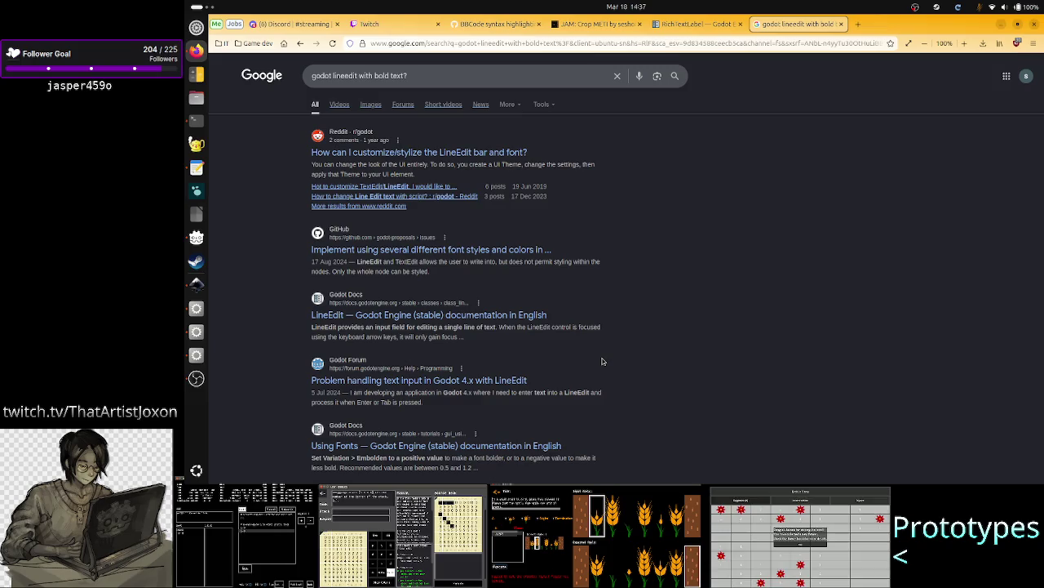
pyautogui.scroll(-3, 603, 361)
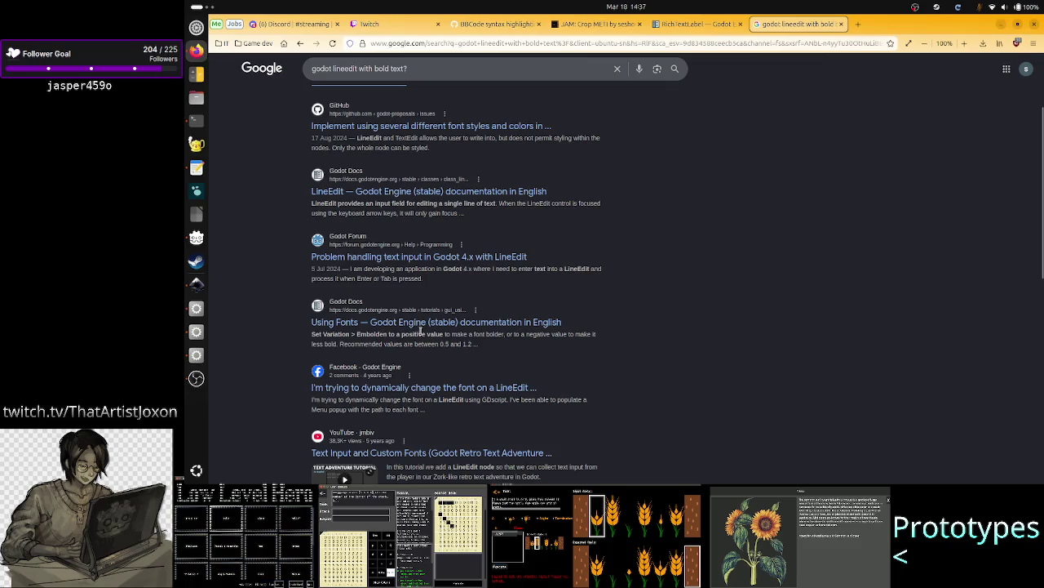
pyautogui.hotkey('alt', 'Tab')
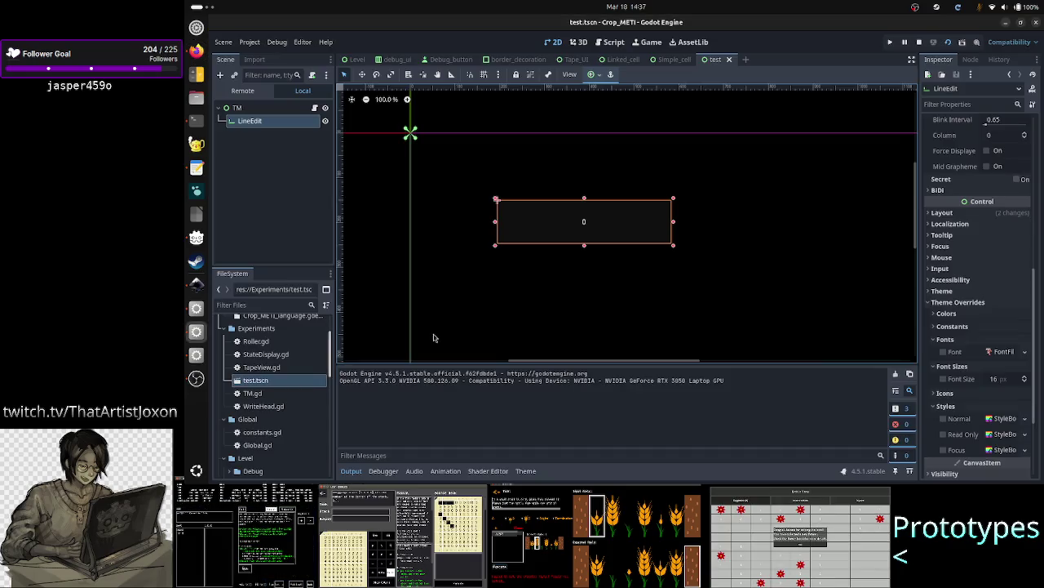
# - Try an 18 px Font Size override on the LineEdit, switch it off again, and save test.tscn
pyautogui.click(1026, 355)
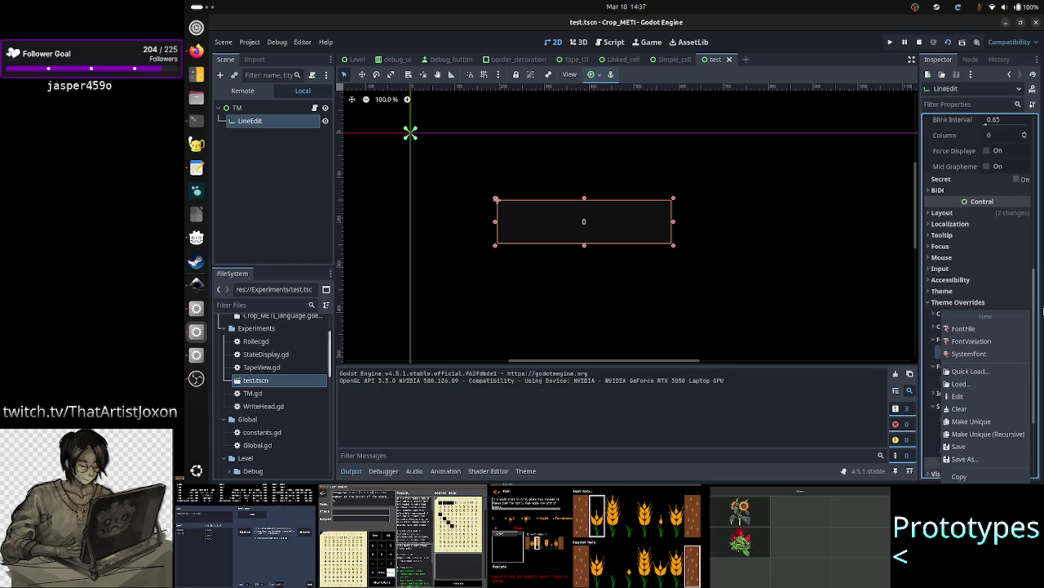
pyautogui.click(1039, 312)
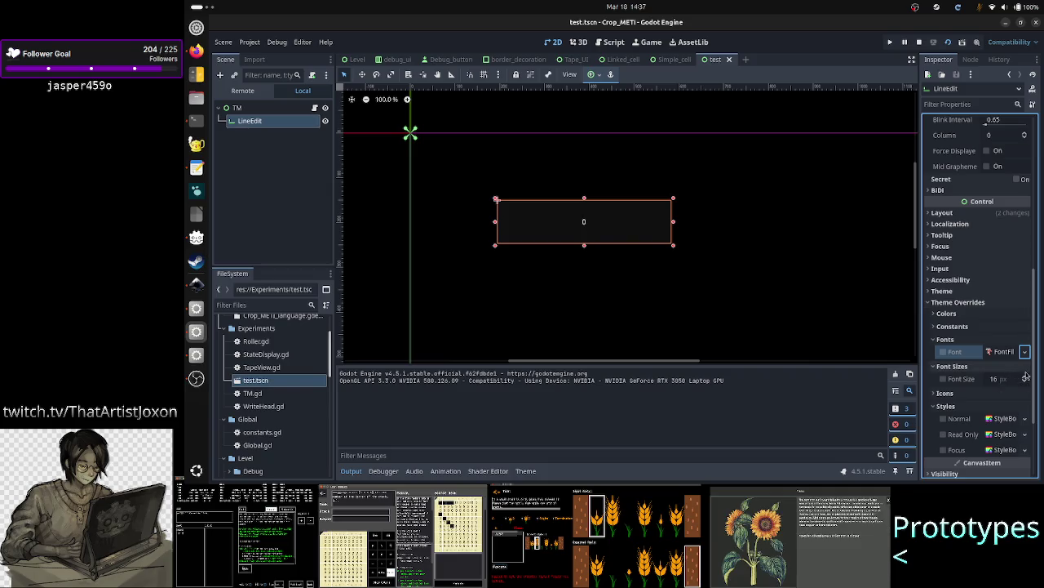
pyautogui.click(943, 379)
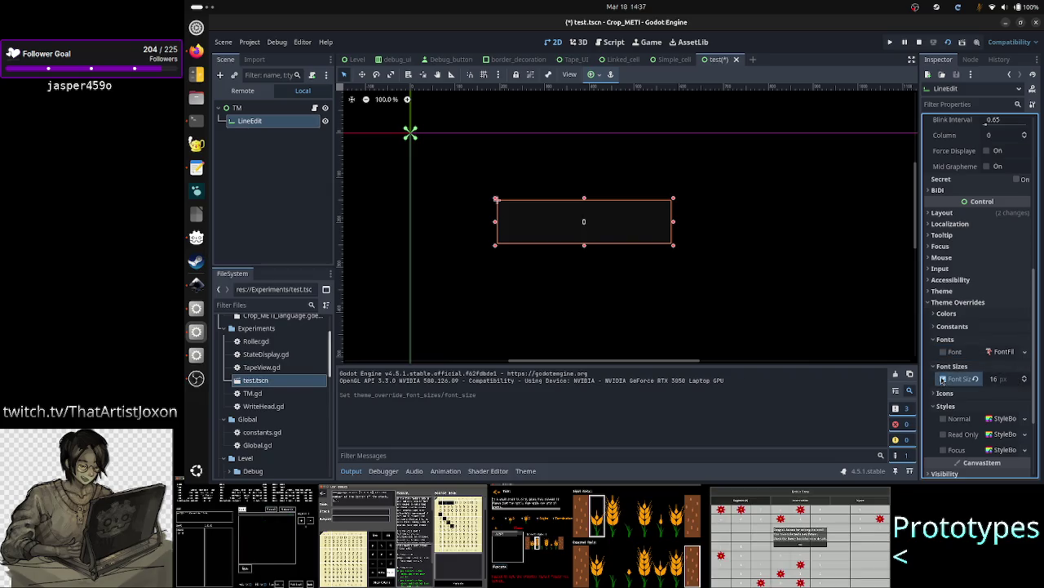
pyautogui.click(996, 378)
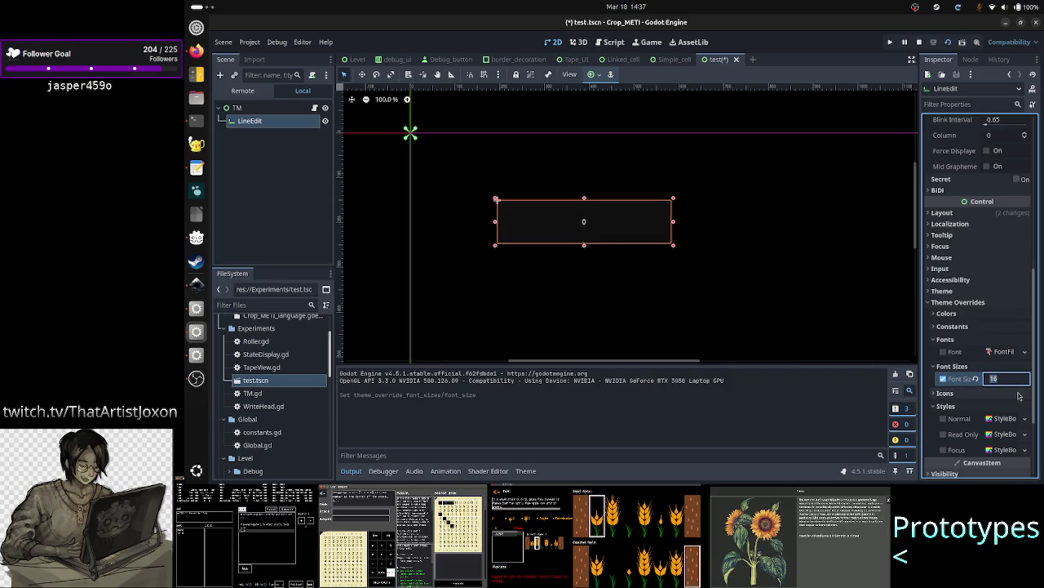
pyautogui.write('18')
pyautogui.press('Return')
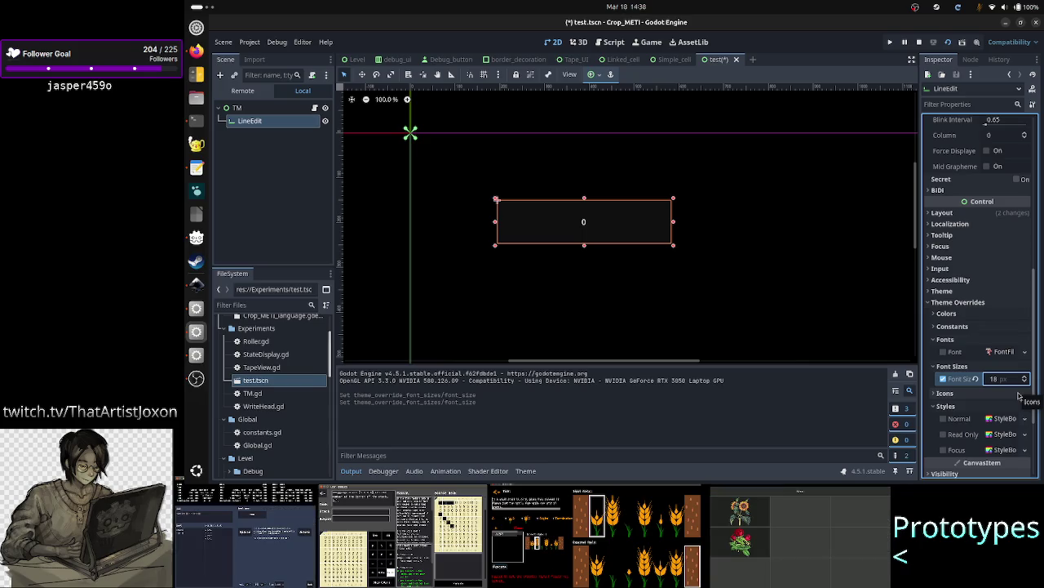
pyautogui.click(944, 378)
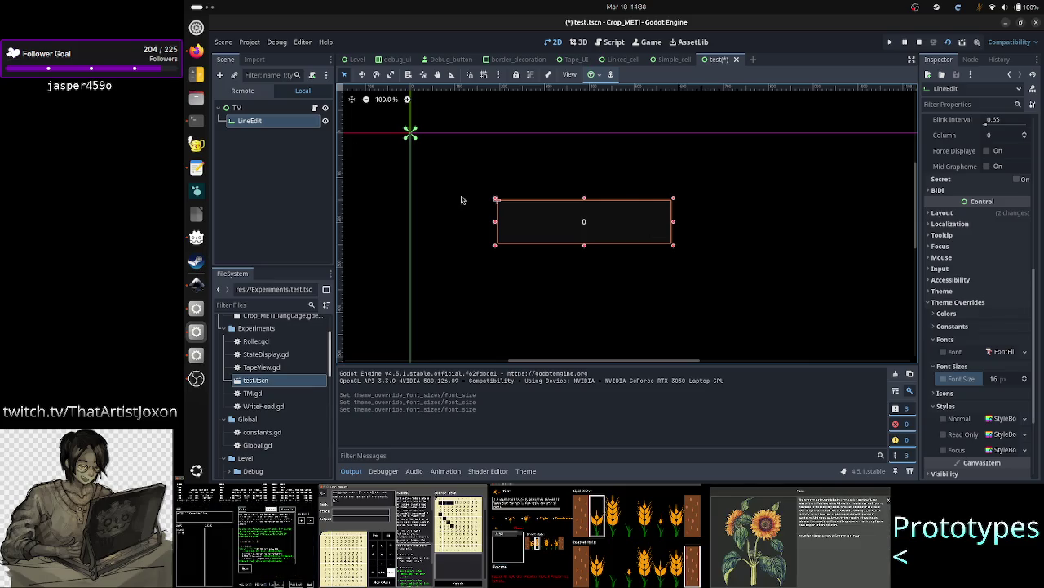
pyautogui.click(384, 200)
pyautogui.hotkey('ctrl', 's')
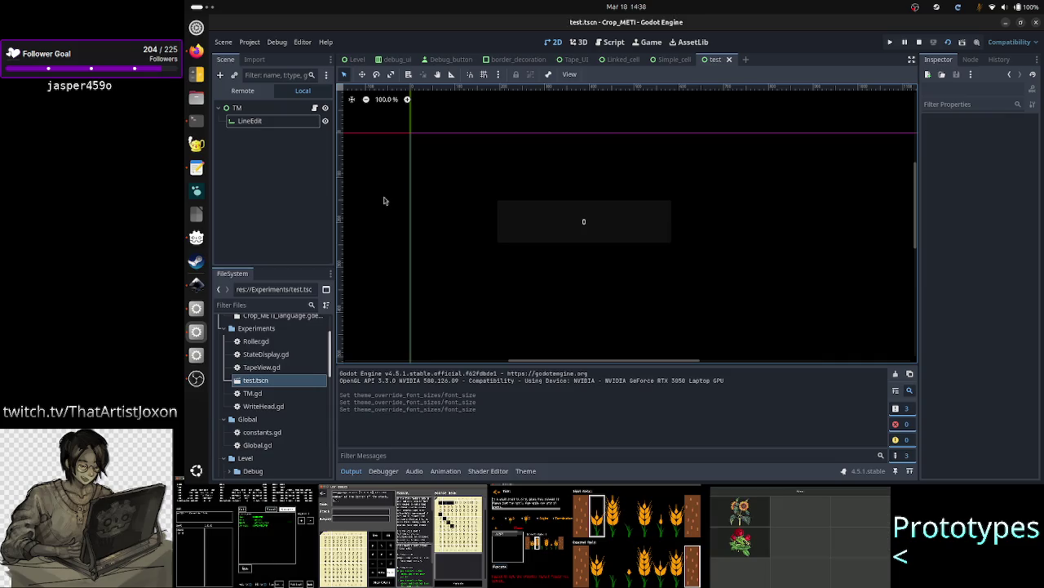
# - Switch to the Simple_cell scene and open its Simple_cell.gd script
pyautogui.click(669, 65)
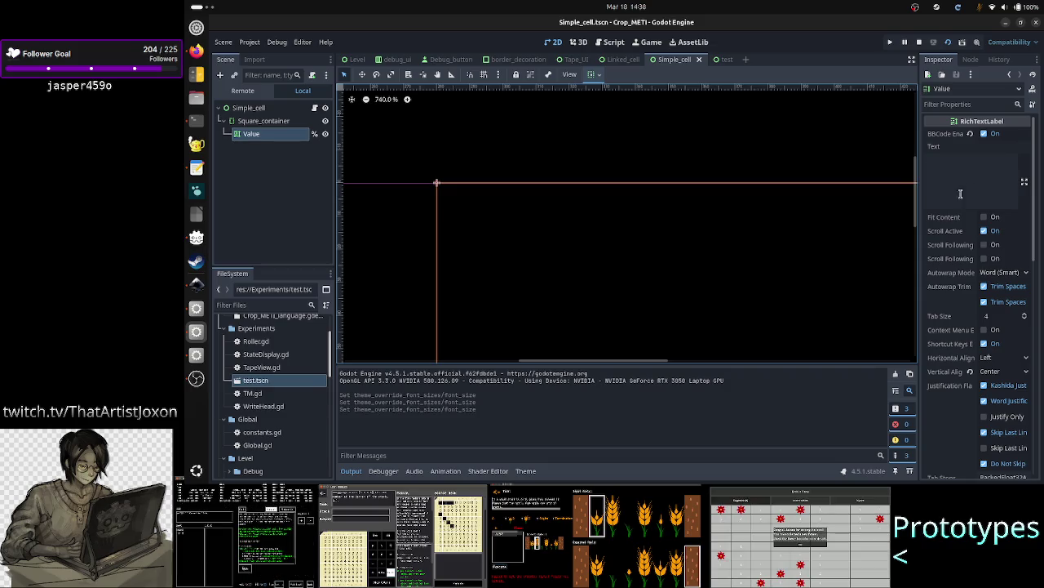
pyautogui.click(315, 109)
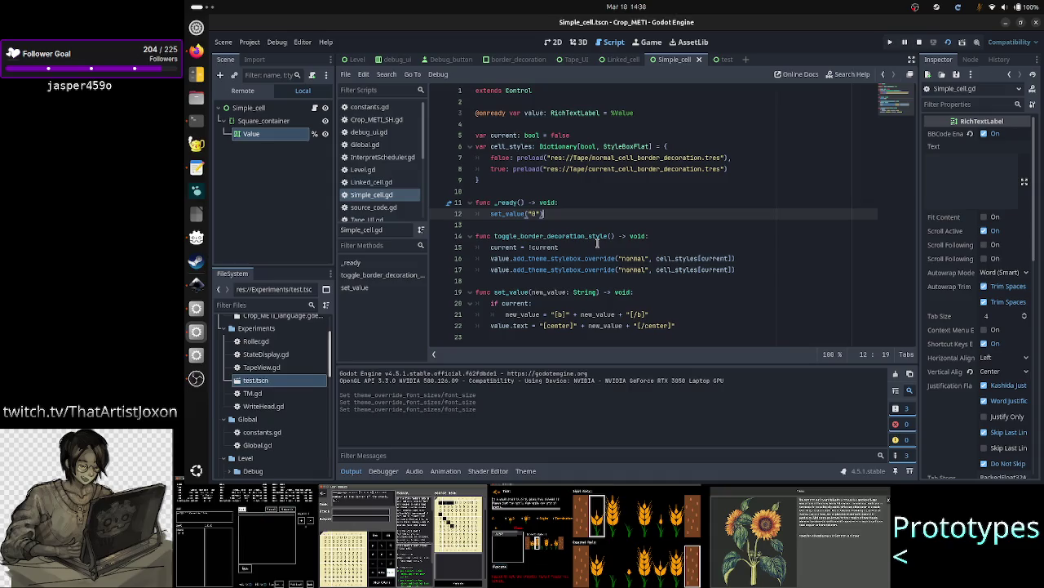
# - Try replacing set_value's body with value.text, then undo back to the saved script
pyautogui.click(664, 291)
pyautogui.press('Home')
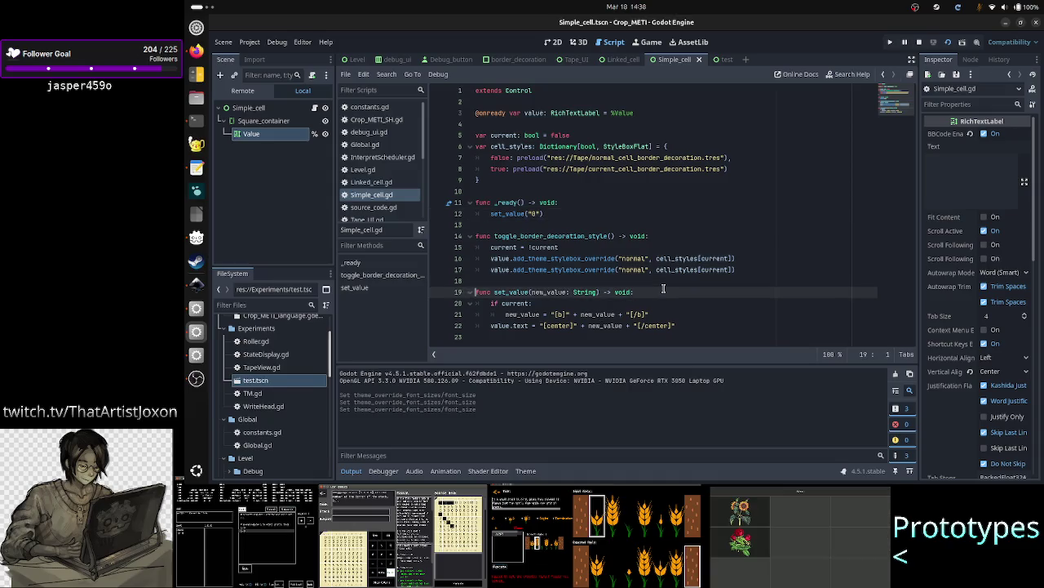
pyautogui.press('Down')
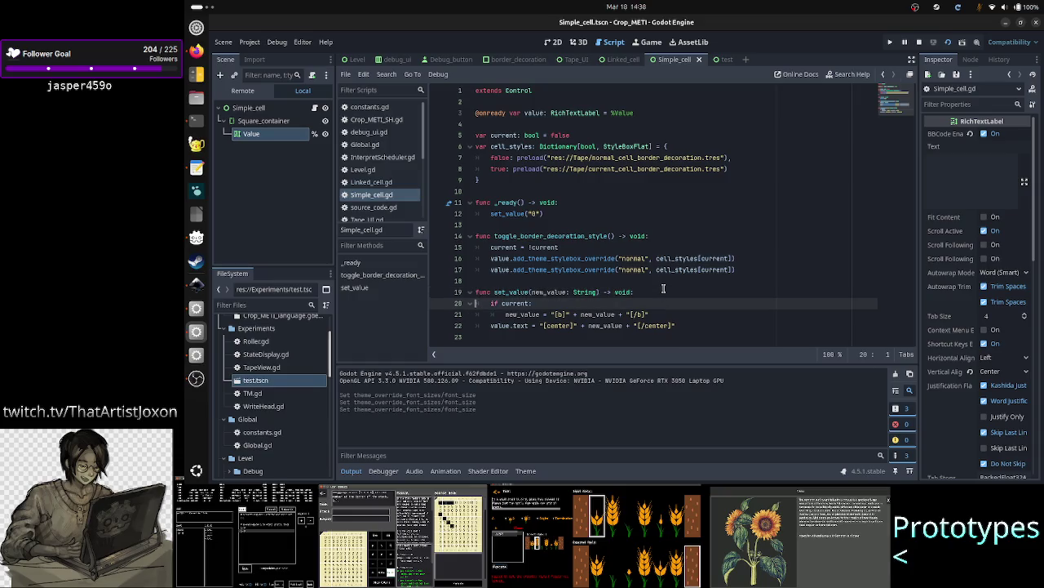
pyautogui.hotkey('shift', 'Down')
pyautogui.hotkey('shift', 'Down')
pyautogui.hotkey('shift', 'End')
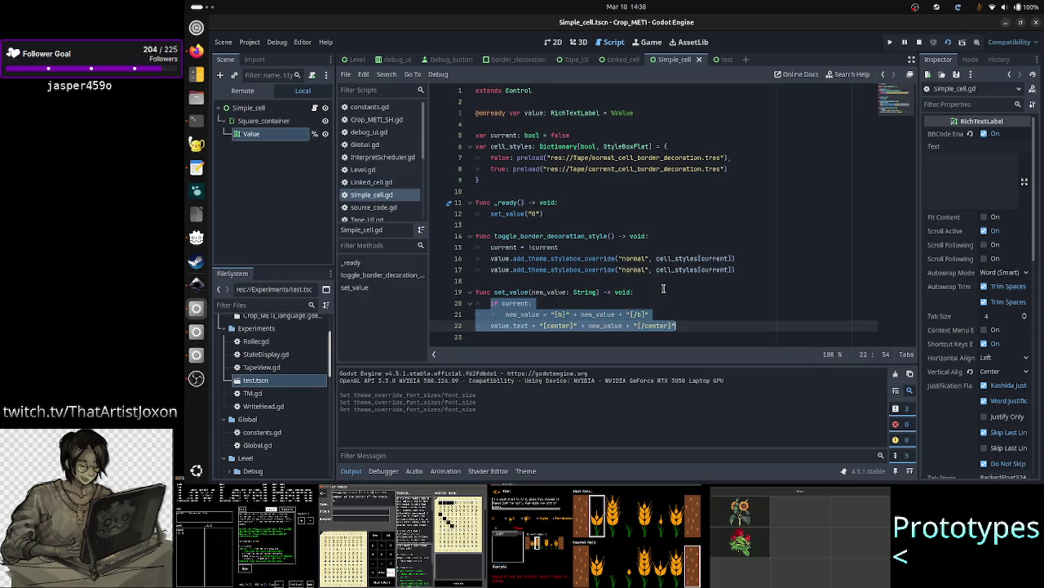
pyautogui.write('va')
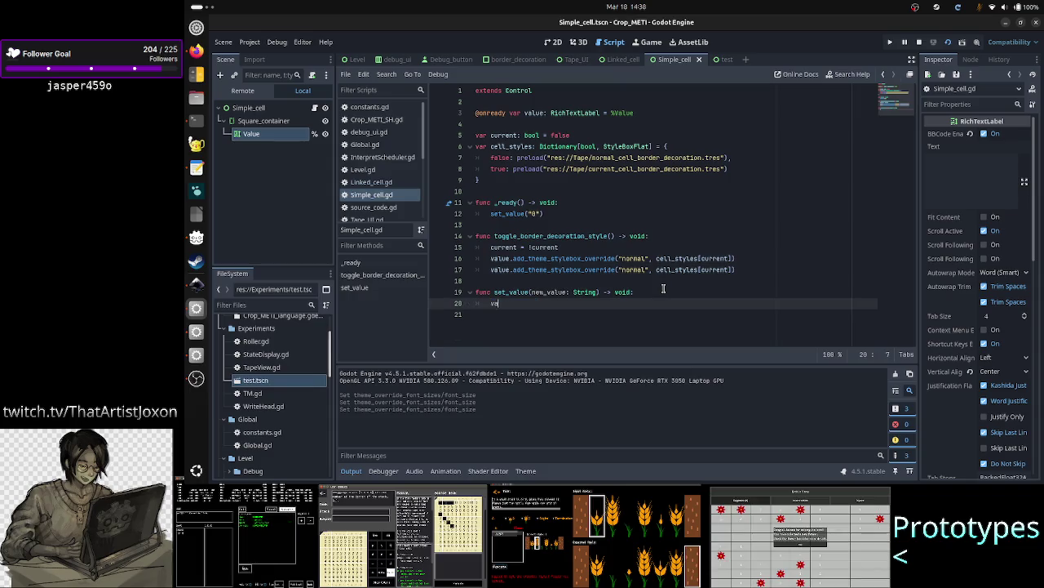
pyautogui.write('lue.text')
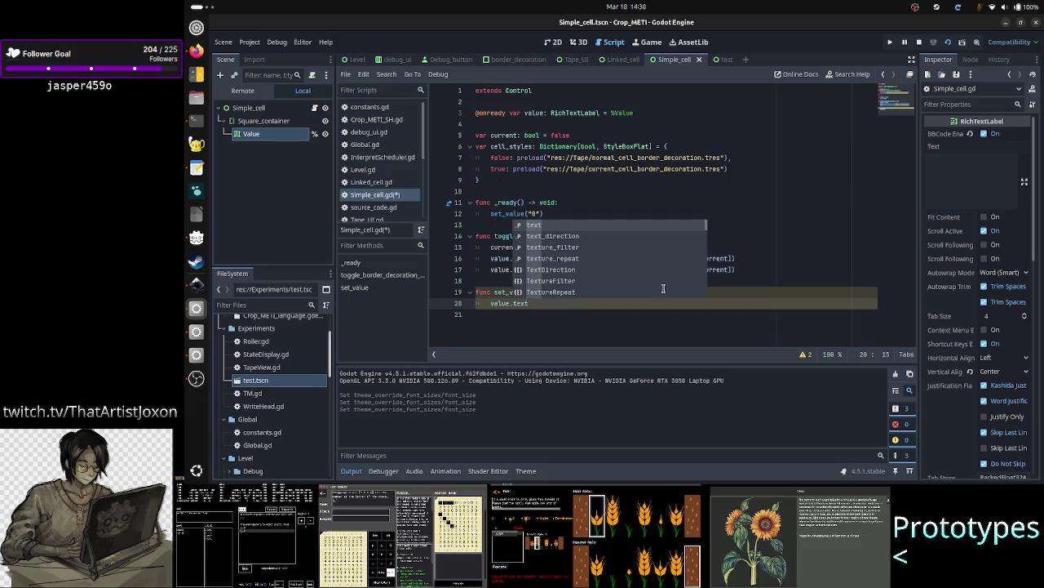
pyautogui.press('Escape')
pyautogui.hotkey('ctrl', 'z')
pyautogui.hotkey('ctrl', 'z')
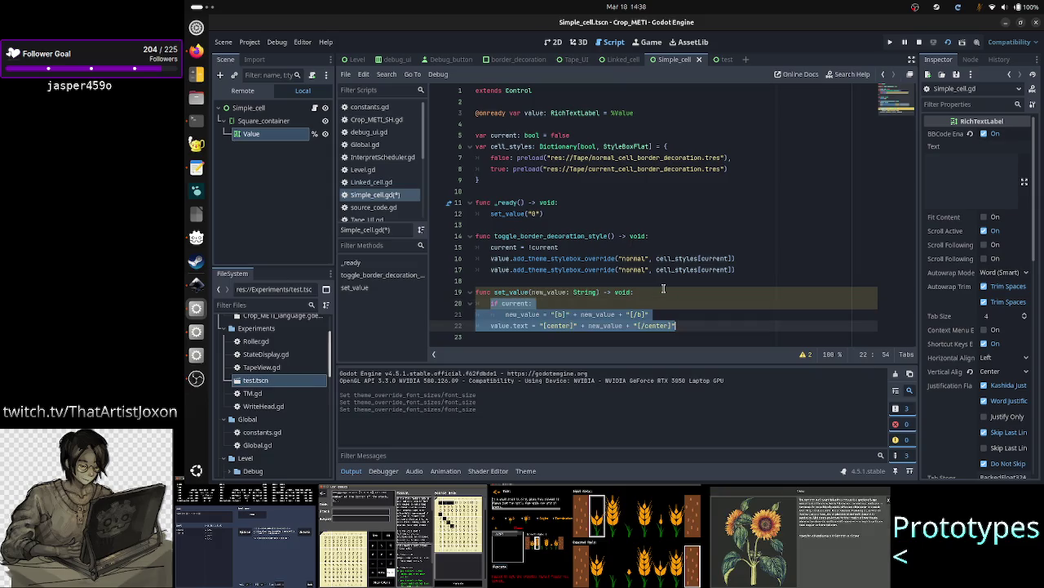
pyautogui.hotkey('ctrl', 'z')
pyautogui.hotkey('ctrl', 'z')
pyautogui.hotkey('ctrl', 'z')
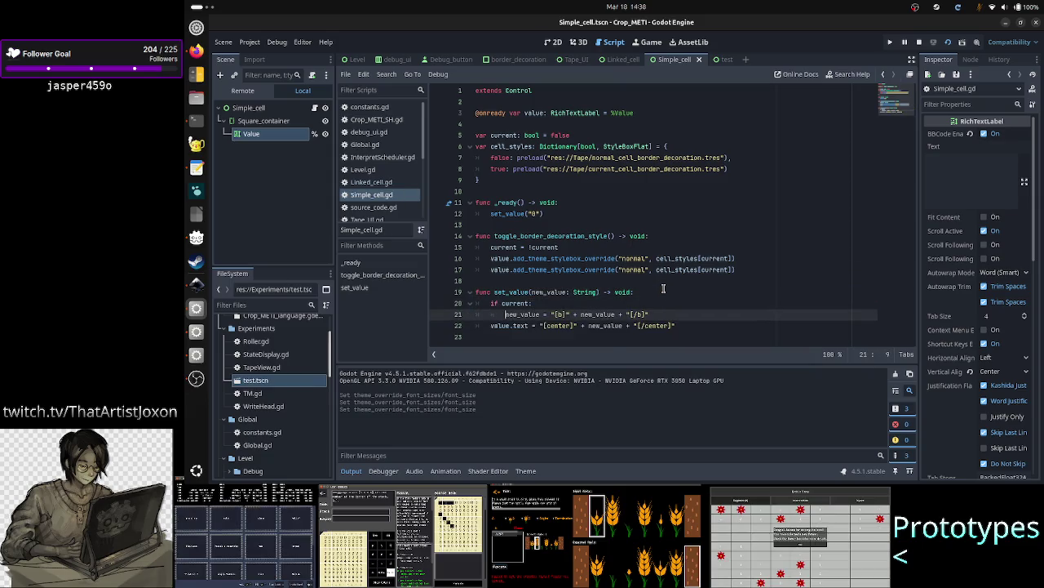
# - Replace the bold-wrapping statement with pass and add a '#TODO: how to make it bold?' comment
pyautogui.hotkey('shift', 'Down')
pyautogui.hotkey('shift', 'Left')
pyautogui.hotkey('shift', 'Left')
pyautogui.hotkey('shift', 'Left')
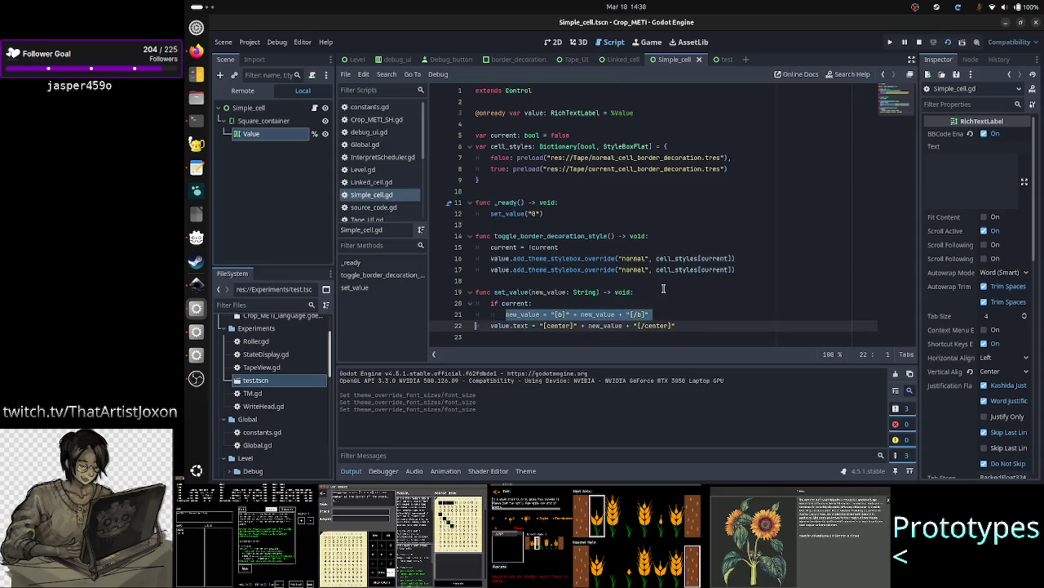
pyautogui.press('BackSpace')
pyautogui.write('pass')
pyautogui.press('Up')
pyautogui.press('End')
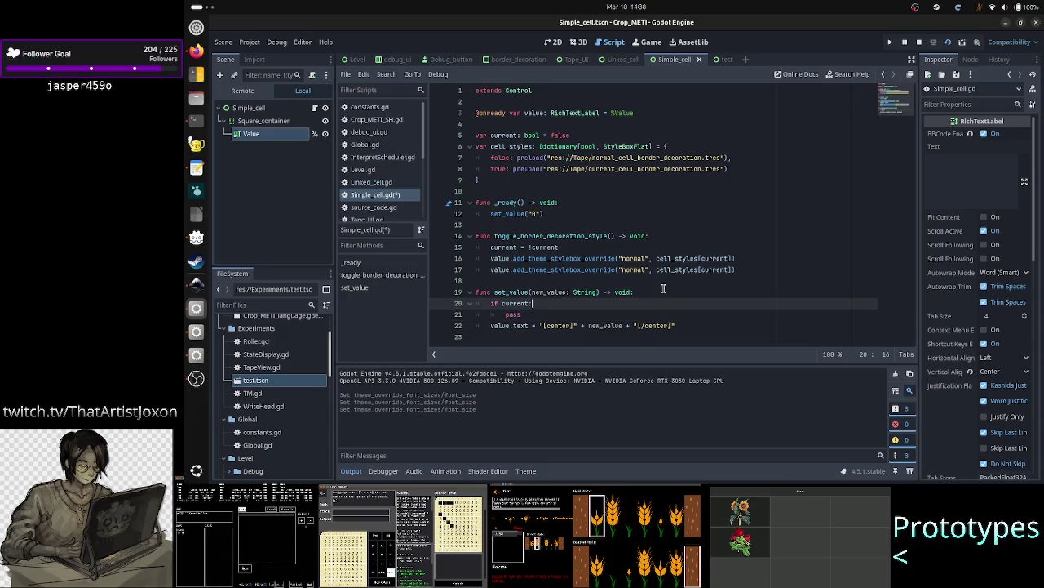
pyautogui.press('Return')
pyautogui.write('TODO: how')
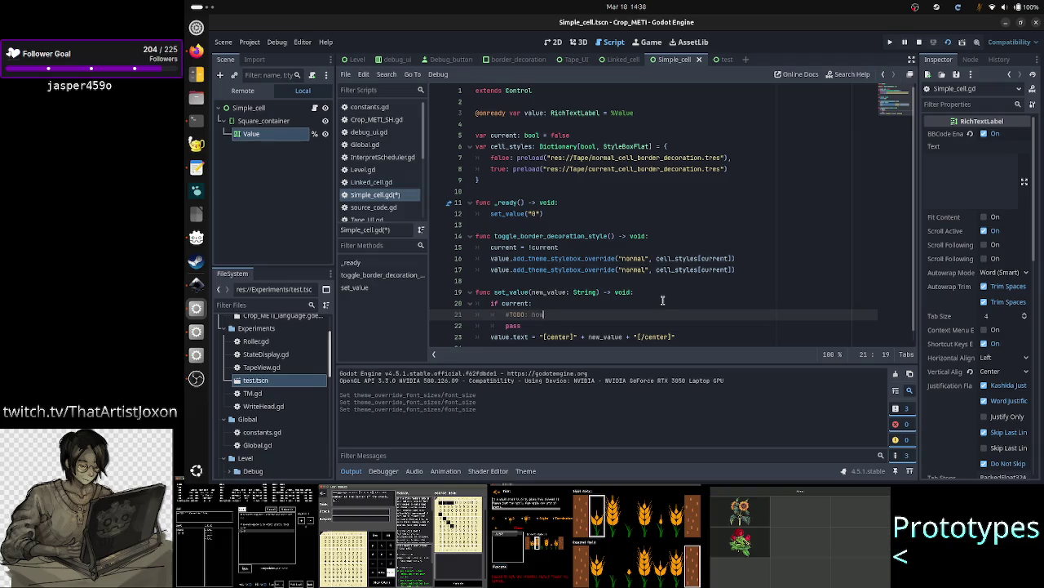
pyautogui.write(' to make it ')
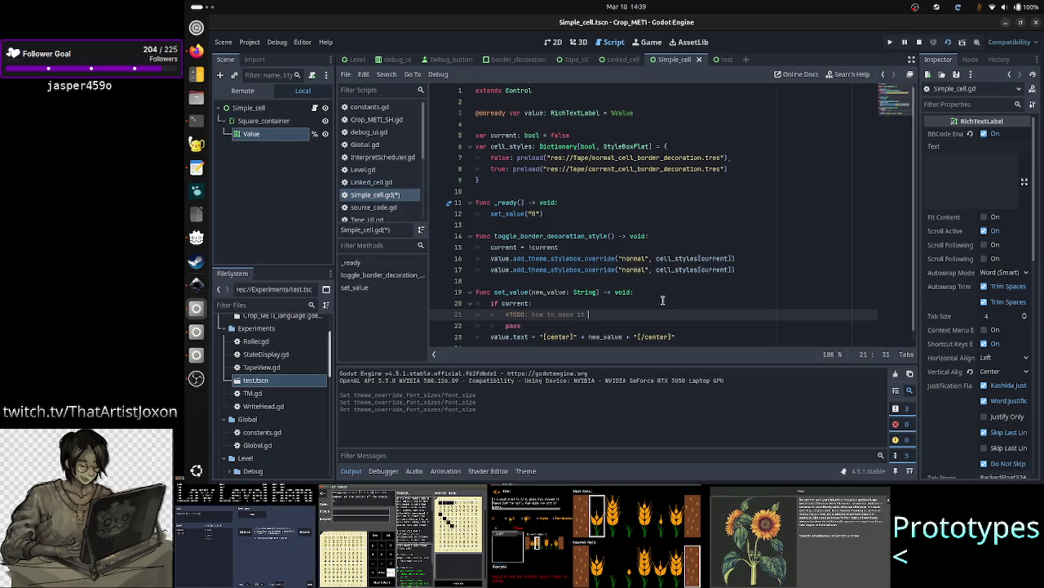
pyautogui.write('be?')
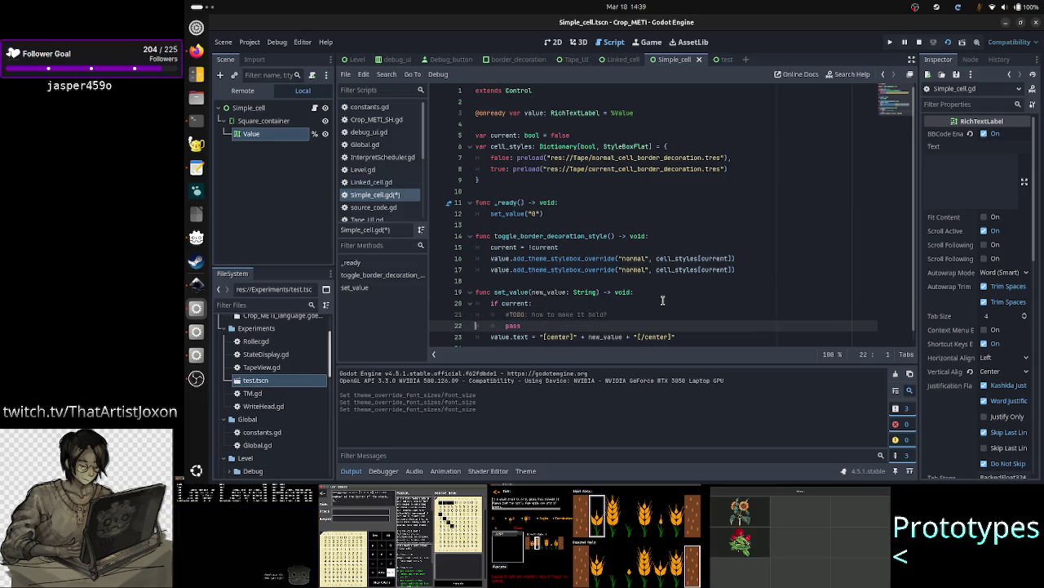
pyautogui.press('Down')
pyautogui.press('Down')
pyautogui.press('Home')
pyautogui.press('Home')
pyautogui.press('End')
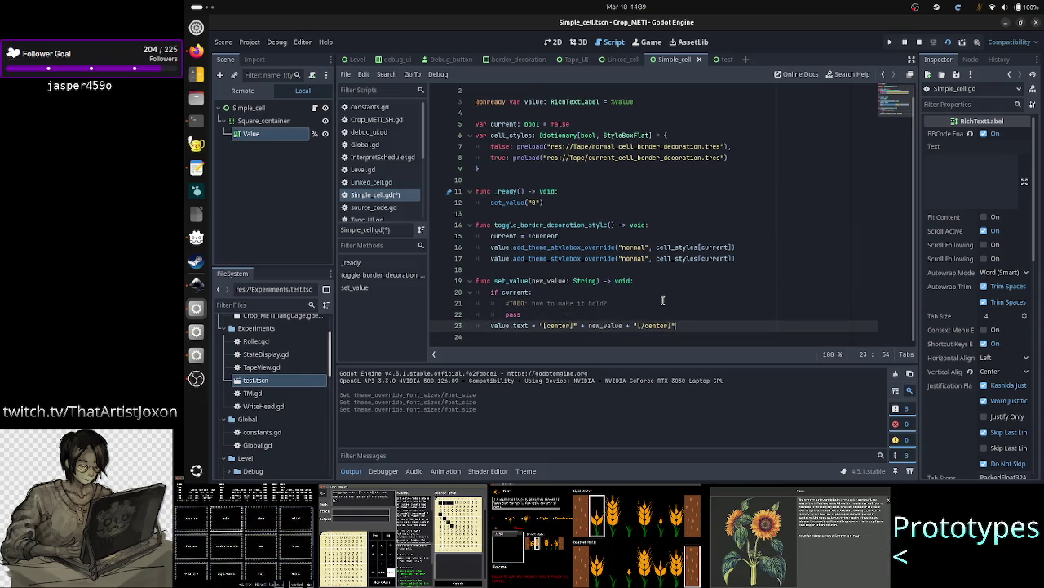
# - Make set_value assign value.text = new_value and save the script
pyautogui.hotkey('ctrl', 'BackSpace')
pyautogui.hotkey('ctrl', 'BackSpace')
pyautogui.hotkey('ctrl', 'BackSpace')
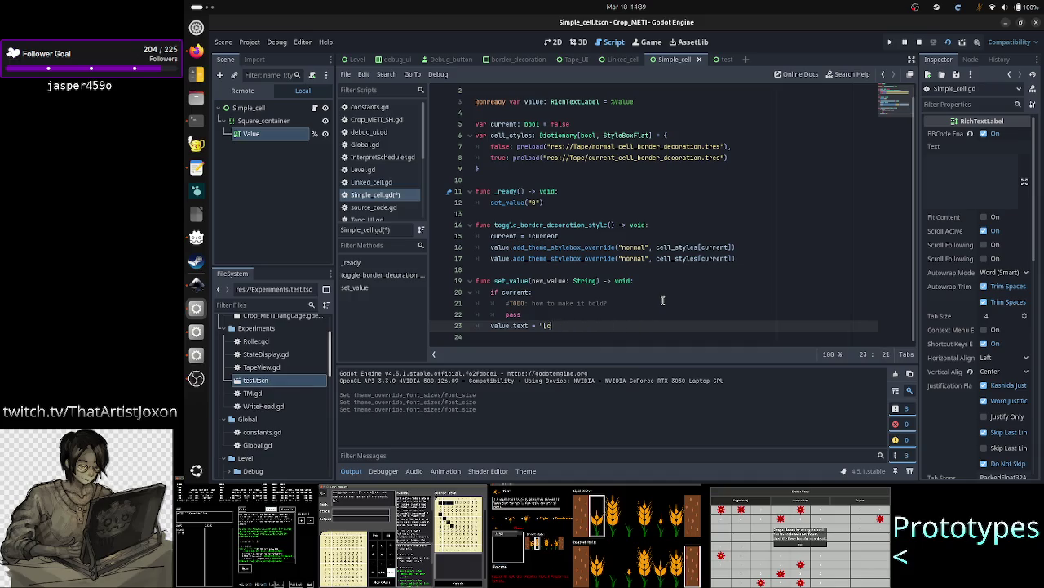
pyautogui.write('new_value')
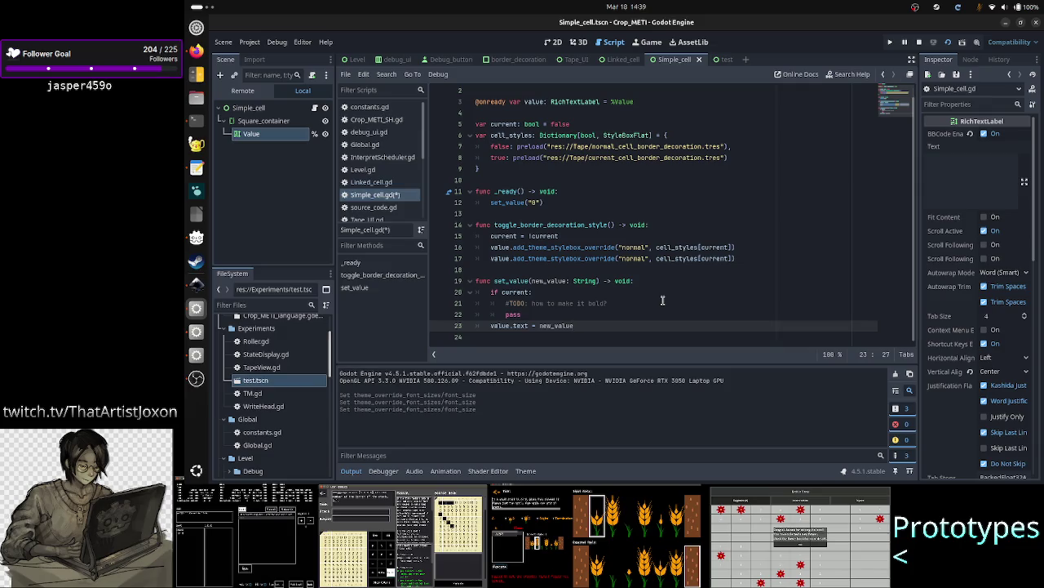
pyautogui.press('Down')
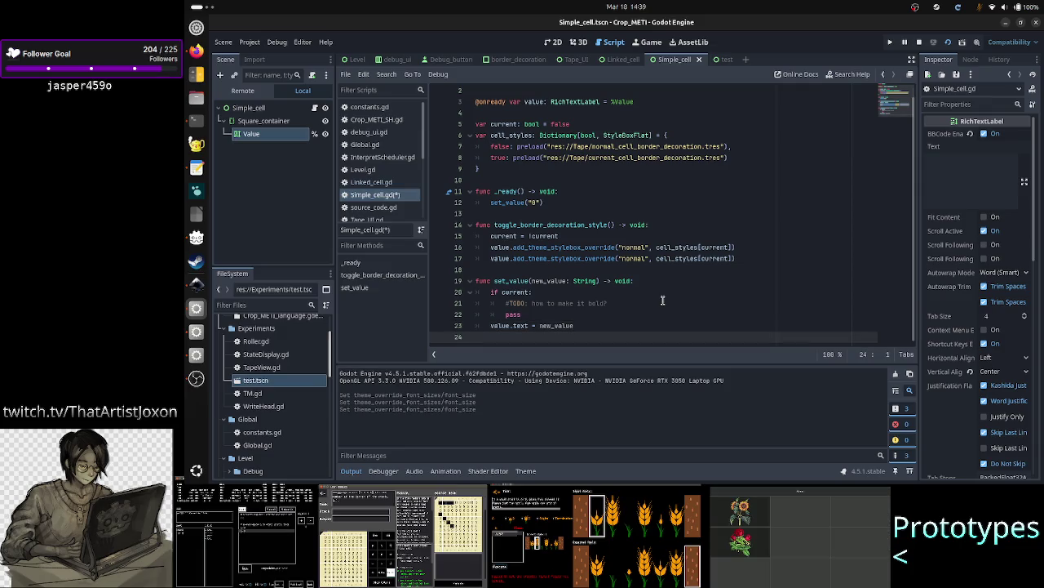
pyautogui.hotkey('ctrl', 's')
# - Comment out the two add_theme_stylebox_override lines in toggle_border_decoration_style
pyautogui.press('Up')
pyautogui.press('Up')
pyautogui.press('Up')
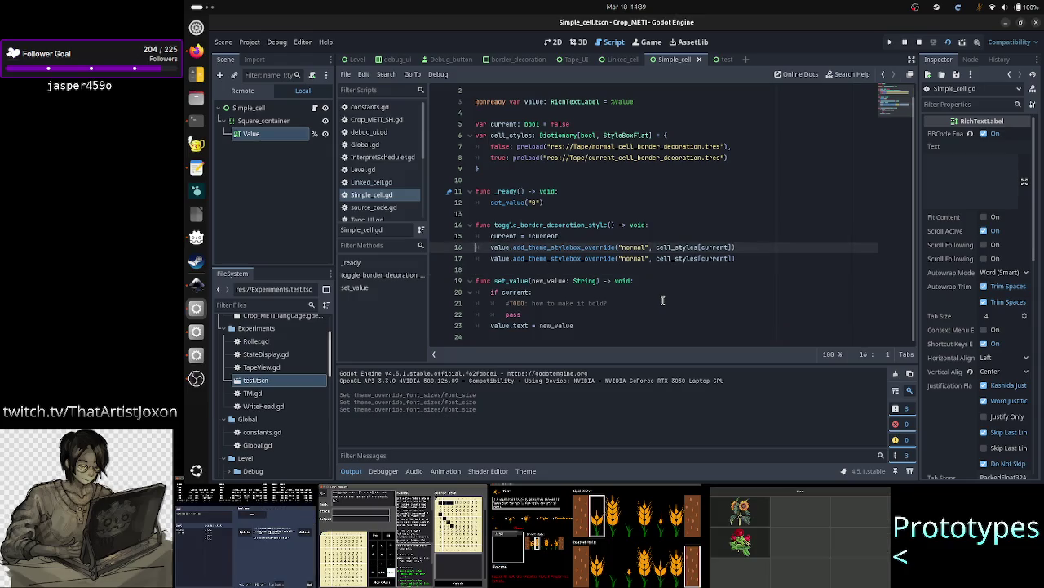
pyautogui.press('Home')
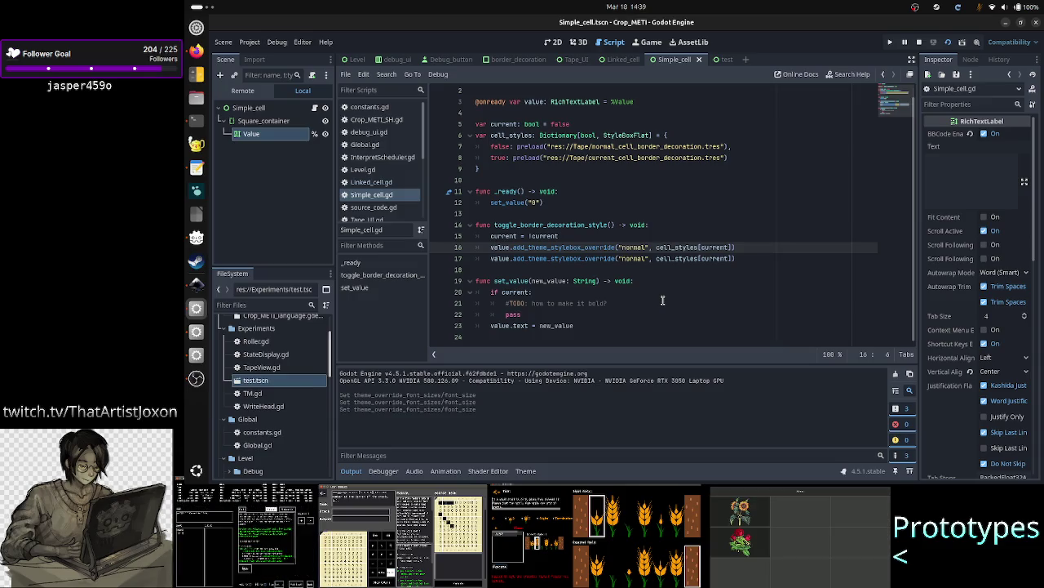
pyautogui.press('Left')
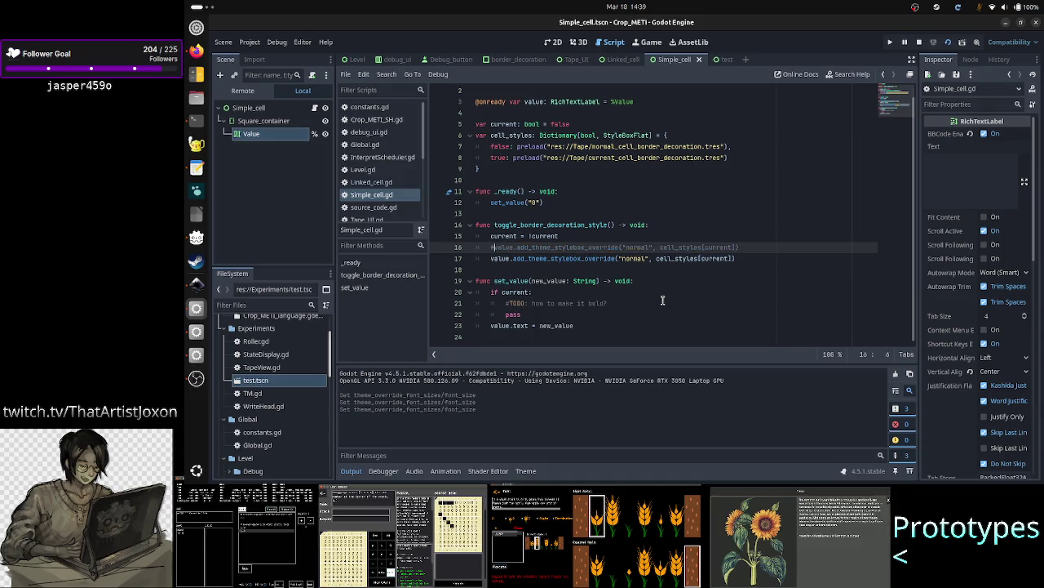
pyautogui.hotkey('shift', 'Down')
pyautogui.hotkey('ctrl', 'k')
pyautogui.press('Down')
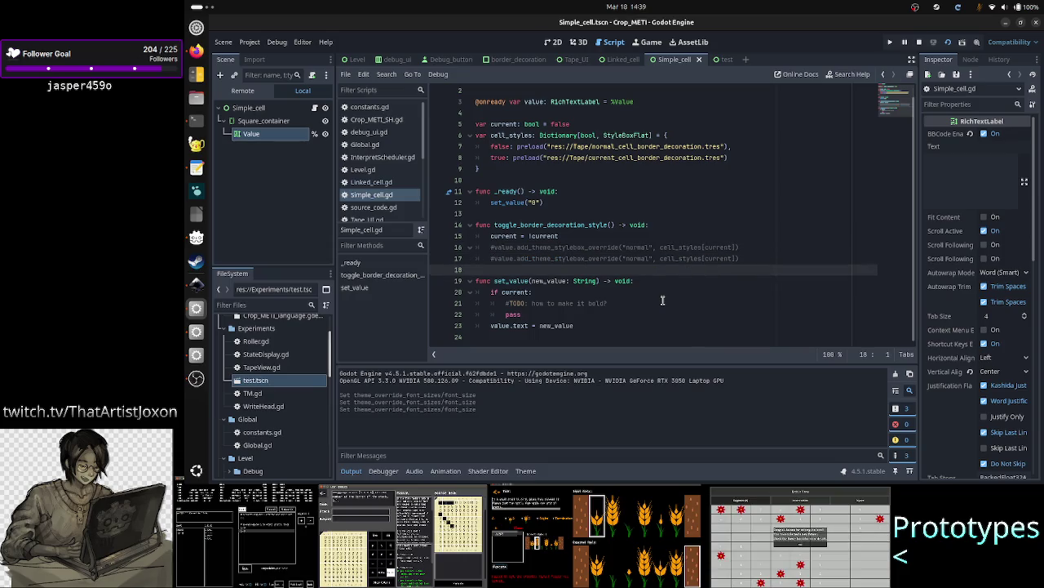
pyautogui.click(716, 61)
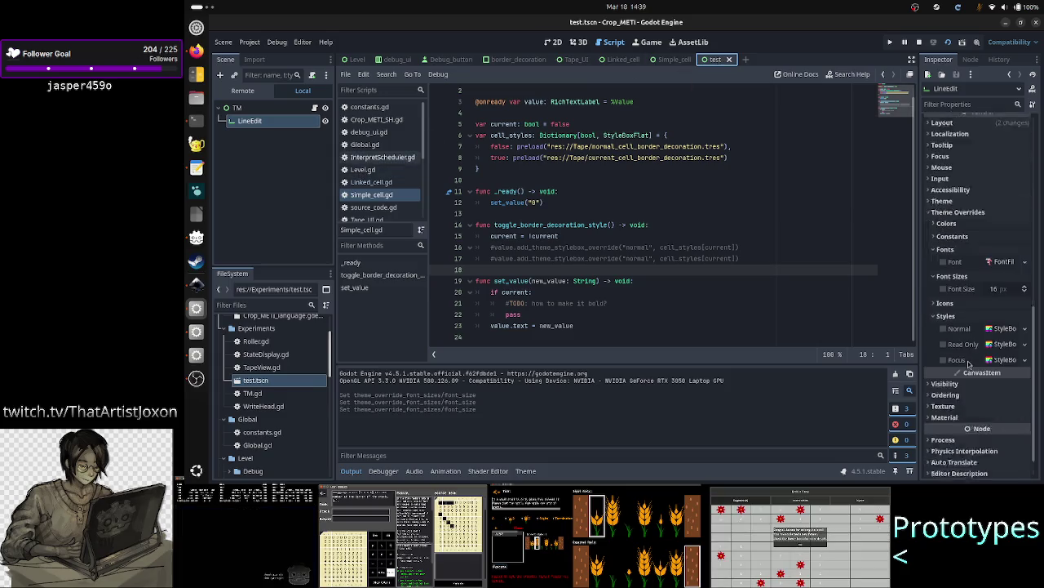
# - Show Simple_cell.tscn in the 2D workspace and bring up the Value node's context menu
pyautogui.scroll(-4, 967, 309)
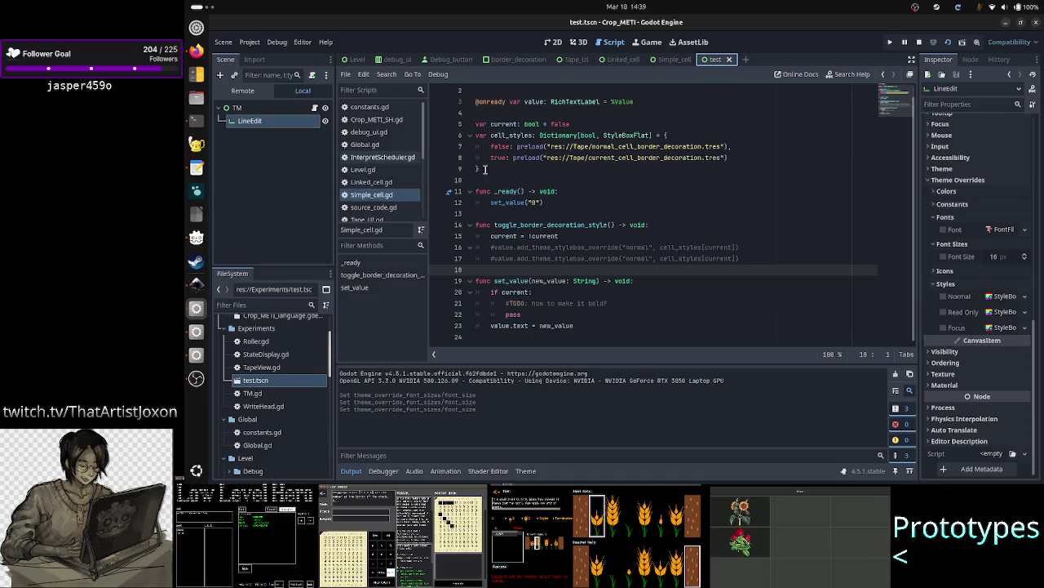
pyautogui.click(657, 59)
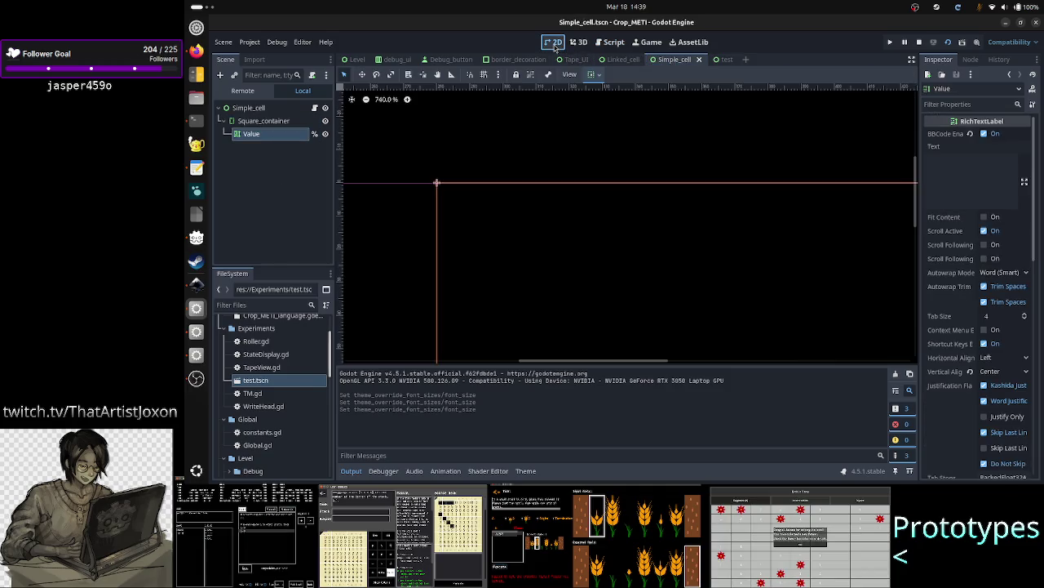
pyautogui.click(553, 41)
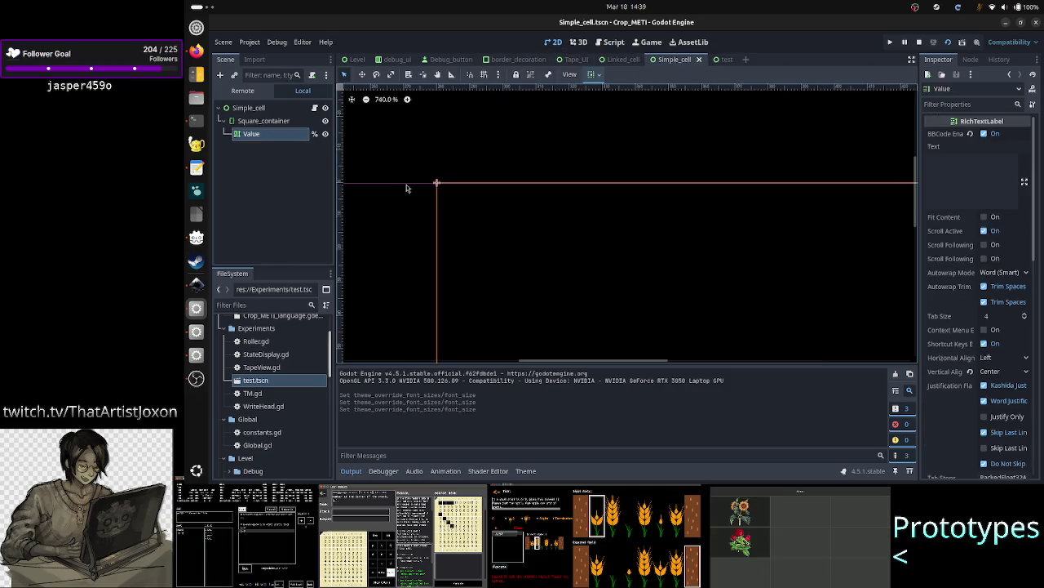
pyautogui.rightClick(277, 135)
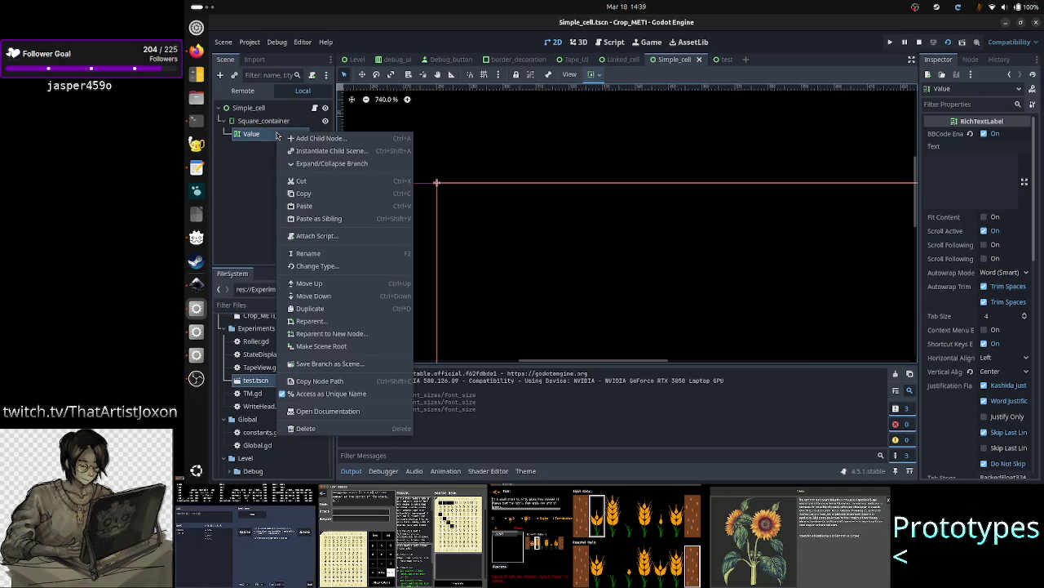
# - Change the Value node's type from RichTextLabel to LineEdit via Change Type
pyautogui.click(319, 268)
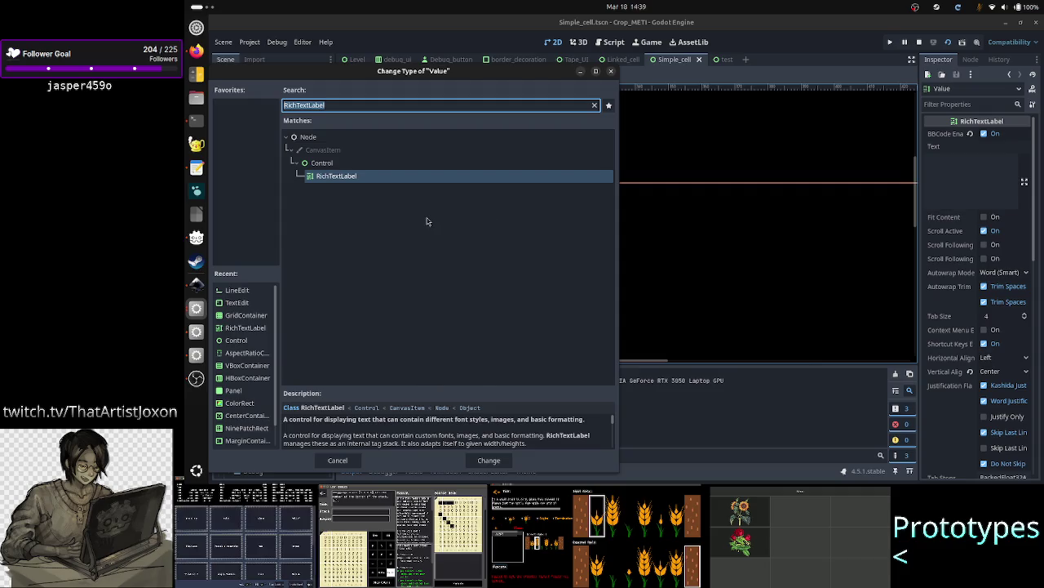
pyautogui.write('lineedi')
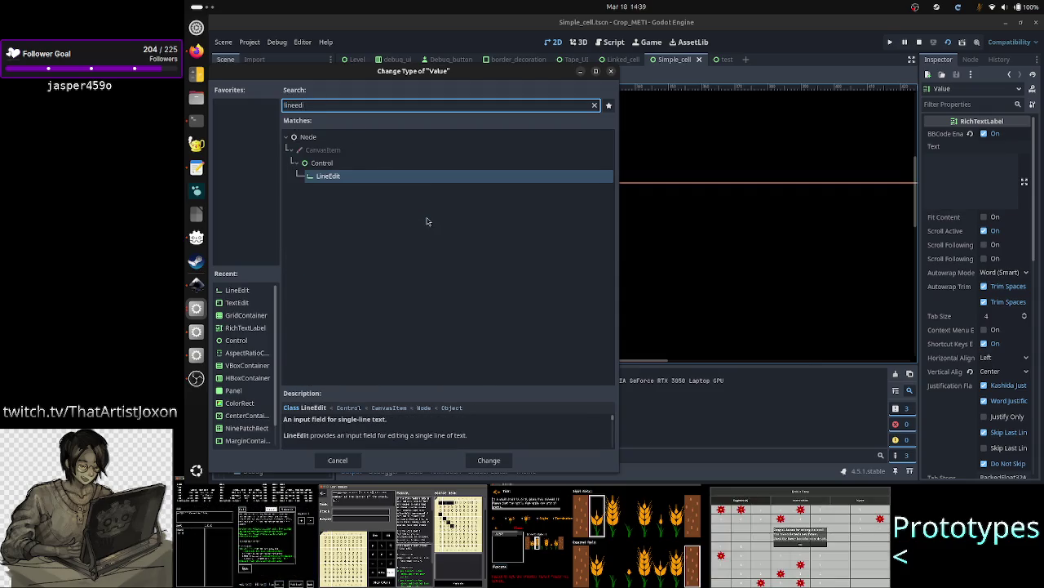
pyautogui.click(489, 460)
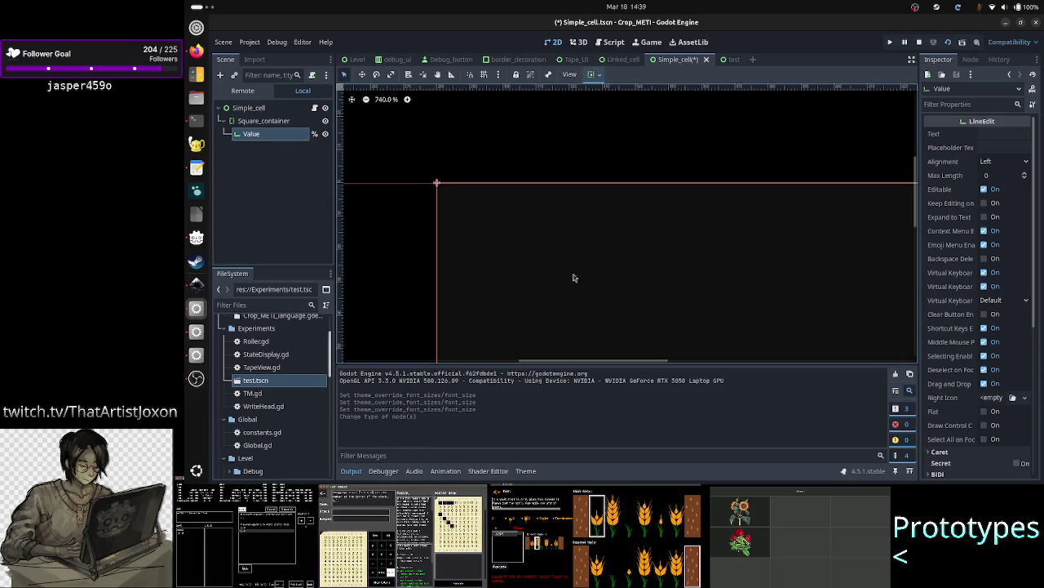
# - Zoom out, frame the cell outline, and collapse the Output panel for a taller canvas
pyautogui.scroll(-10, 603, 245)
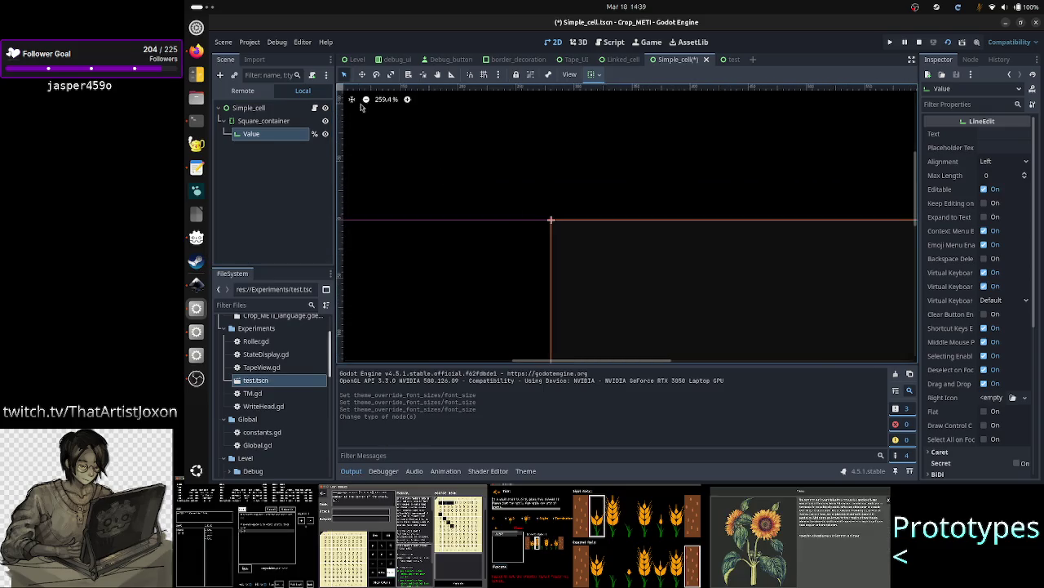
pyautogui.press('f')
pyautogui.scroll(-5, 555, 195)
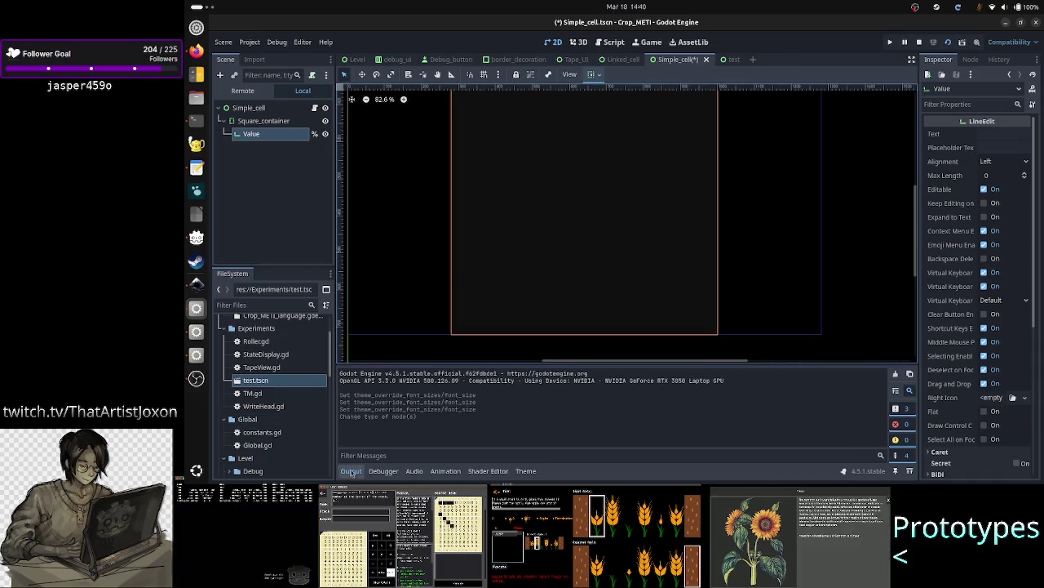
pyautogui.click(351, 471)
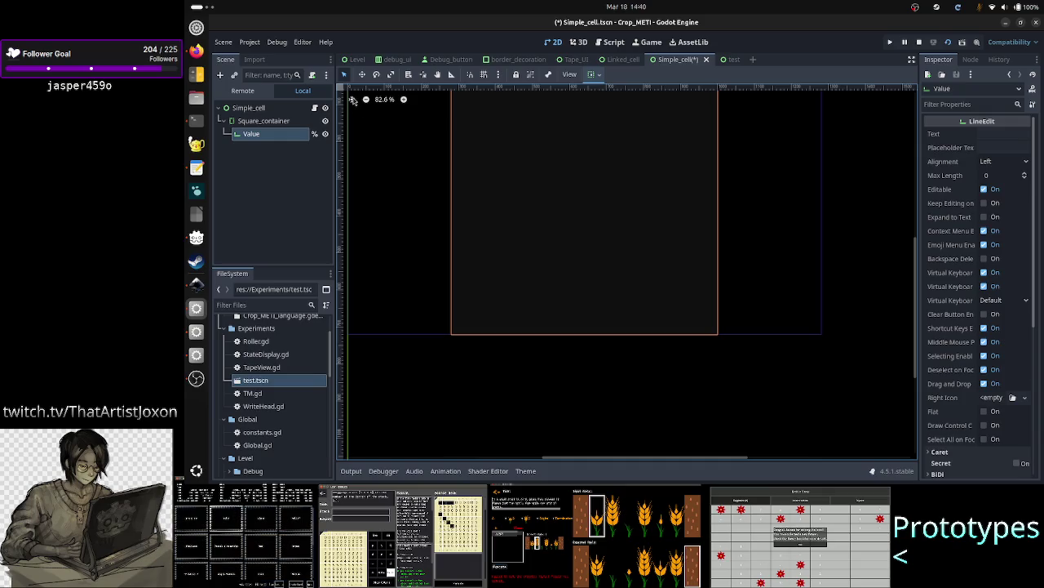
pyautogui.press('f')
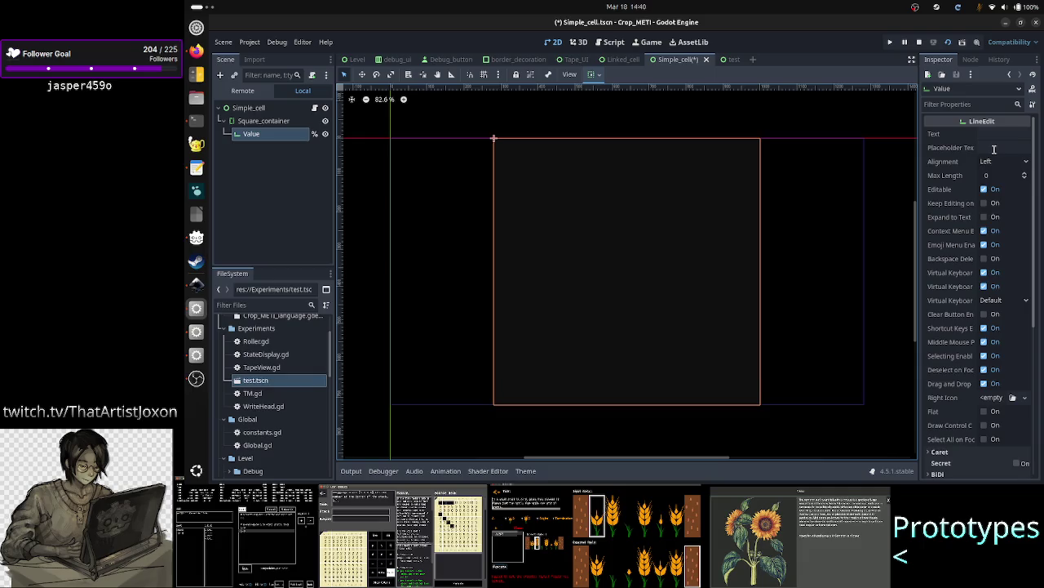
# - Centre the Value text, make it non-editable, disable context and emoji menus, and set virtual keyboard to Number
pyautogui.click(999, 163)
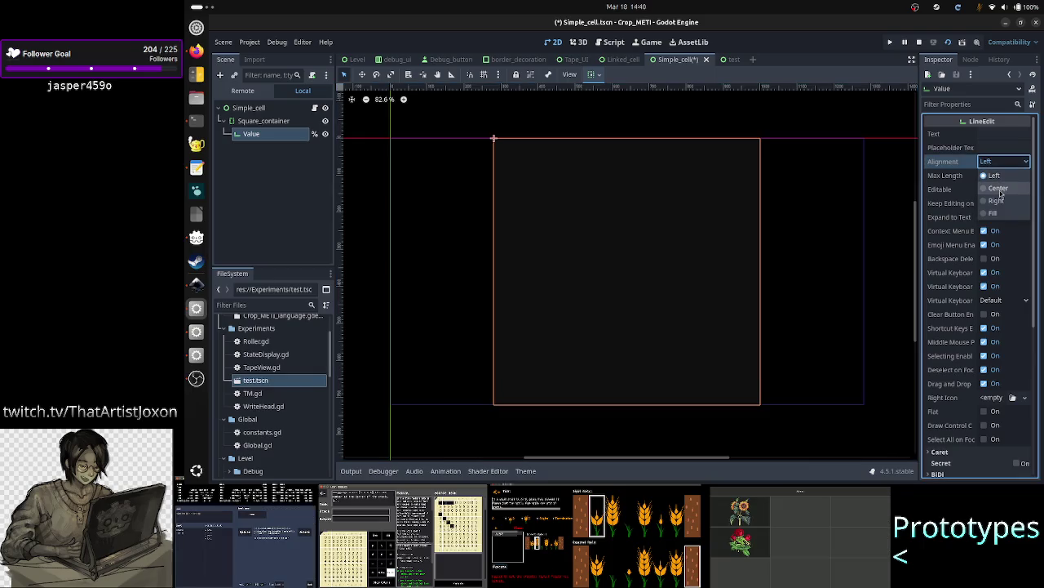
pyautogui.click(1000, 187)
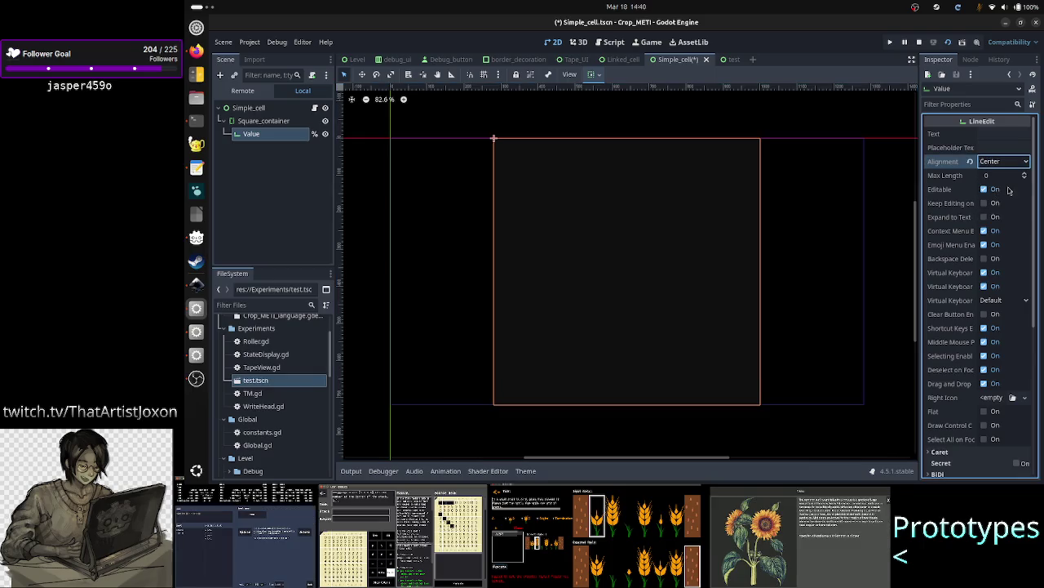
pyautogui.click(996, 190)
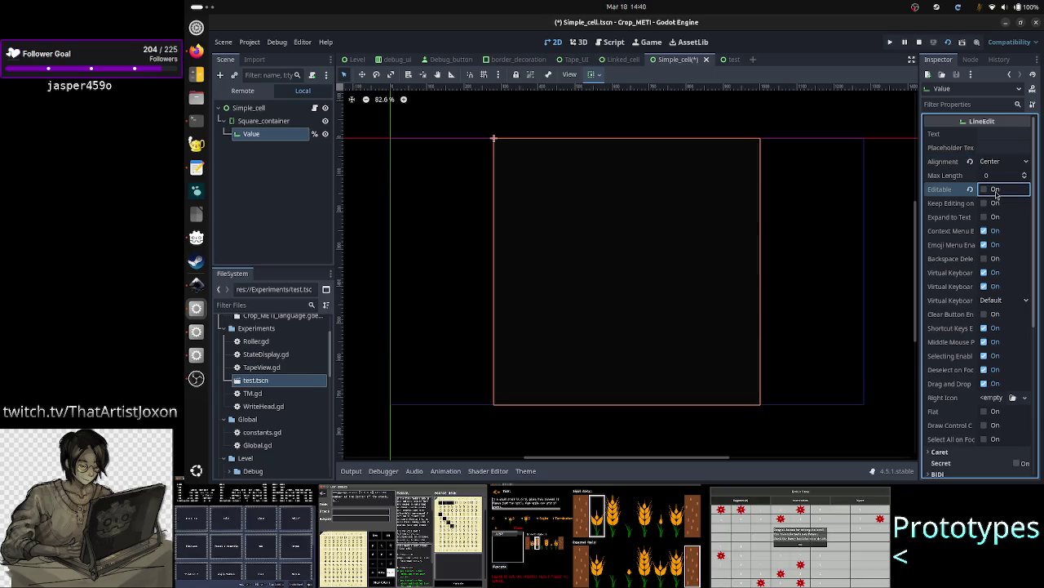
pyautogui.click(985, 231)
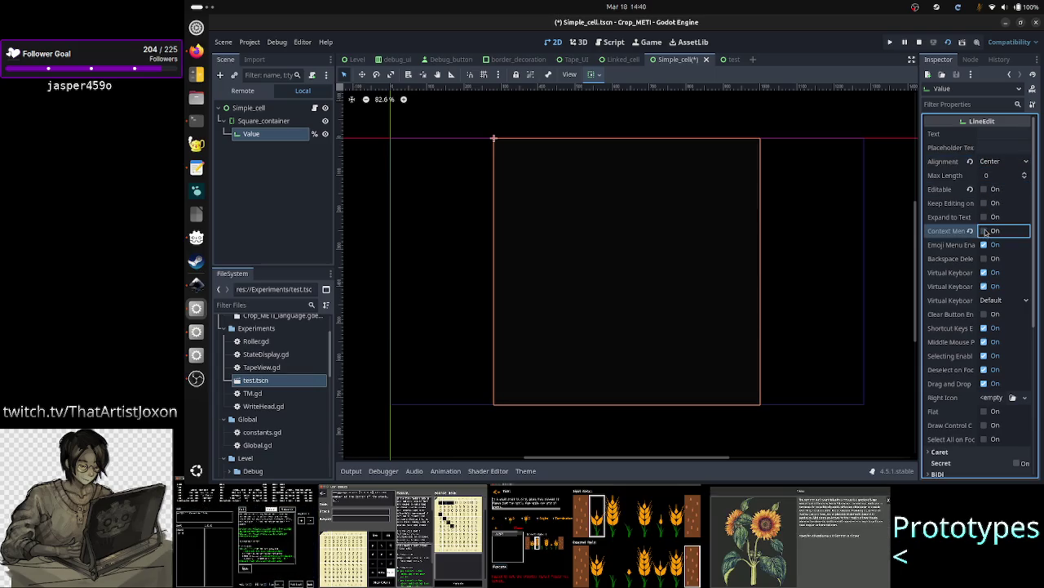
pyautogui.click(984, 244)
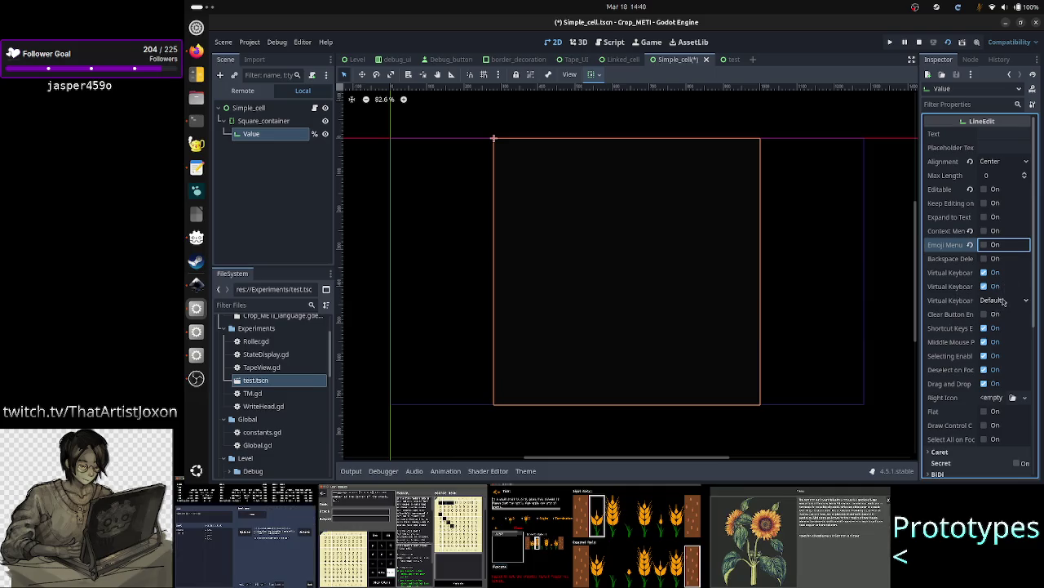
pyautogui.click(1004, 301)
pyautogui.click(1010, 342)
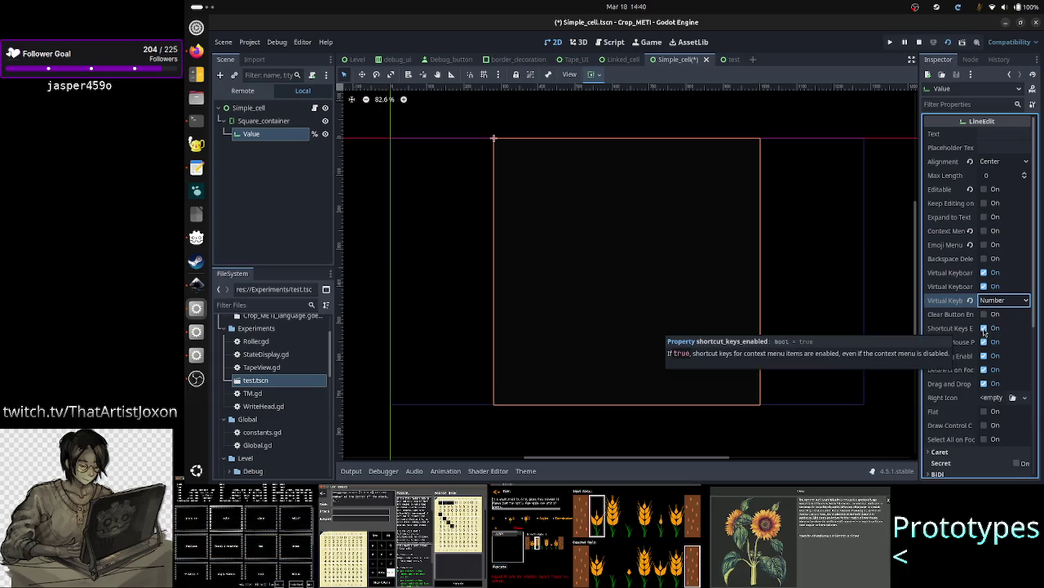
# - Turn off shortcut keys, middle mouse paste, selecting, deselect on focus loss, and drag and drop
pyautogui.click(984, 328)
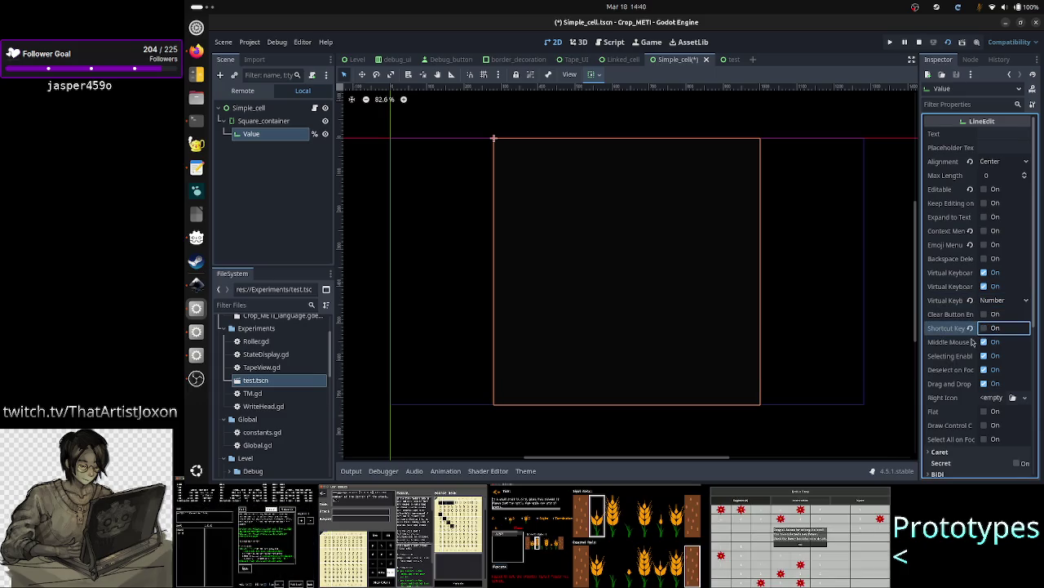
pyautogui.click(983, 342)
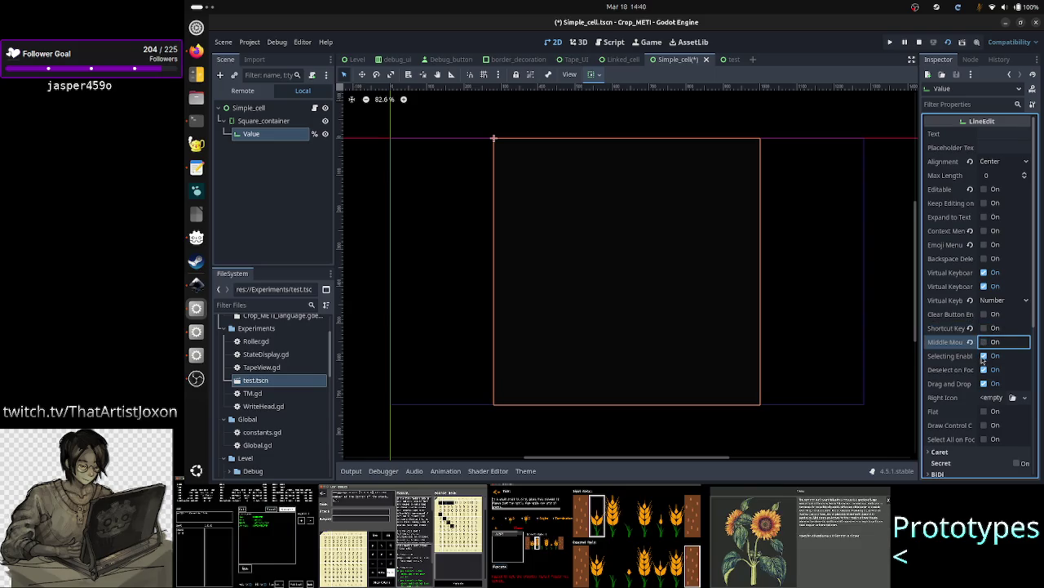
pyautogui.click(984, 356)
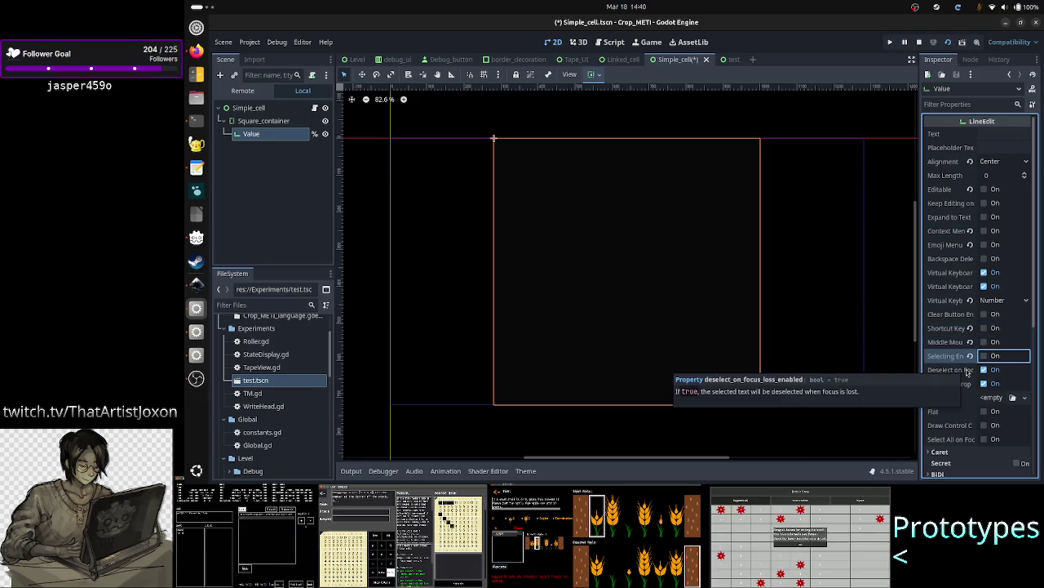
pyautogui.click(985, 372)
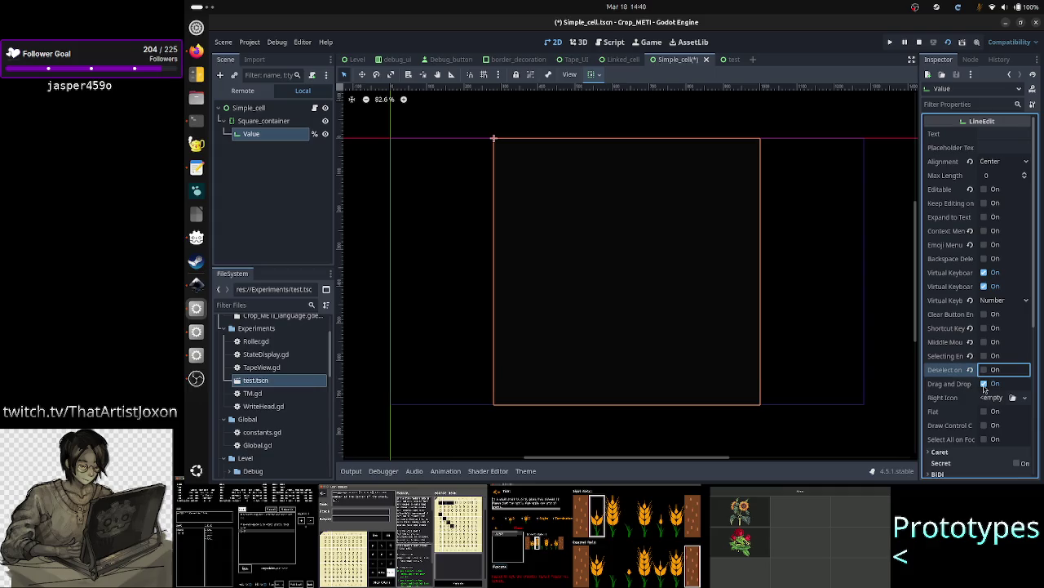
pyautogui.click(984, 384)
pyautogui.scroll(-2, 965, 377)
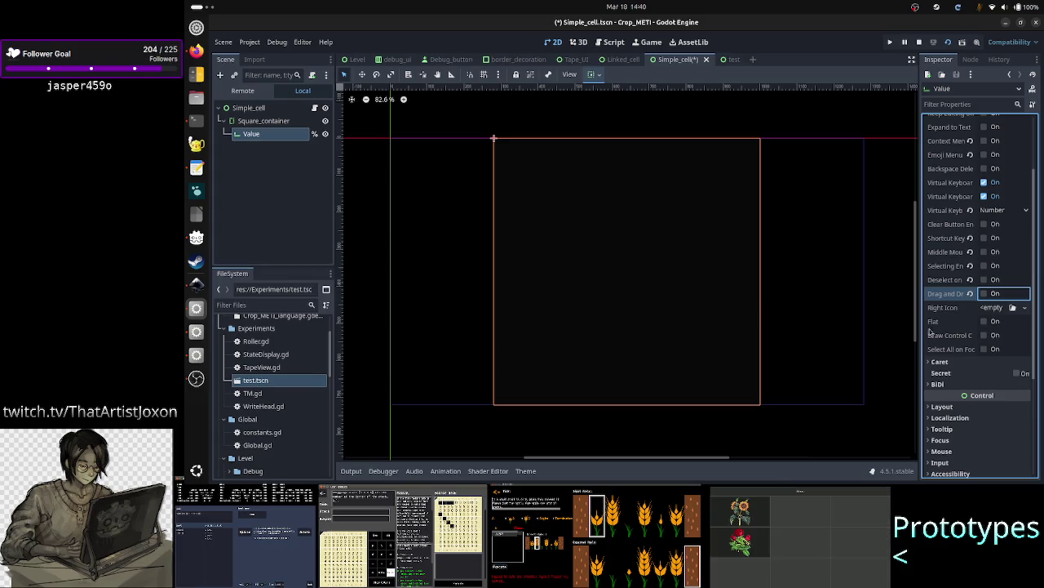
pyautogui.moveTo(935, 326)
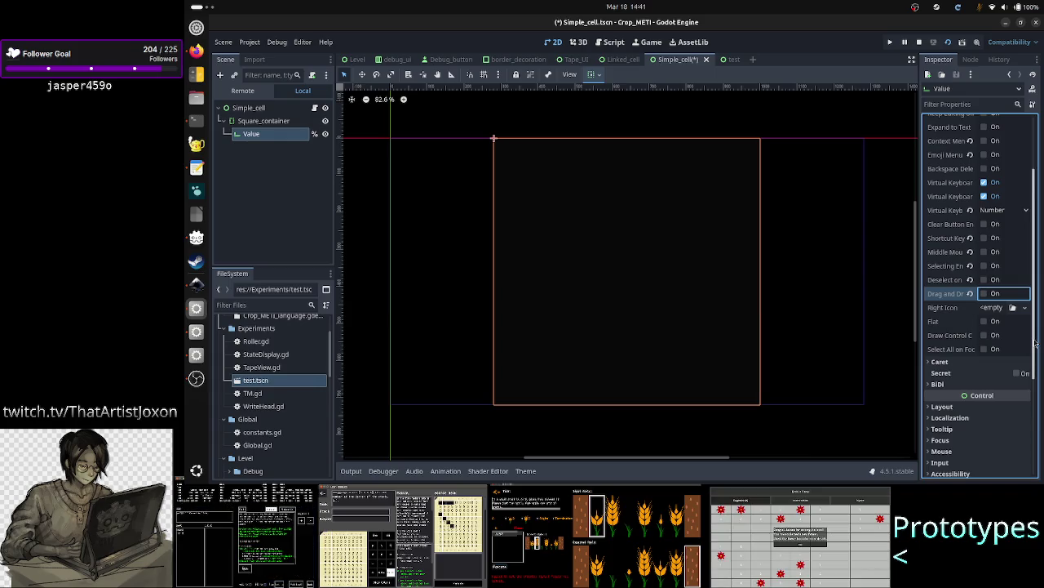
pyautogui.scroll(-3, 1037, 344)
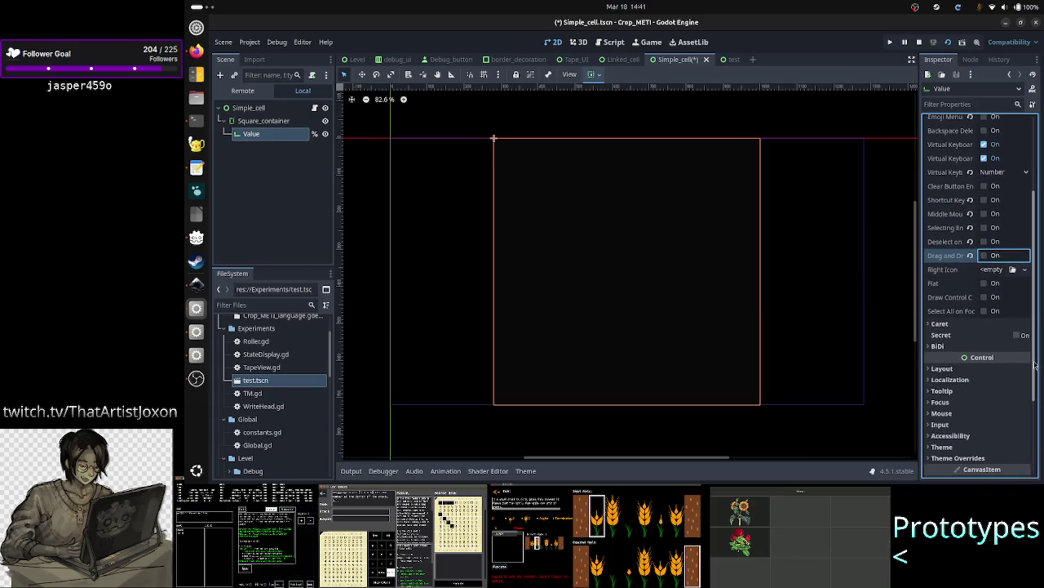
# - Enable caret blinking on the Value LineEdit, briefly expanding and collapsing the BiDi section
pyautogui.click(991, 326)
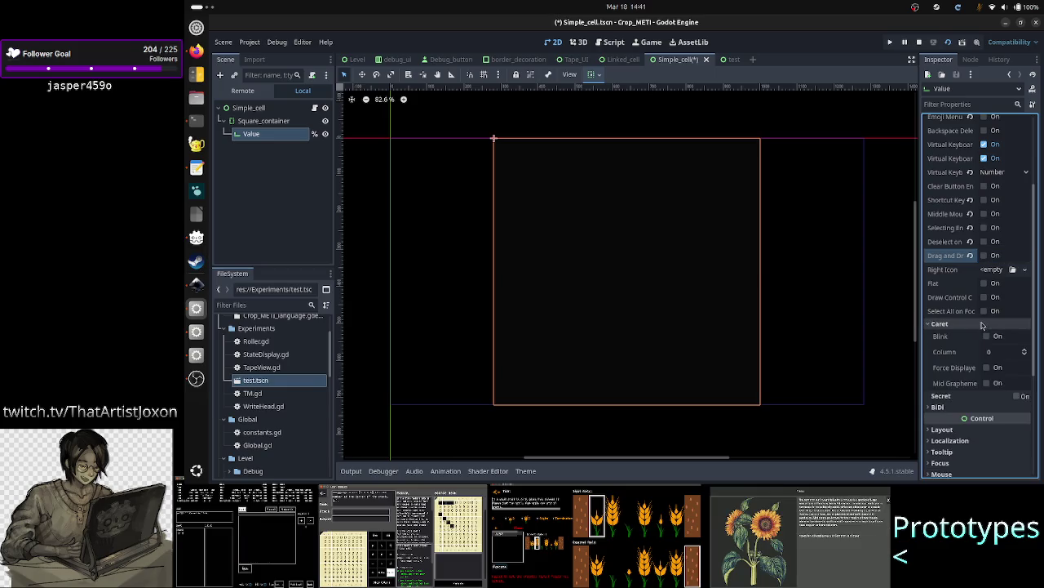
pyautogui.click(988, 337)
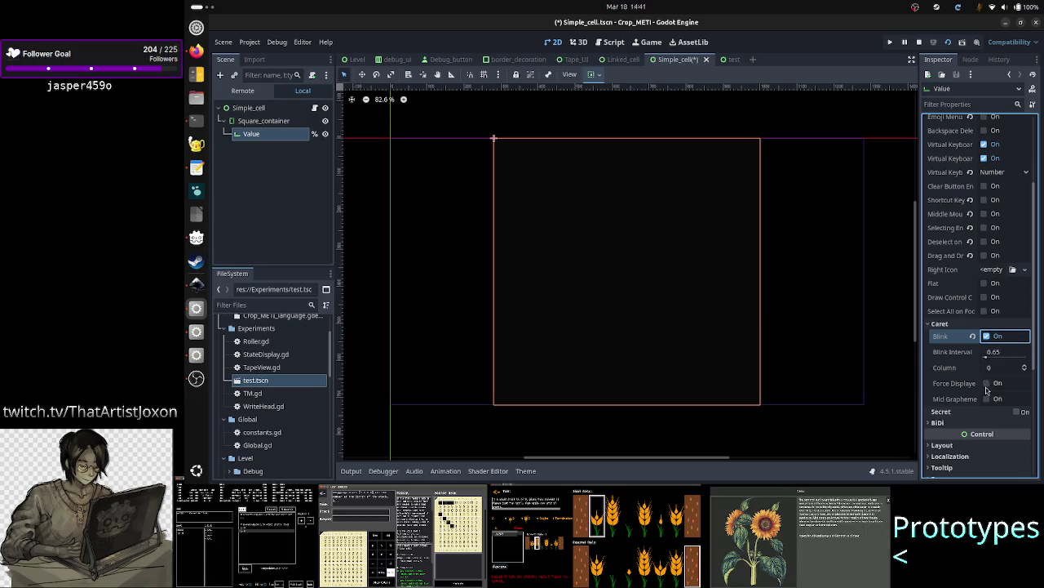
pyautogui.click(991, 422)
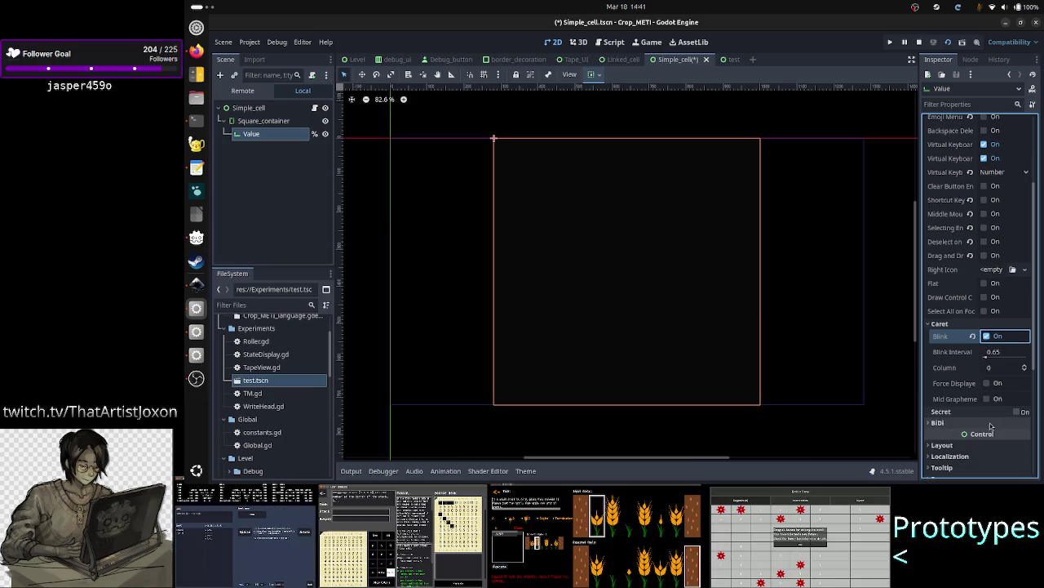
pyautogui.scroll(-3, 983, 432)
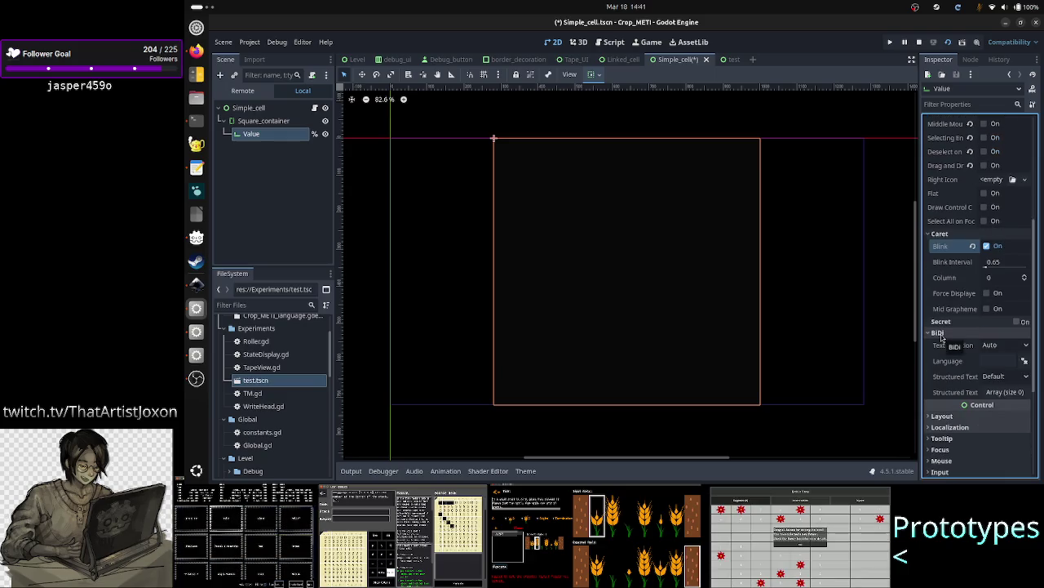
pyautogui.moveTo(961, 349)
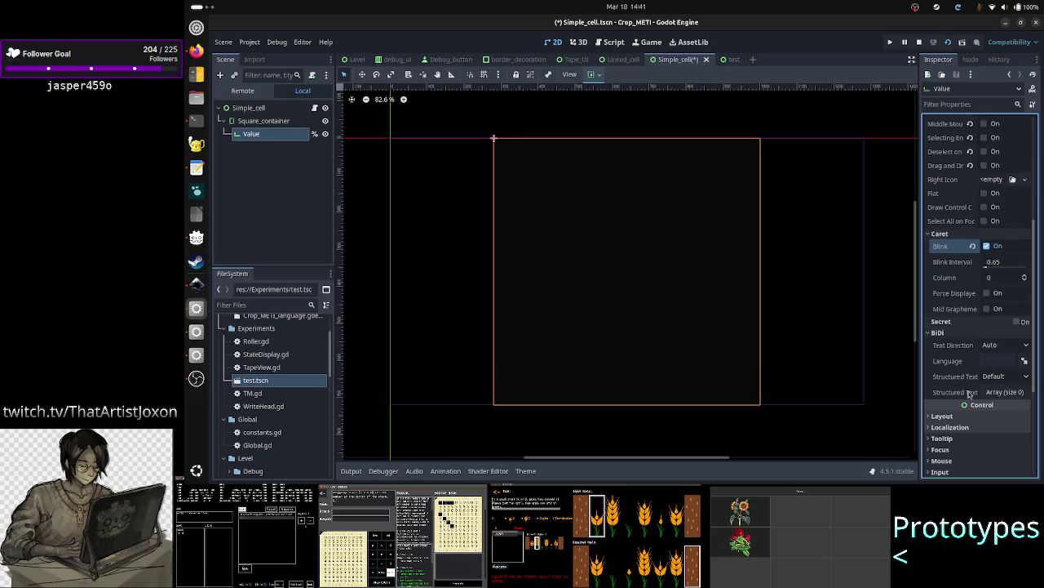
pyautogui.click(961, 335)
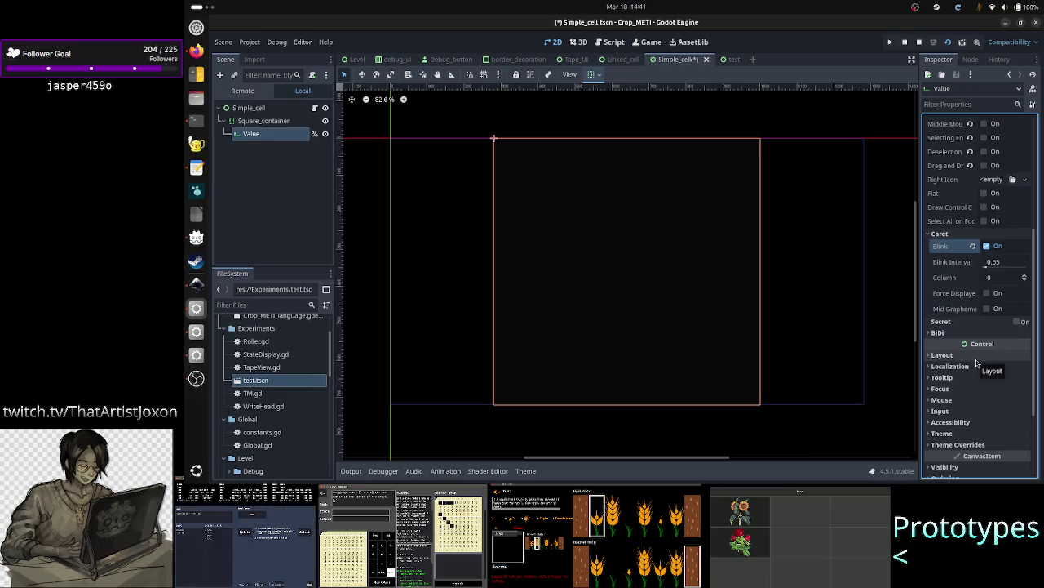
# - Expand Theme Overrides > Styles to reveal the Normal, Read Only and Focus slots
pyautogui.scroll(-3, 976, 359)
pyautogui.click(975, 331)
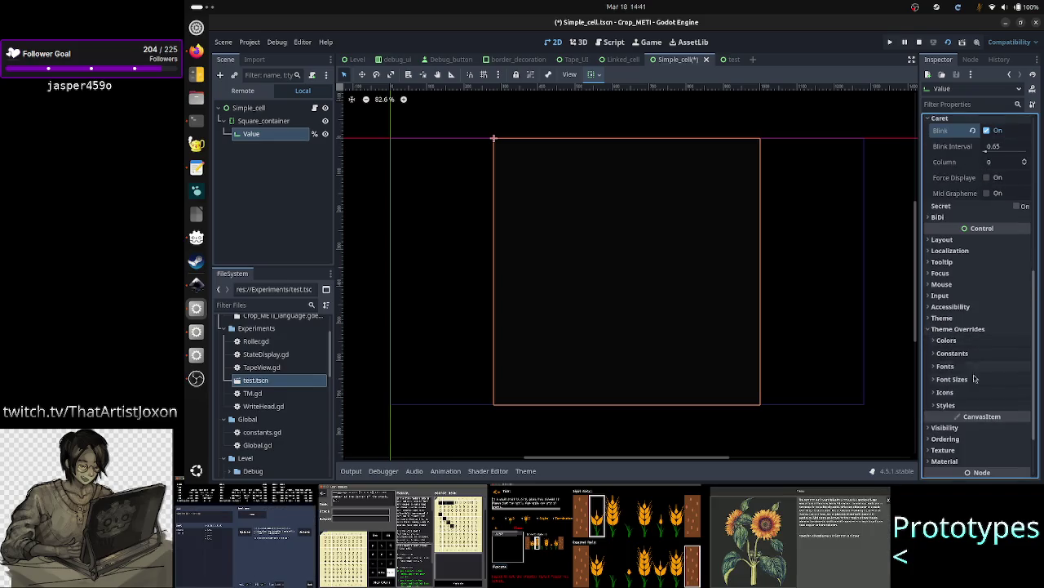
pyautogui.click(971, 408)
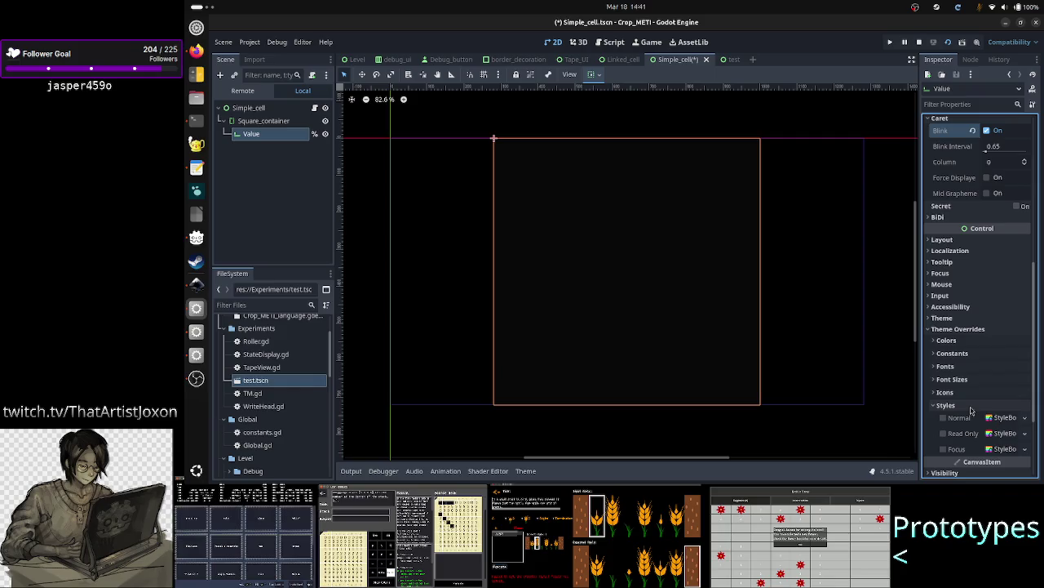
pyautogui.scroll(-3, 971, 408)
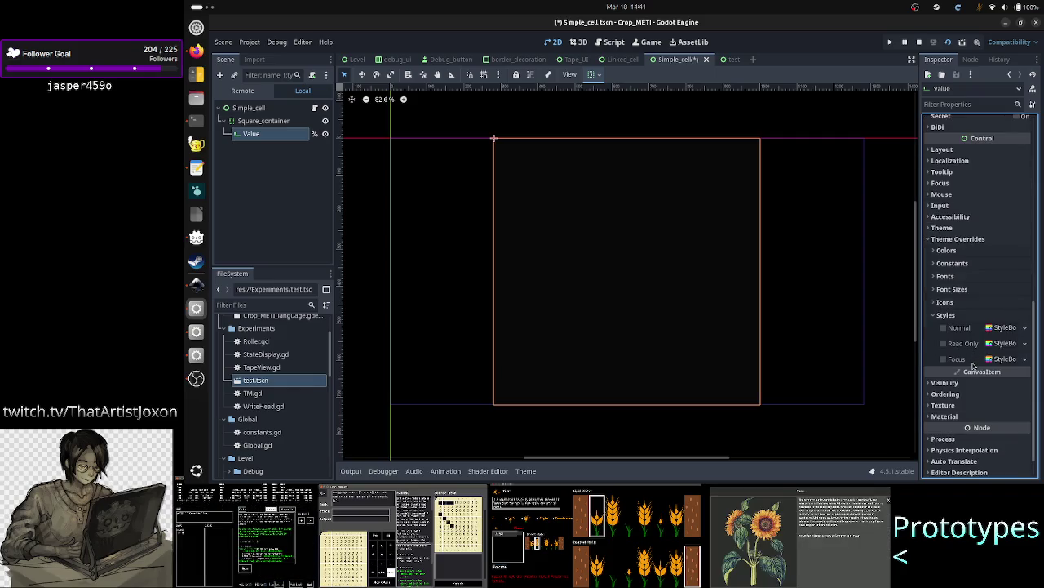
pyautogui.moveTo(972, 365)
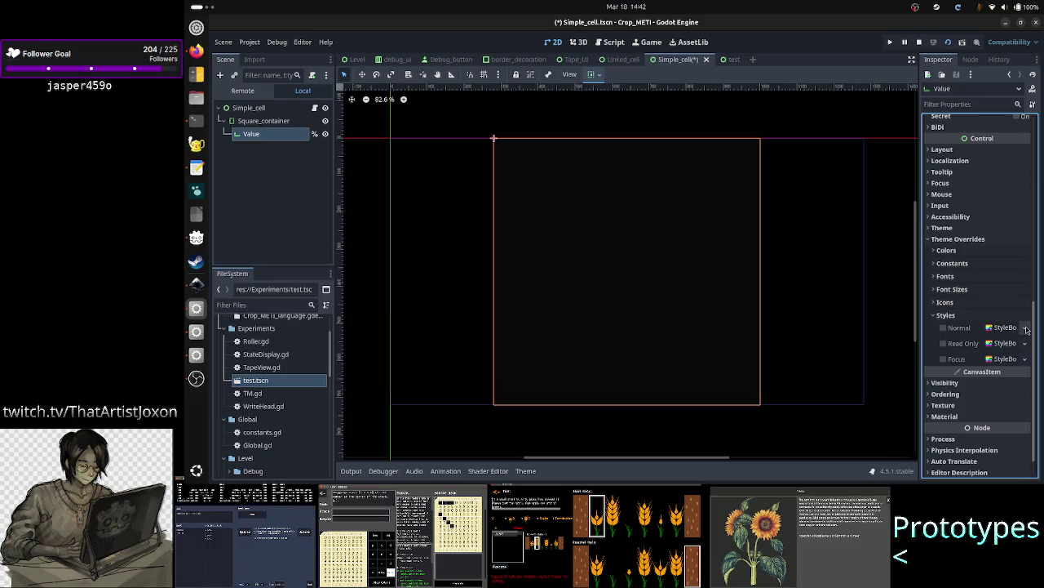
# - Cancel a Quick Load for the Normal StyleBox, save Simple_cell.tscn, and open its script
pyautogui.click(1027, 329)
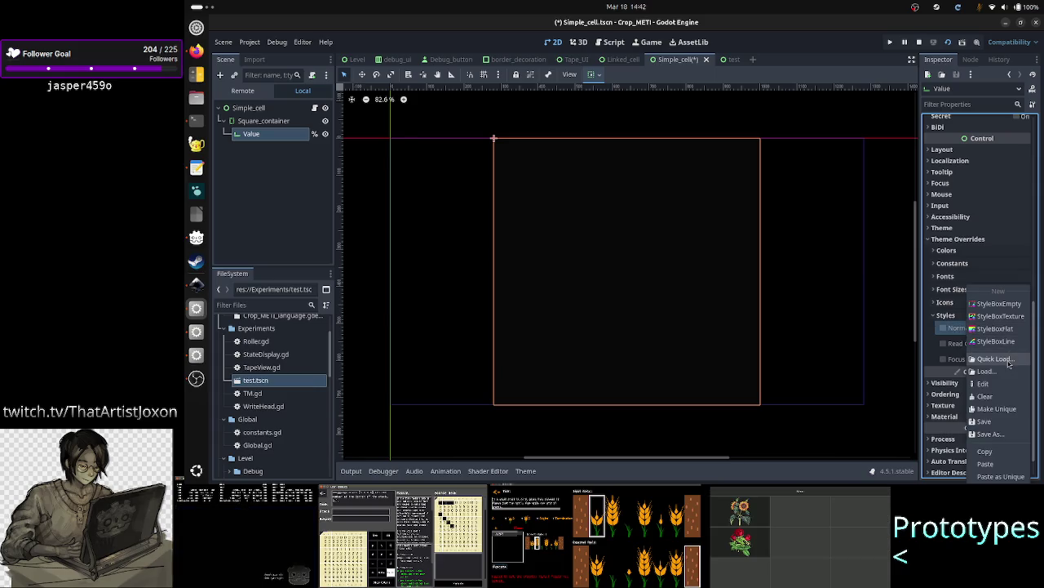
pyautogui.click(1006, 359)
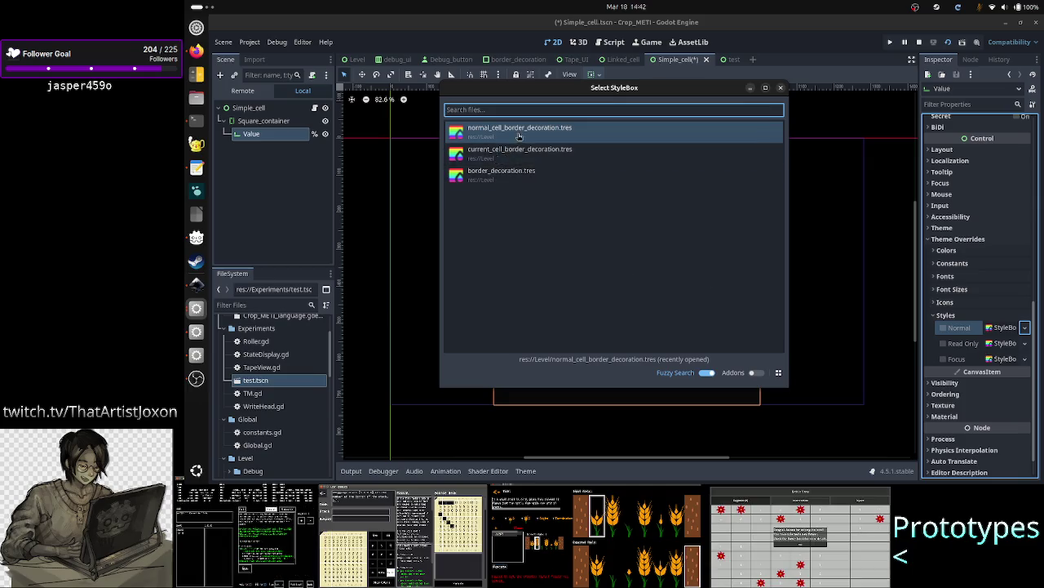
pyautogui.click(780, 88)
pyautogui.hotkey('ctrl', 's')
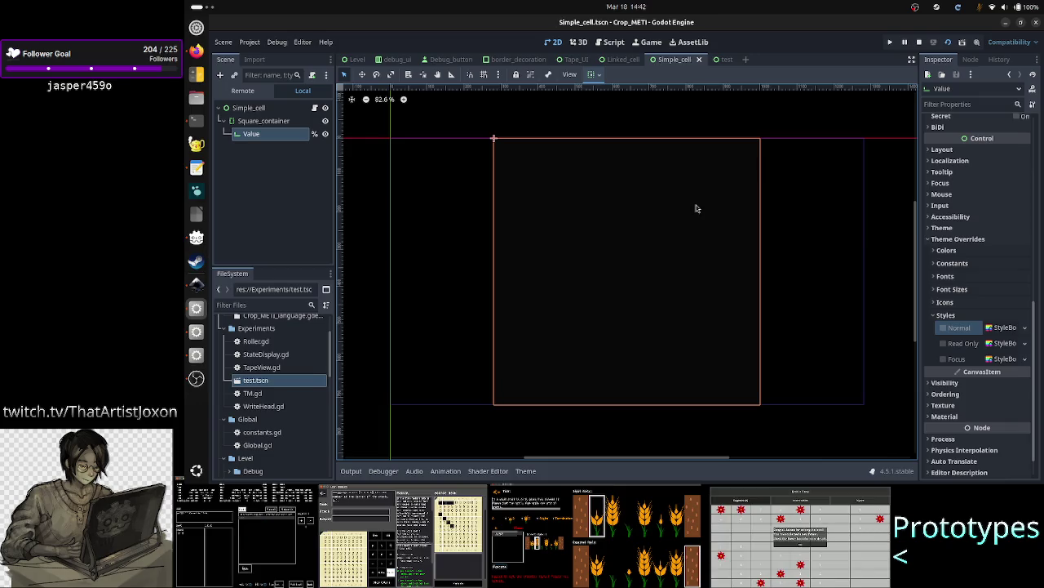
pyautogui.click(314, 107)
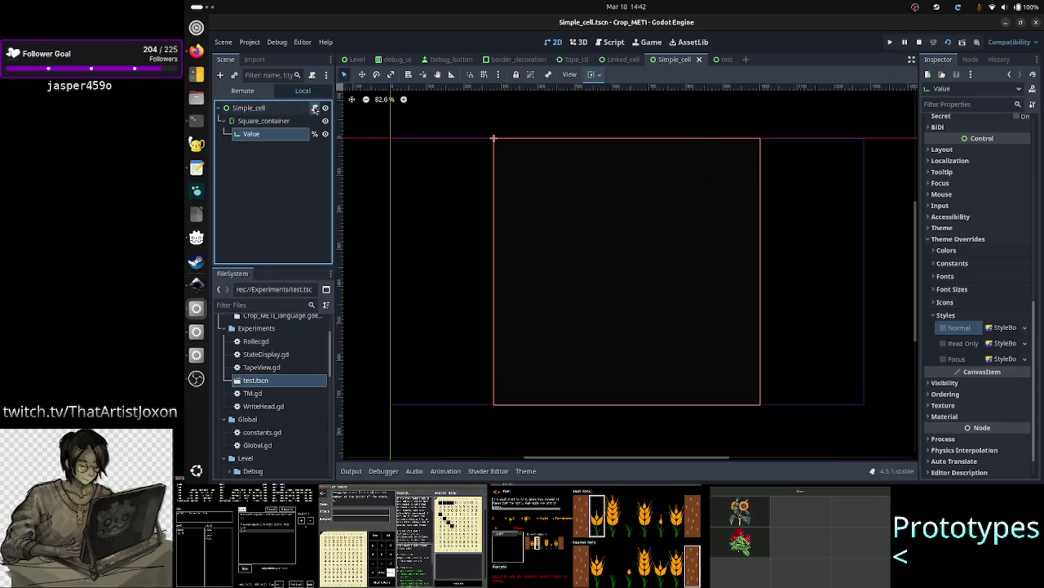
# - Change the value variable's type on line 3 from RichTextLabel to LineEdit
pyautogui.doubleClick(579, 113)
pyautogui.write('LineE')
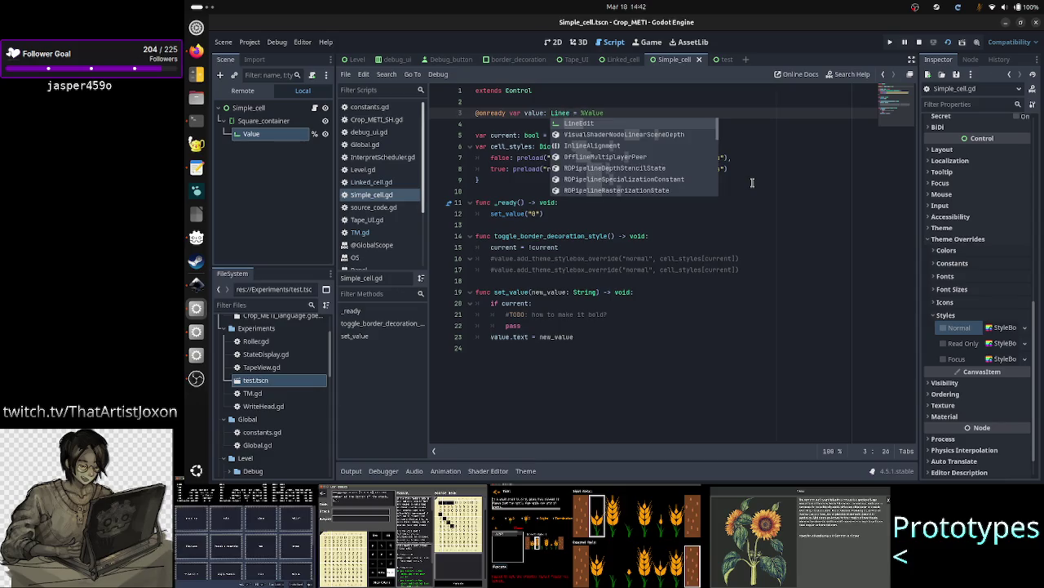
pyautogui.press('Return')
pyautogui.press('Right')
pyautogui.press('Right')
pyautogui.press('Right')
pyautogui.press('Down')
pyautogui.press('Down')
pyautogui.press('Down')
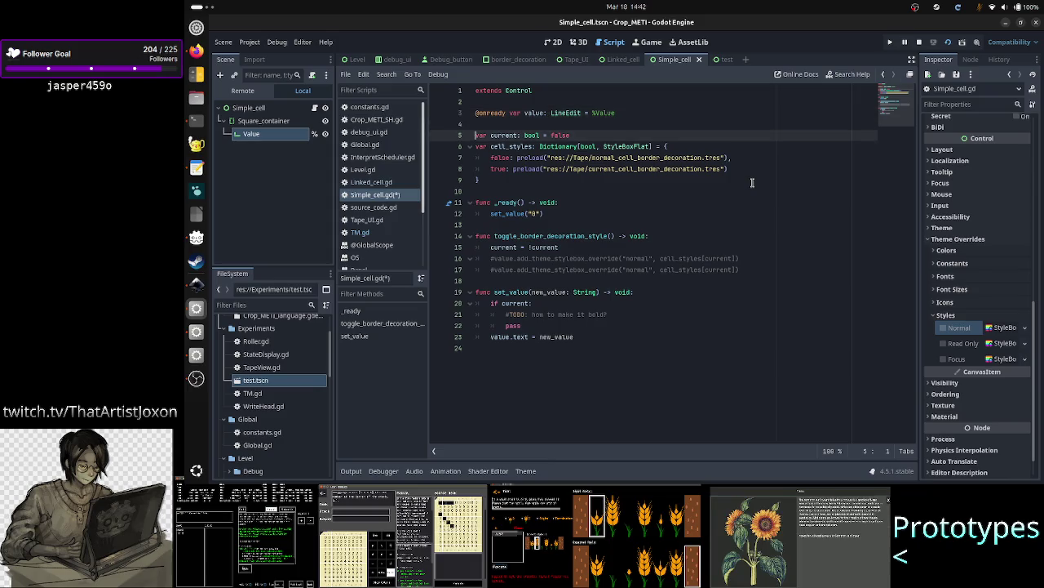
pyautogui.press('Down')
pyautogui.press('Down')
pyautogui.press('Down')
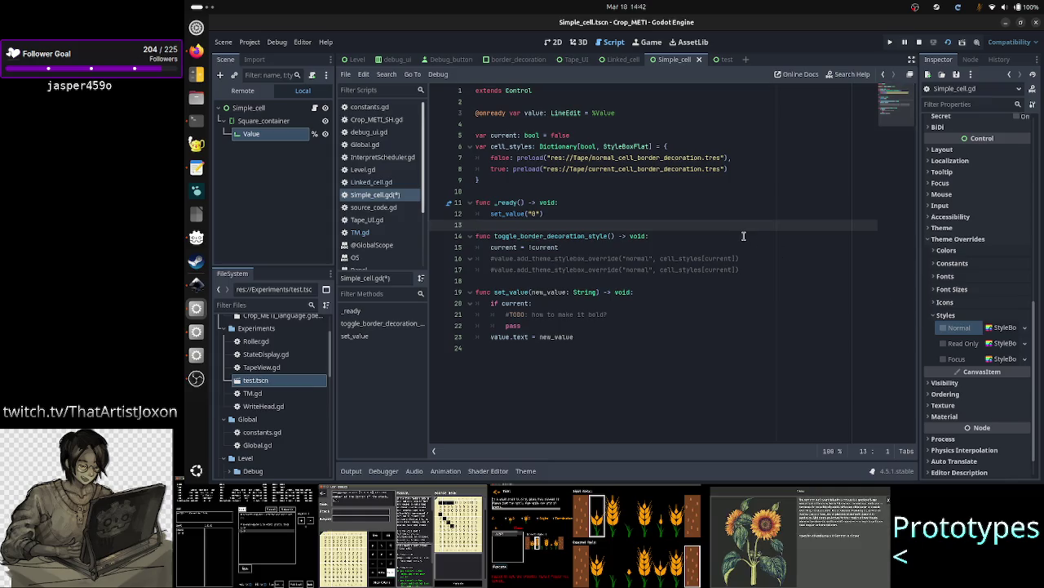
pyautogui.press('Down')
pyautogui.press('Down')
pyautogui.press('Down')
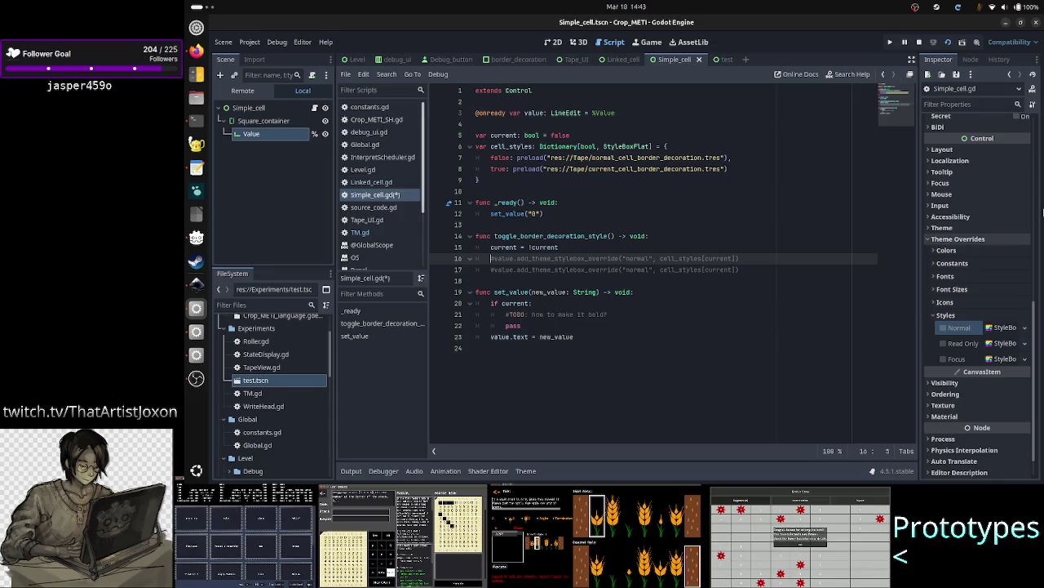
pyautogui.scroll(10, 993, 210)
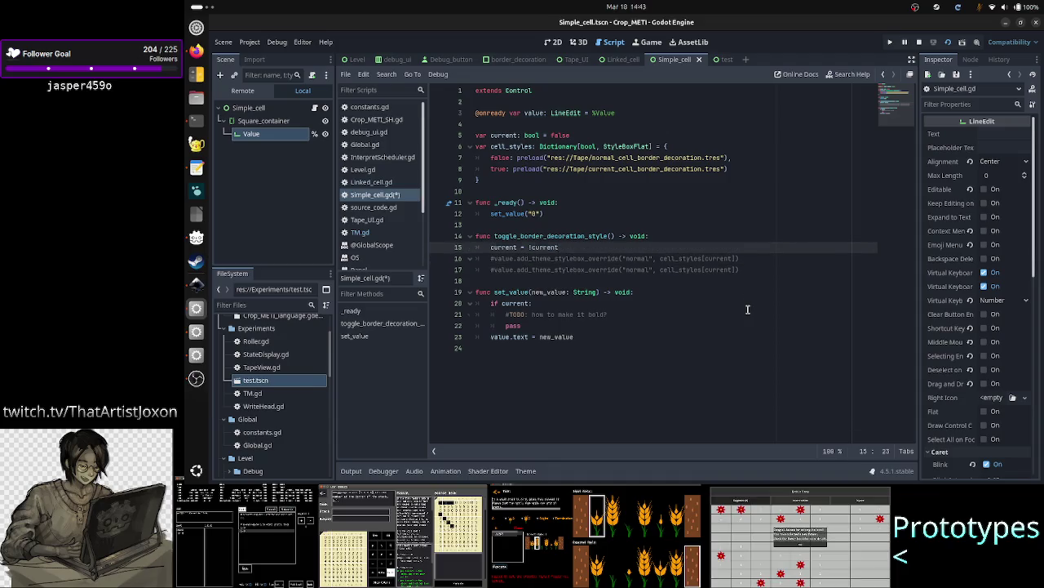
# - Add 'if value.editable: pass' with an 'else:' branch above the commented override lines
pyautogui.press('Return')
pyautogui.press('Up')
pyautogui.write('if')
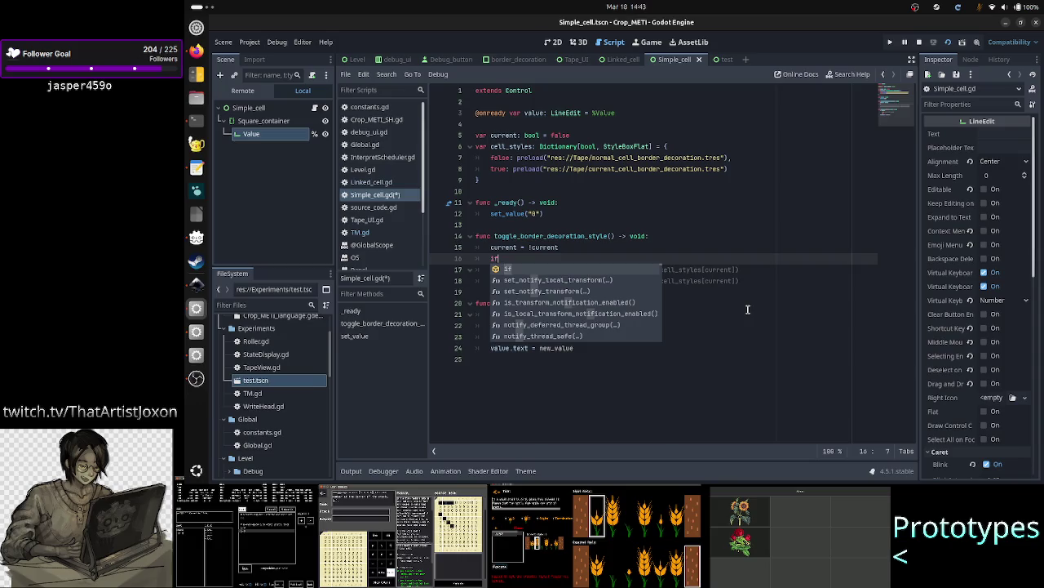
pyautogui.write(' value.')
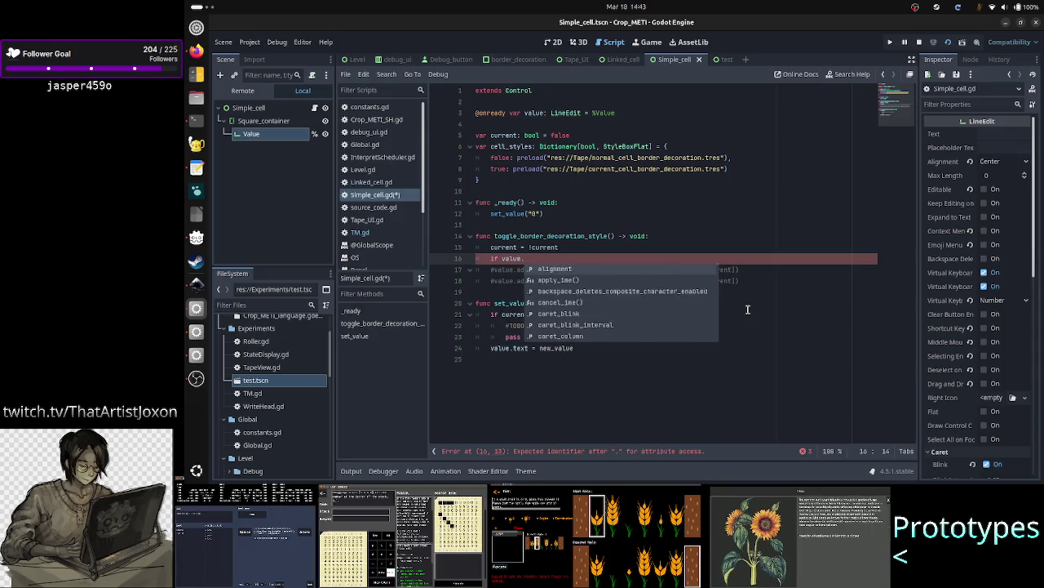
pyautogui.write('editable')
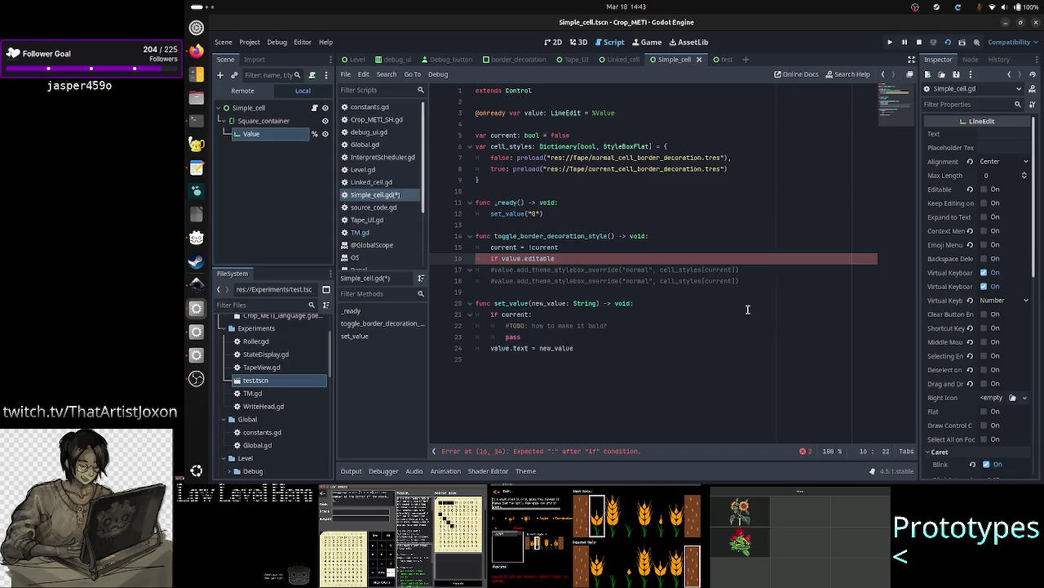
pyautogui.write(':')
pyautogui.press('Return')
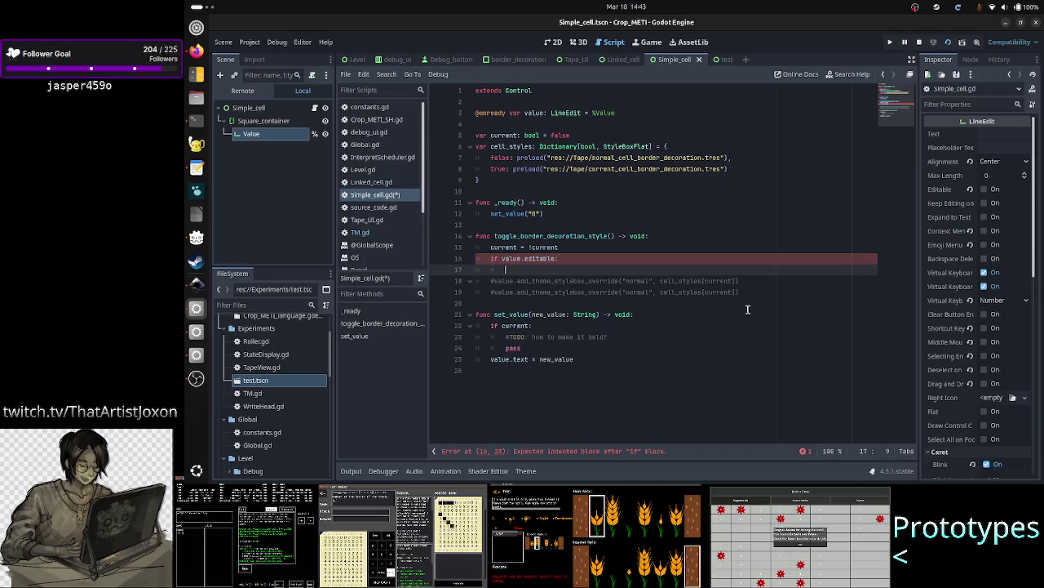
pyautogui.scroll(-5, 976, 312)
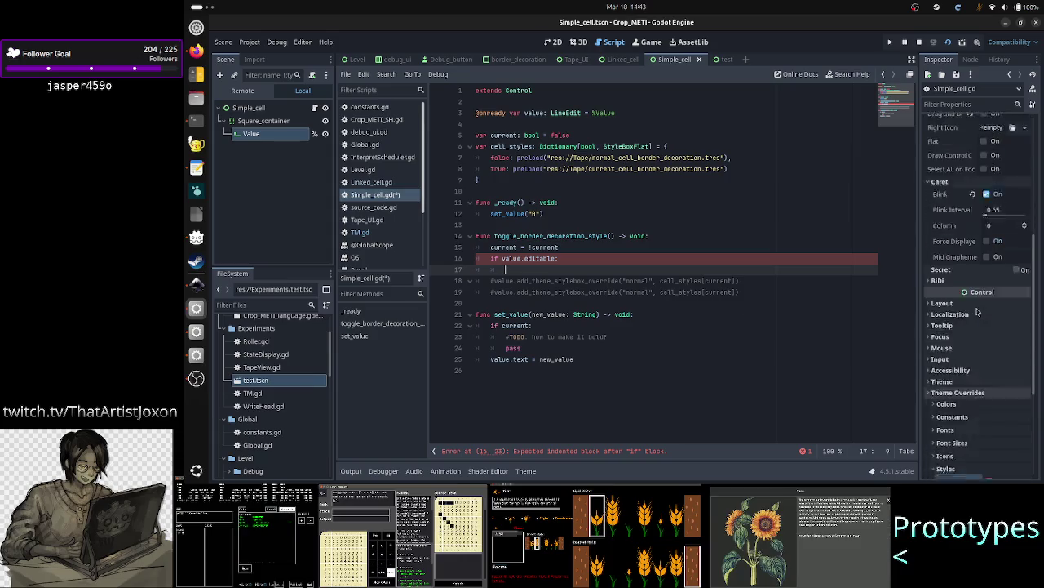
pyautogui.scroll(-2, 977, 313)
pyautogui.scroll(-3, 967, 343)
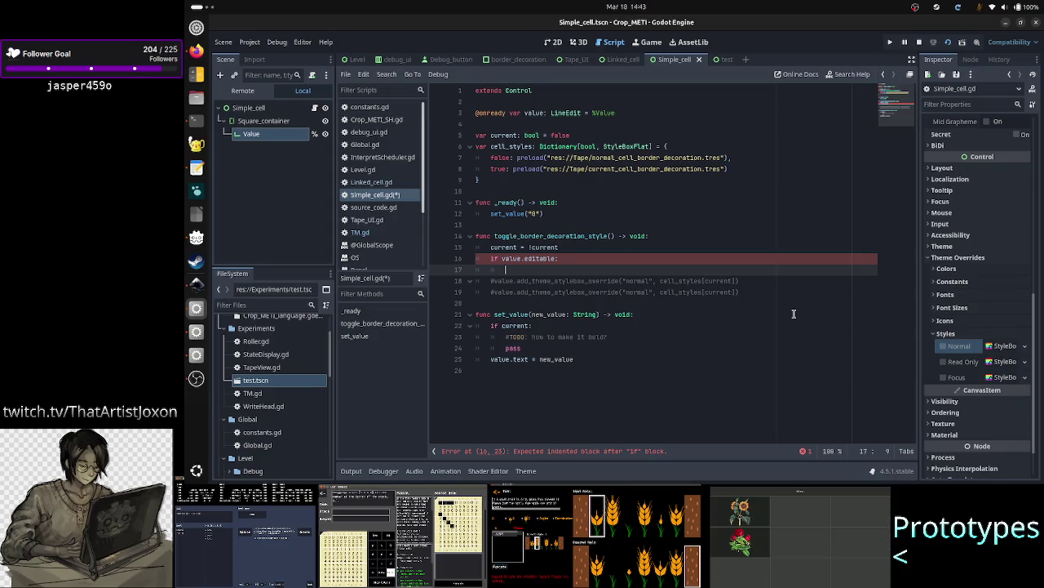
pyautogui.write('pass')
pyautogui.press('Return')
pyautogui.press('BackSpace')
pyautogui.write('e')
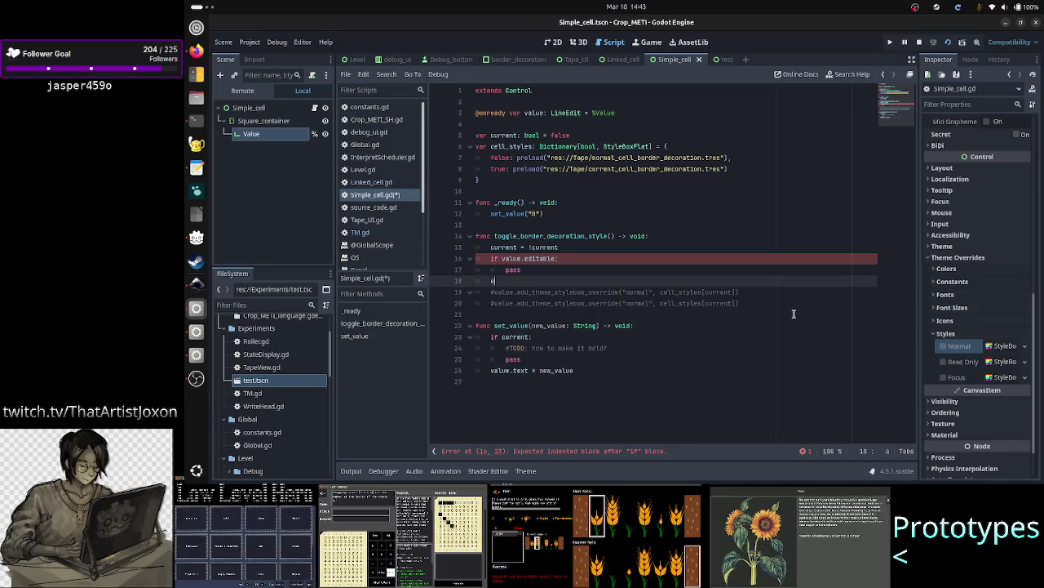
pyautogui.write('lse:')
pyautogui.press('Up')
pyautogui.press('Up')
pyautogui.press('Up')
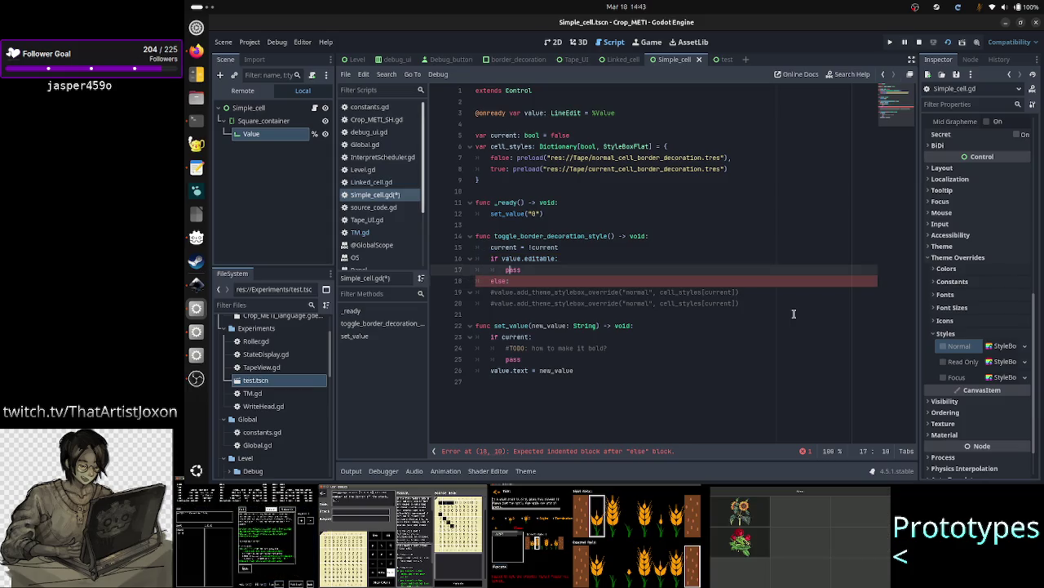
pyautogui.press('Down')
pyautogui.press('Down')
pyautogui.press('Down')
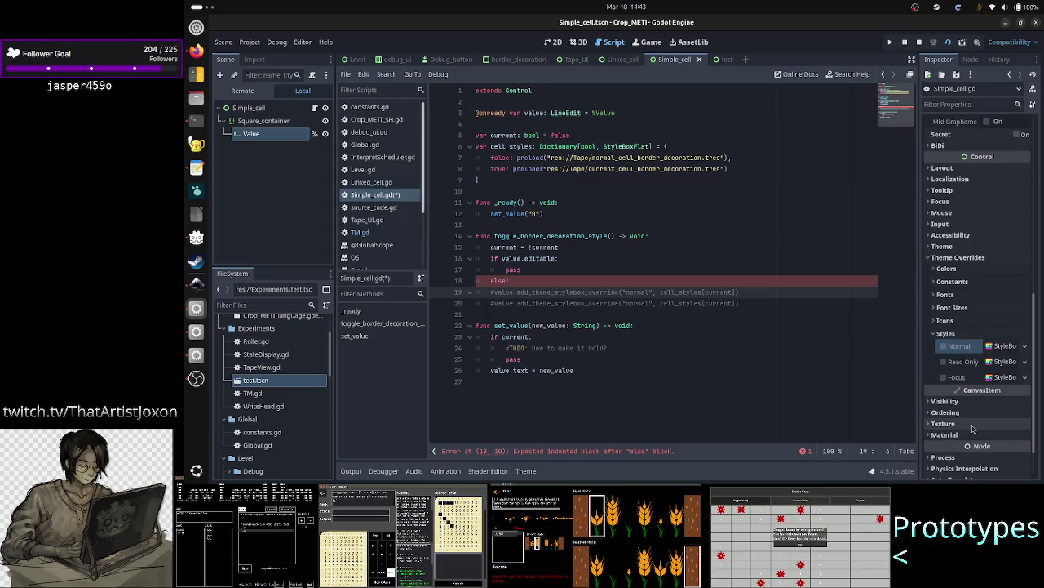
# - Delete the duplicate commented stylebox override line
pyautogui.moveTo(981, 381)
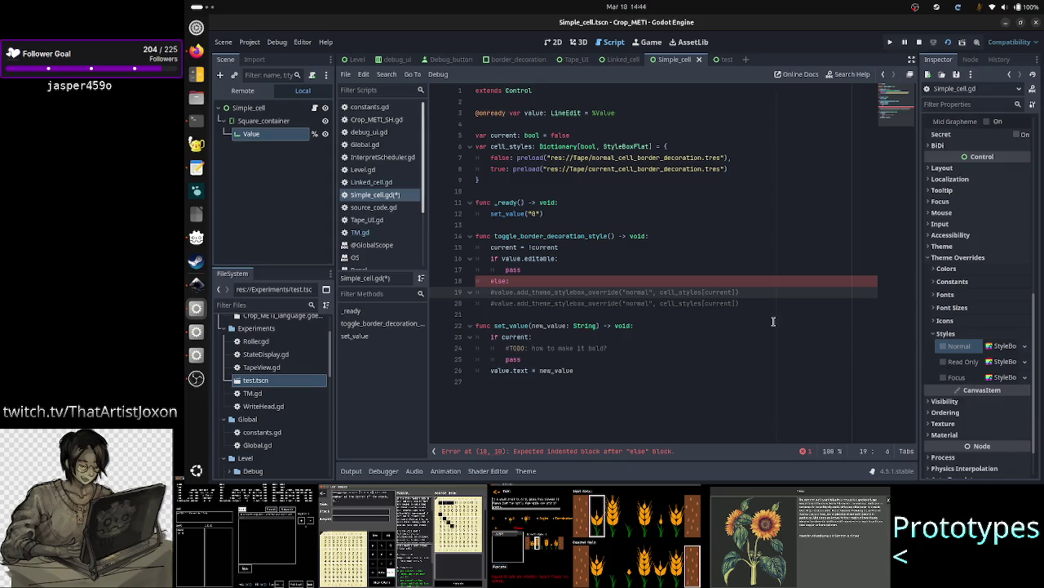
pyautogui.press('Down')
pyautogui.press('Up')
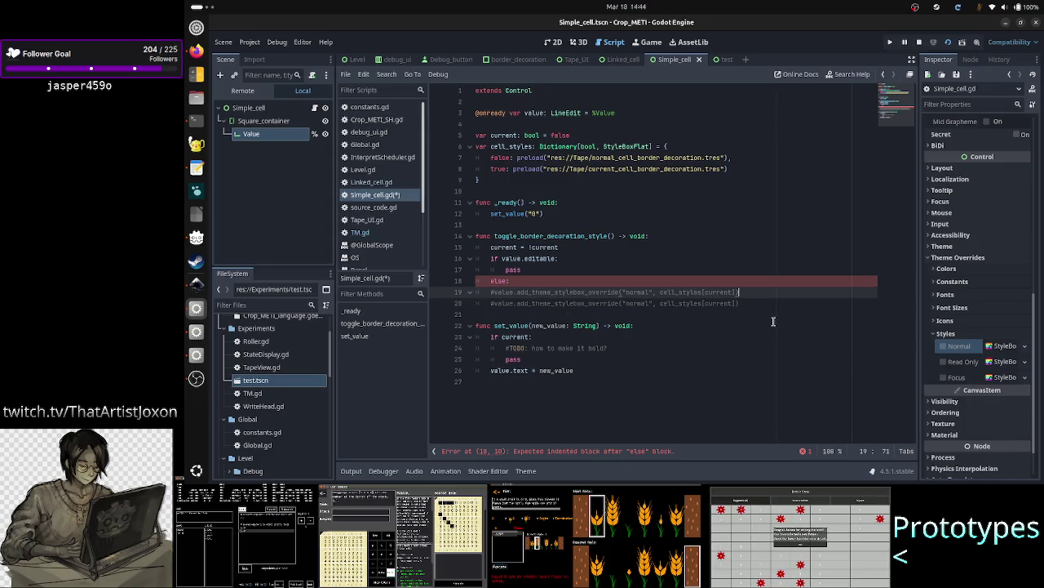
pyautogui.press('Down')
pyautogui.hotkey('shift', 'Down')
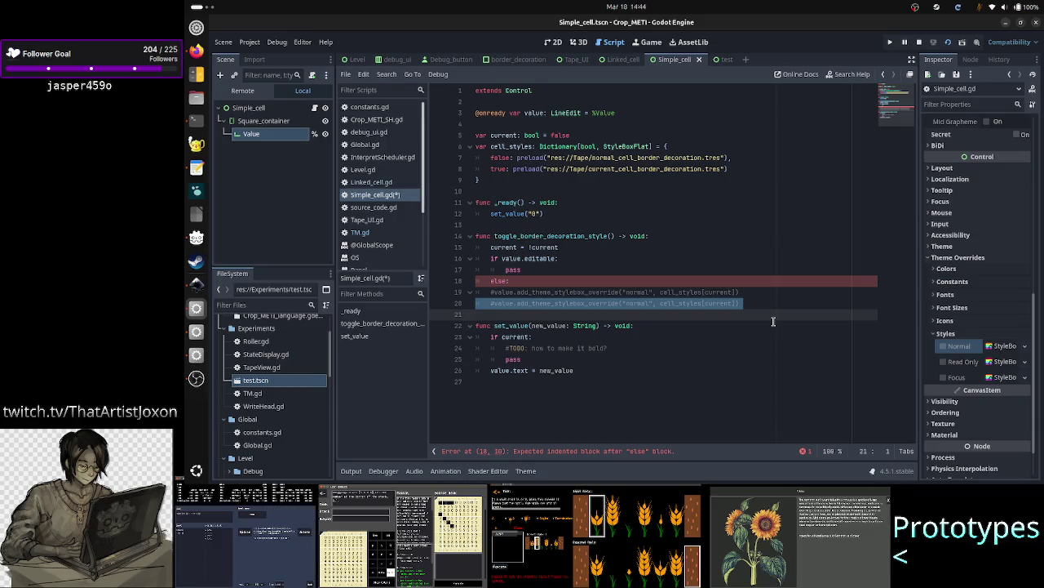
pyautogui.press('BackSpace')
# - Uncomment the remaining override, change "normal" to "read_only", and indent it under else
pyautogui.press('Up')
pyautogui.hotkey('ctrl', 'k')
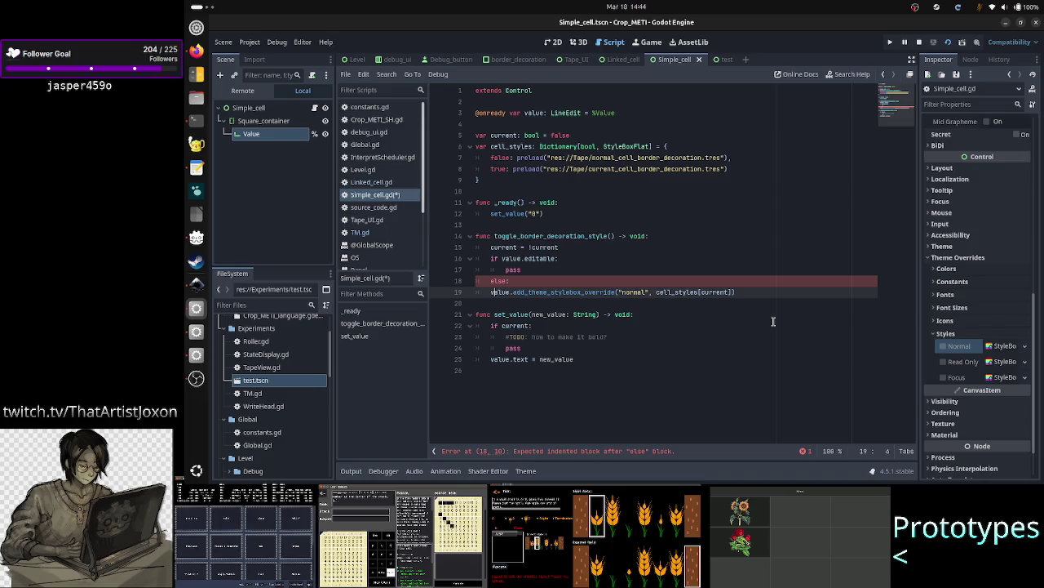
pyautogui.hotkey('ctrl', 'Right')
pyautogui.hotkey('ctrl', 'Right')
pyautogui.press('Right')
pyautogui.press('BackSpace')
pyautogui.press('BackSpace')
pyautogui.press('BackSpace')
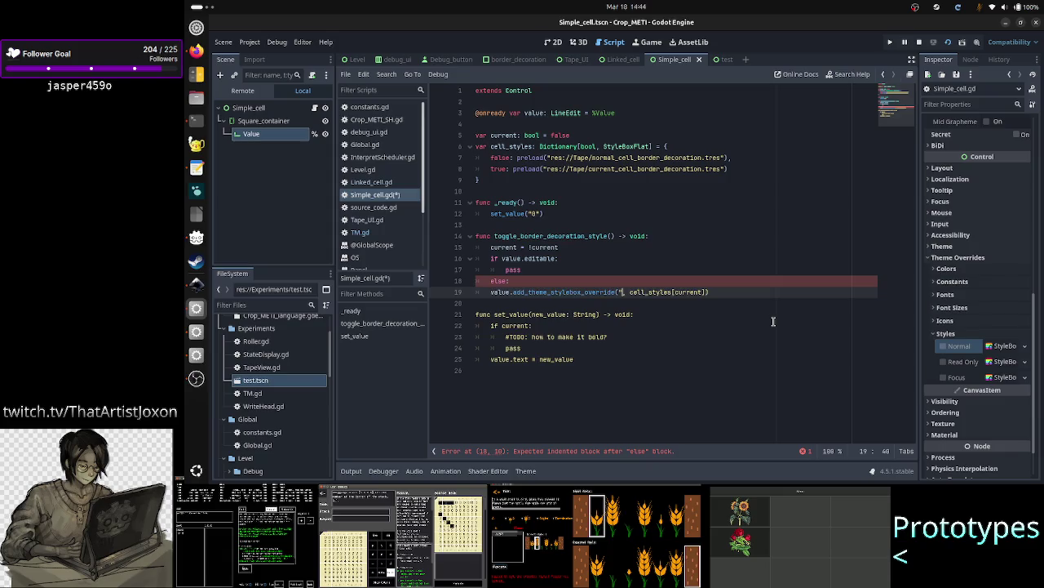
pyautogui.write('read_only')
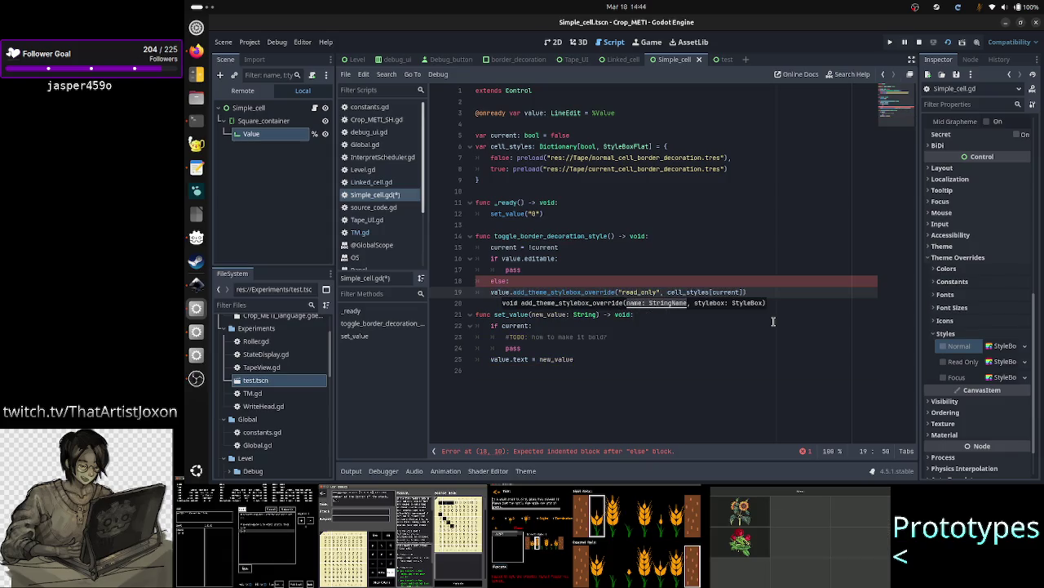
pyautogui.press('Return')
pyautogui.press('Up')
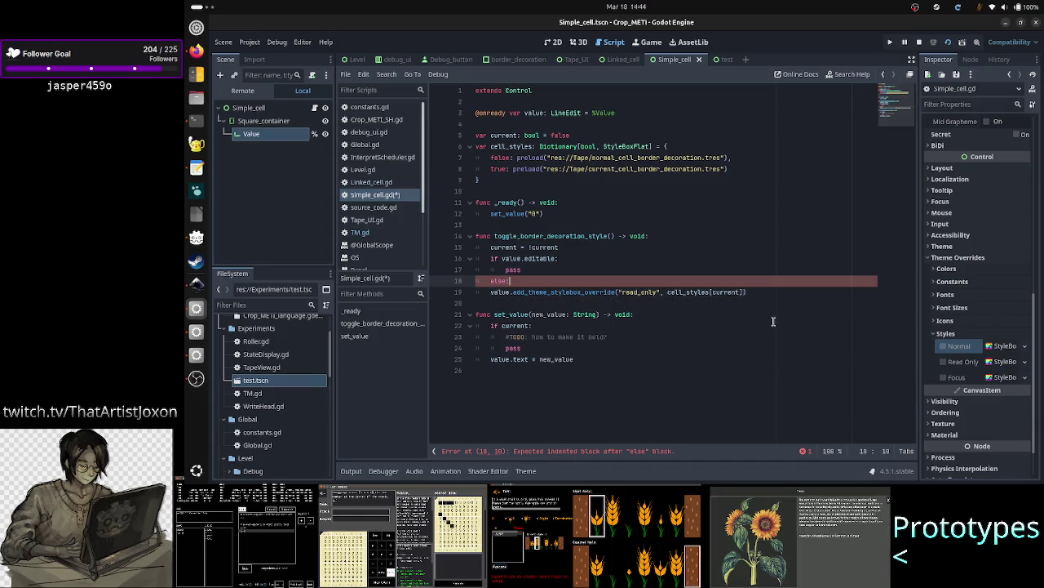
pyautogui.press('Down')
pyautogui.press('Home')
pyautogui.press('Tab')
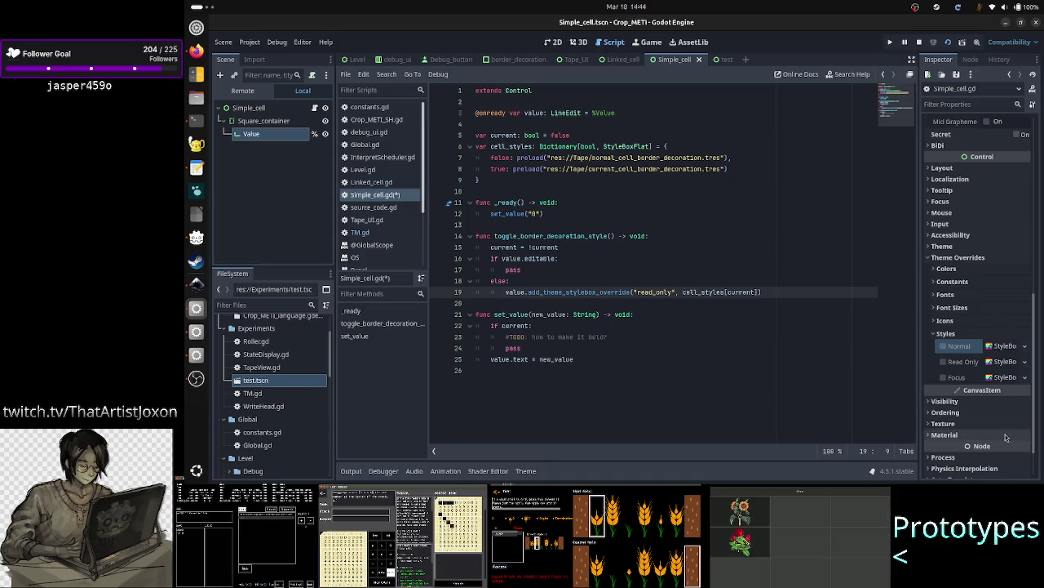
pyautogui.moveTo(960, 379)
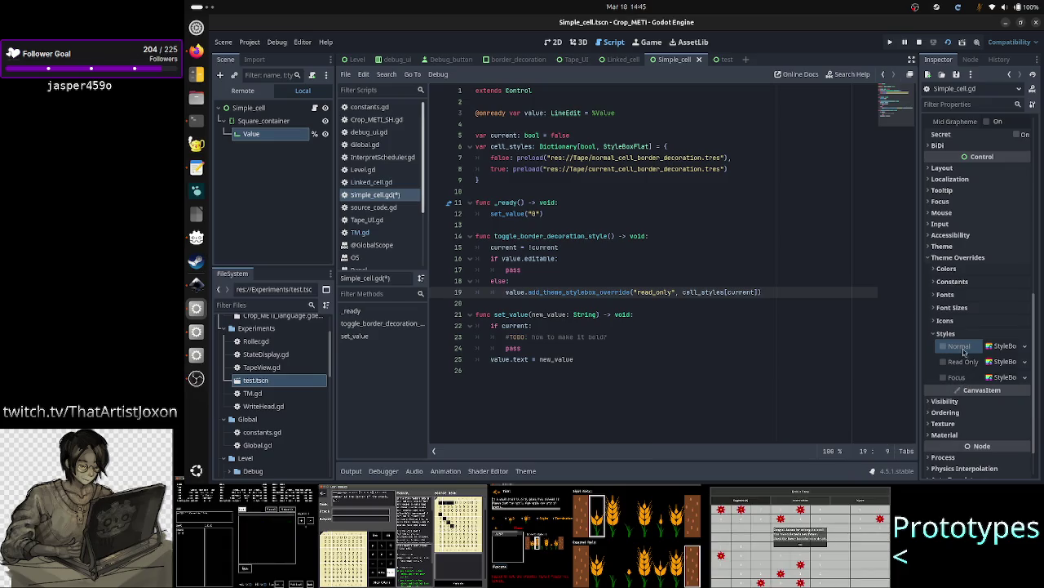
pyautogui.moveTo(966, 351)
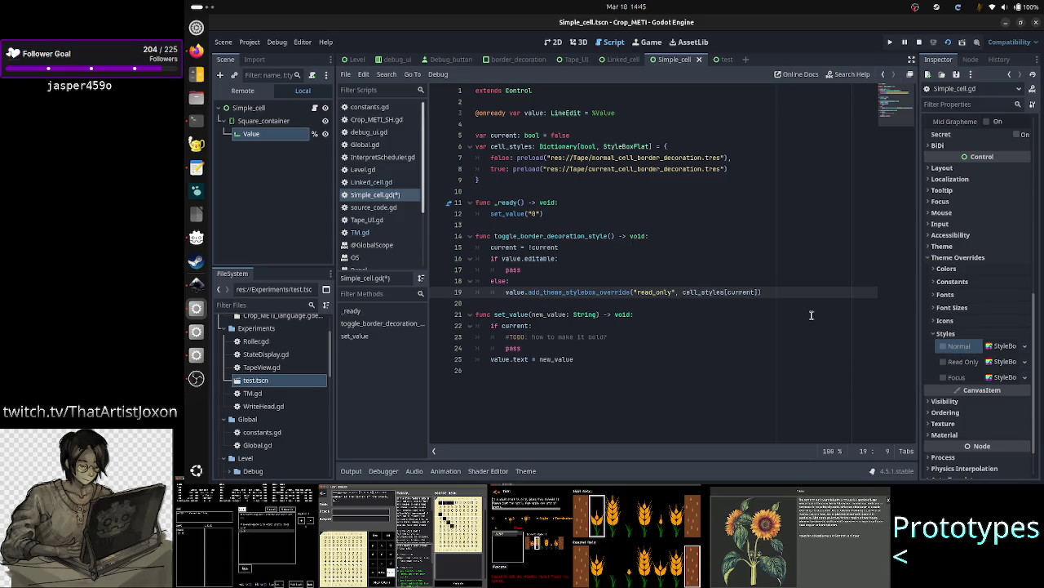
# - Duplicate the read_only override call above itself and change the copy's style to "normal"
pyautogui.press('Return')
pyautogui.press('Up')
pyautogui.press('Down')
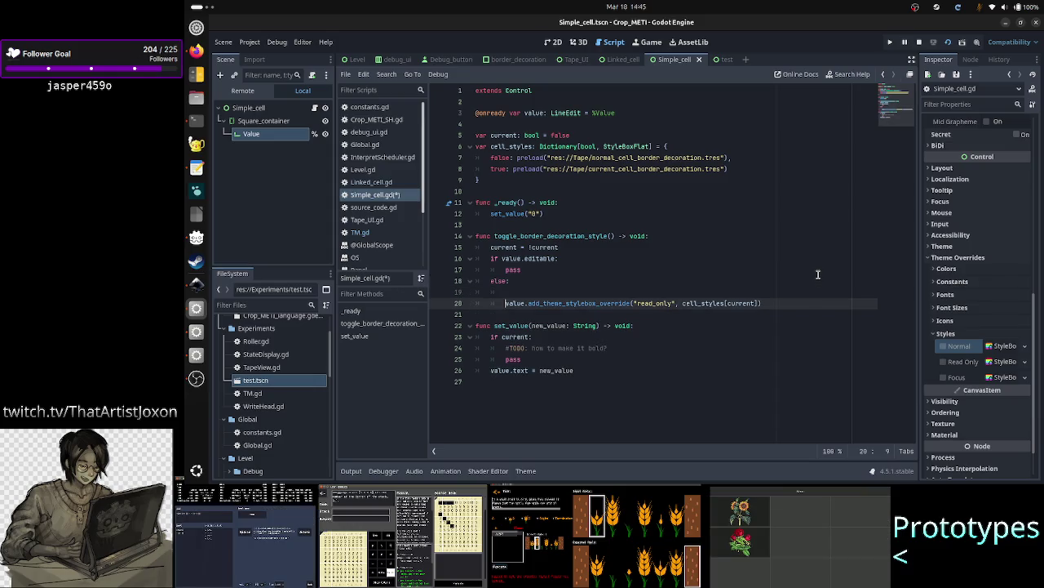
pyautogui.hotkey('shift', 'End')
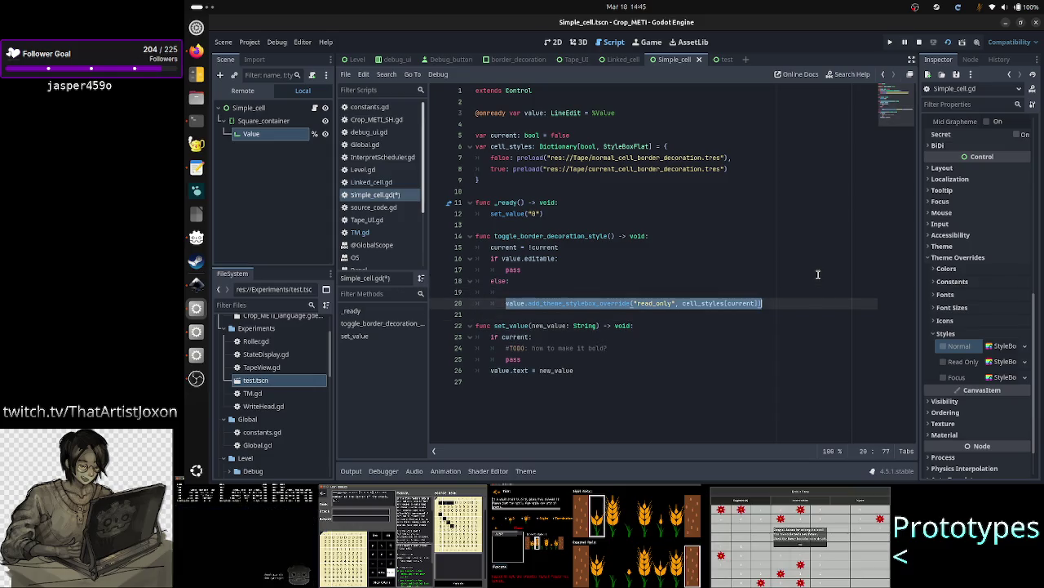
pyautogui.hotkey('ctrl', 'c')
pyautogui.press('Up')
pyautogui.hotkey('ctrl', 'v')
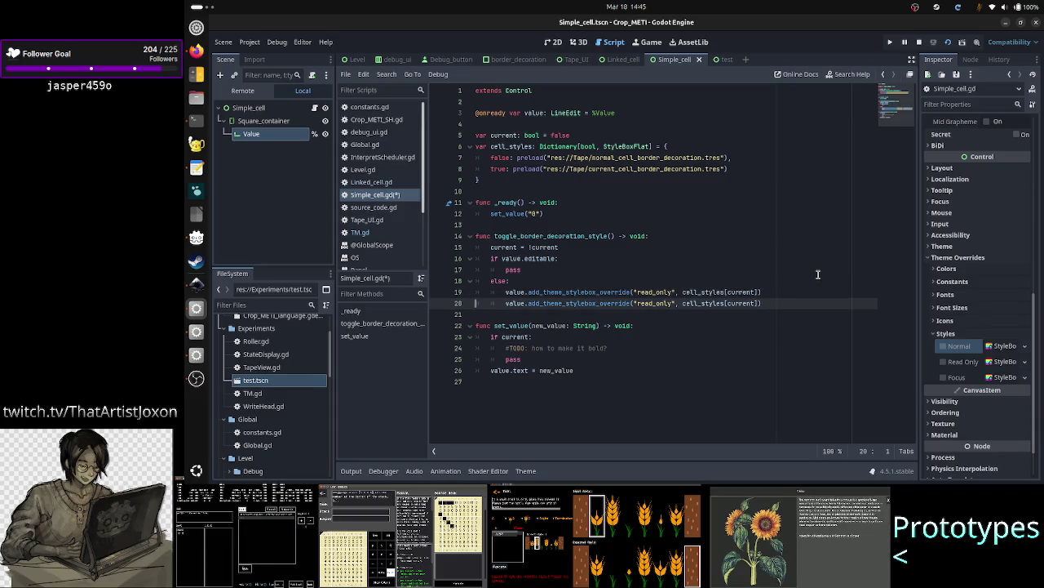
pyautogui.press('Left')
pyautogui.press('Left')
pyautogui.press('Left')
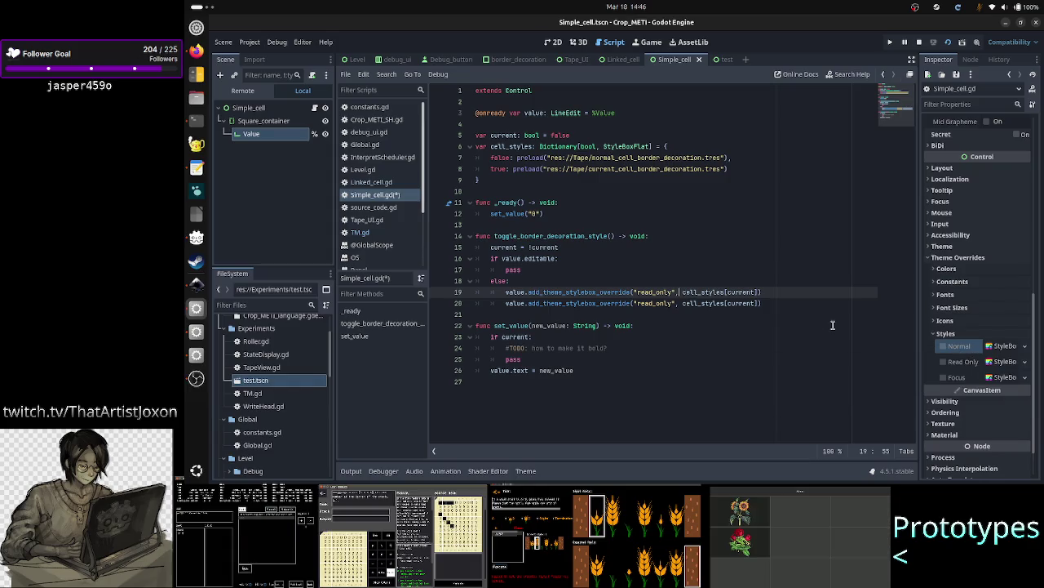
pyautogui.press('BackSpace')
pyautogui.press('BackSpace')
pyautogui.press('BackSpace')
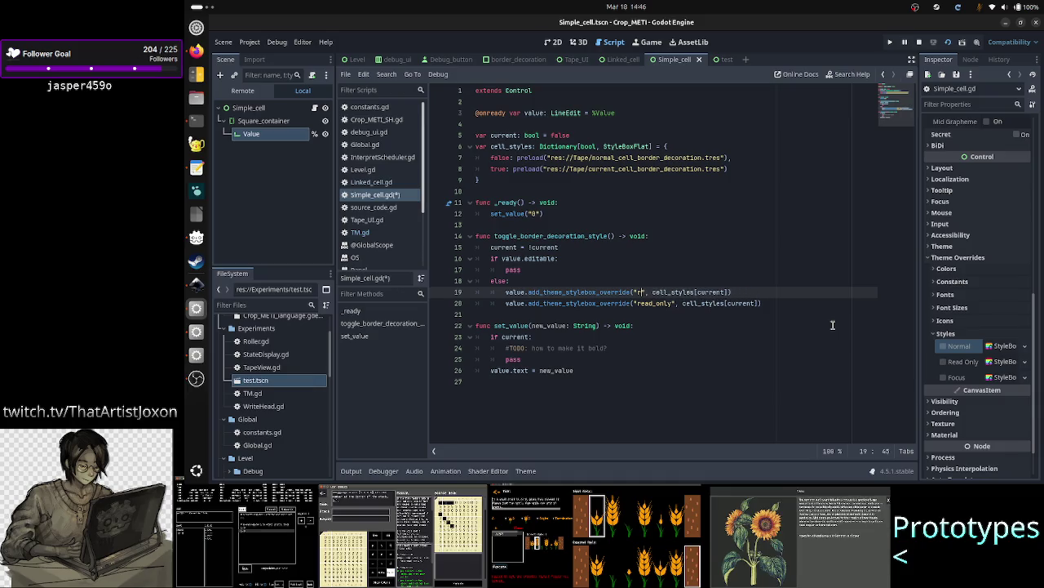
pyautogui.write('normal')
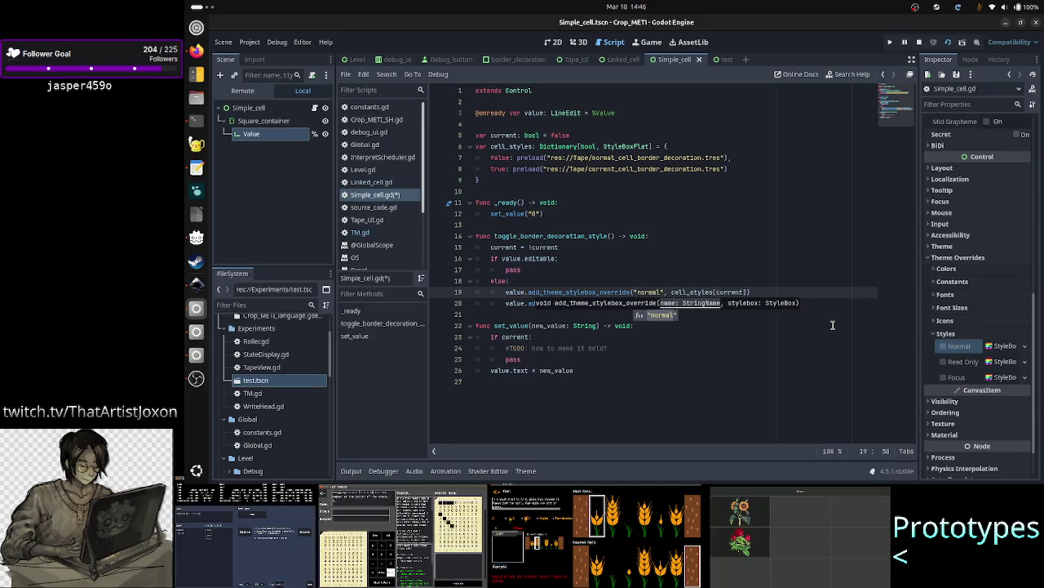
pyautogui.press('Escape')
# - Copy the normal override call and paste it on a new line below the read_only call
pyautogui.press('Home')
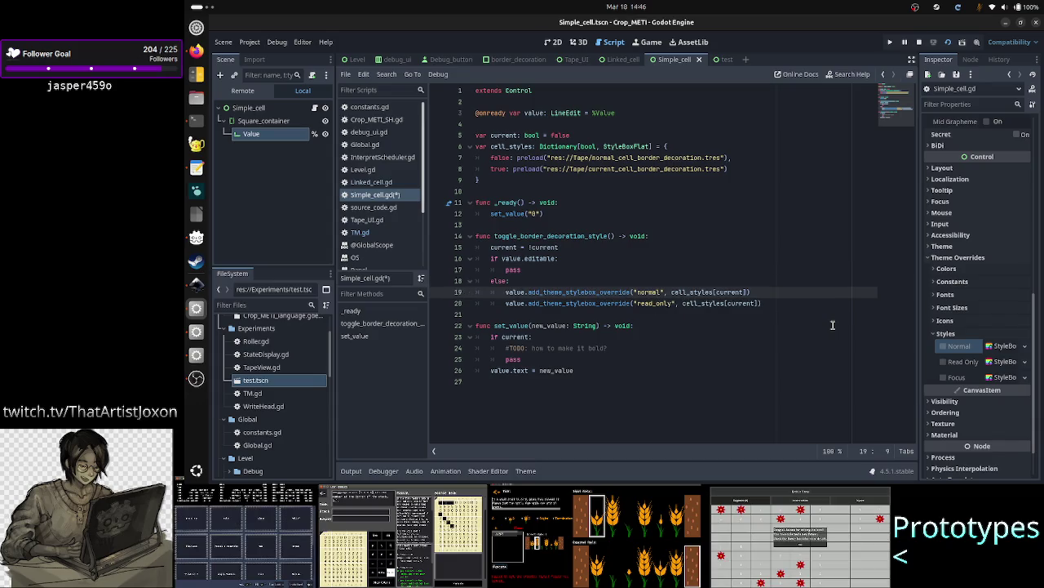
pyautogui.hotkey('shift', 'Down')
pyautogui.hotkey('shift', 'Left')
pyautogui.hotkey('shift', 'Left')
pyautogui.hotkey('shift', 'Left')
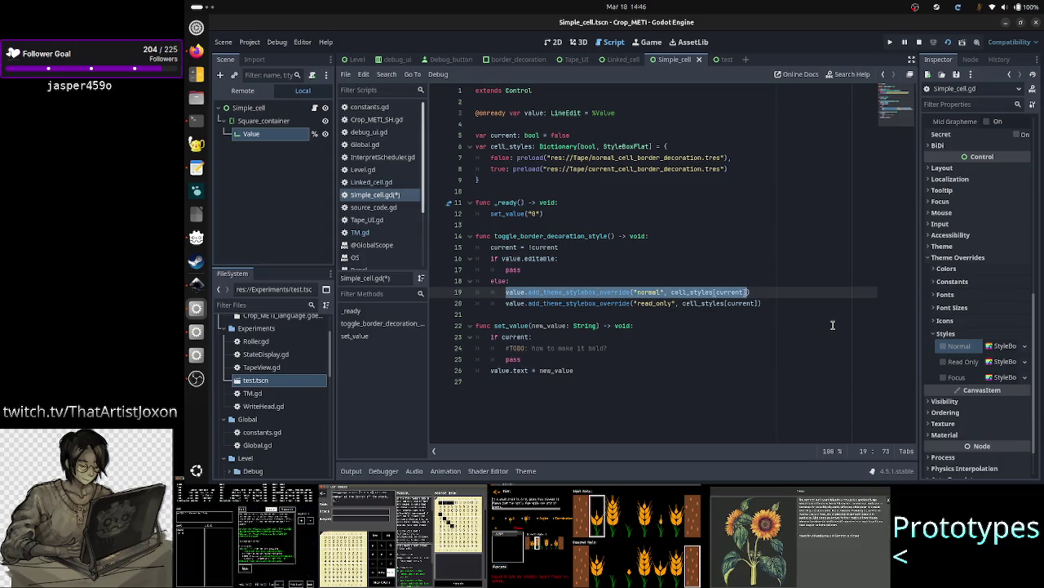
pyautogui.press('Right')
pyautogui.press('Down')
pyautogui.press('End')
pyautogui.press('Return')
pyautogui.hotkey('ctrl', 'v')
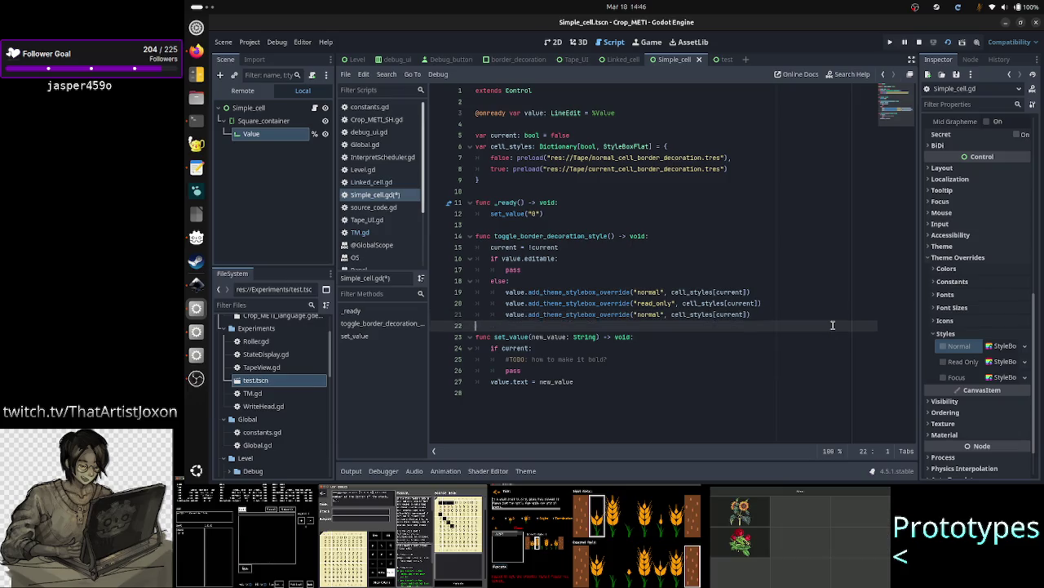
pyautogui.press('Up')
pyautogui.press('Up')
pyautogui.press('Home')
# - Rename the third override call's style to "focus", then return to the normal line
pyautogui.press('Down')
pyautogui.press('Down')
pyautogui.press('End')
pyautogui.hotkey('ctrl', 'Left')
pyautogui.hotkey('ctrl', 'Left')
pyautogui.hotkey('ctrl', 'Left')
pyautogui.press('BackSpace')
pyautogui.press('BackSpace')
pyautogui.press('BackSpace')
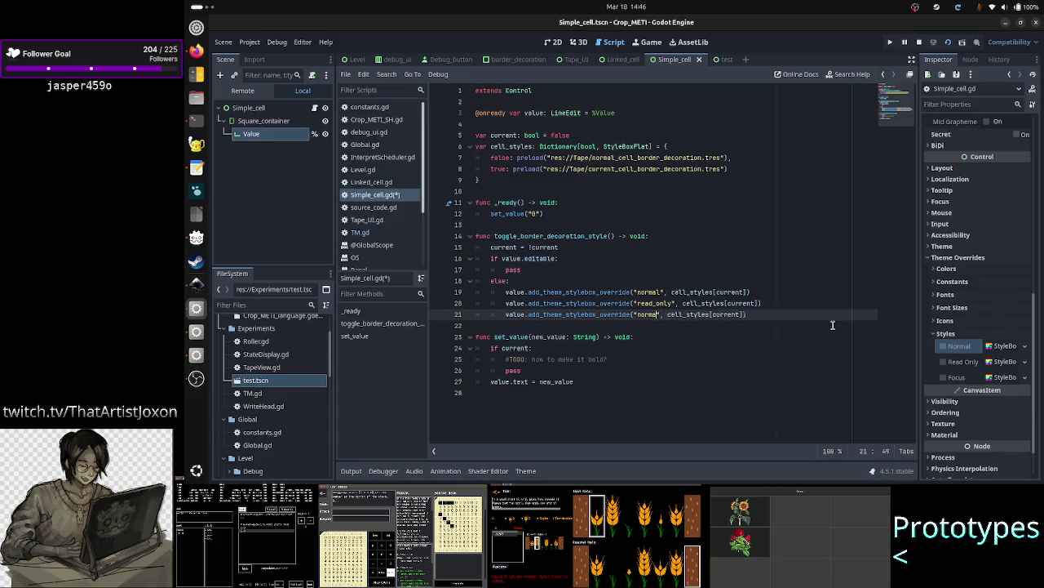
pyautogui.write('n')
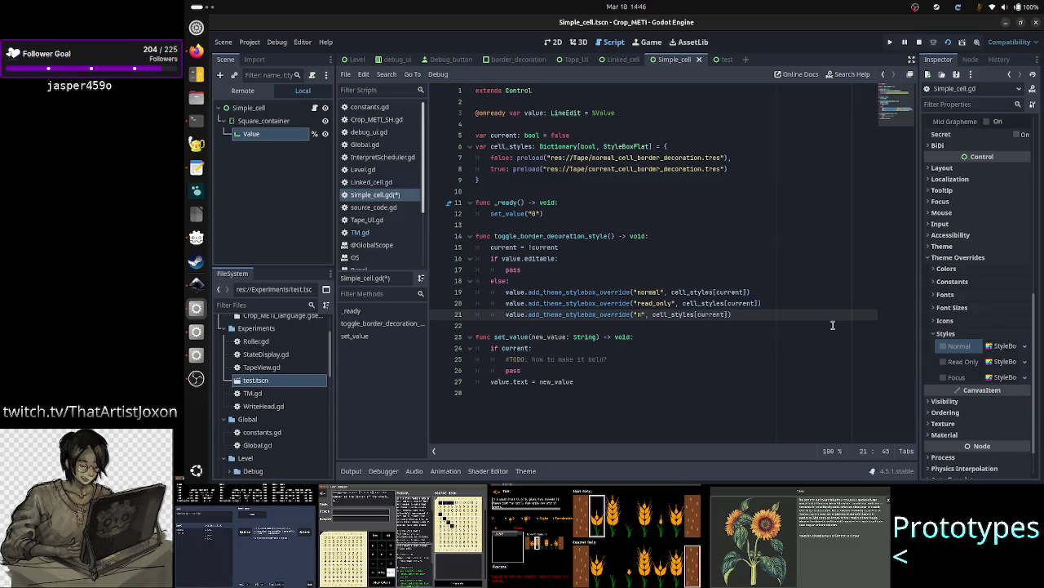
pyautogui.press('BackSpace')
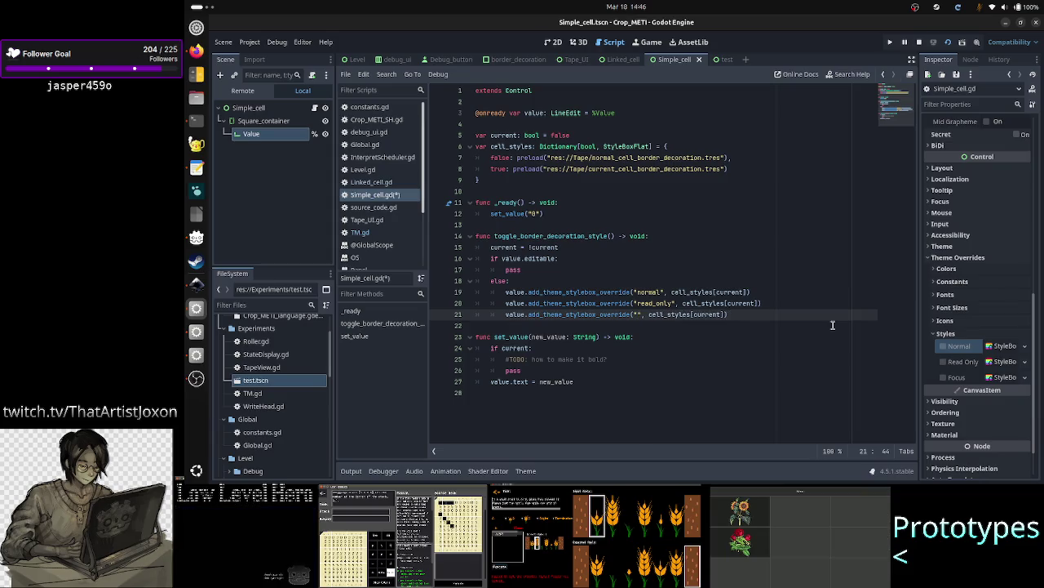
pyautogui.write('focus')
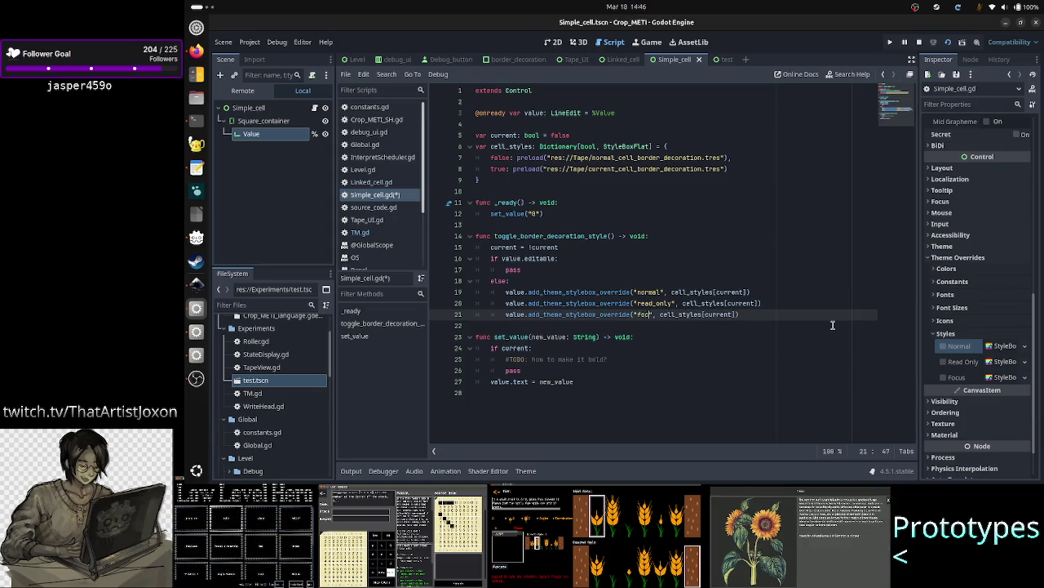
pyautogui.press('Up')
pyautogui.press('Up')
pyautogui.press('Up')
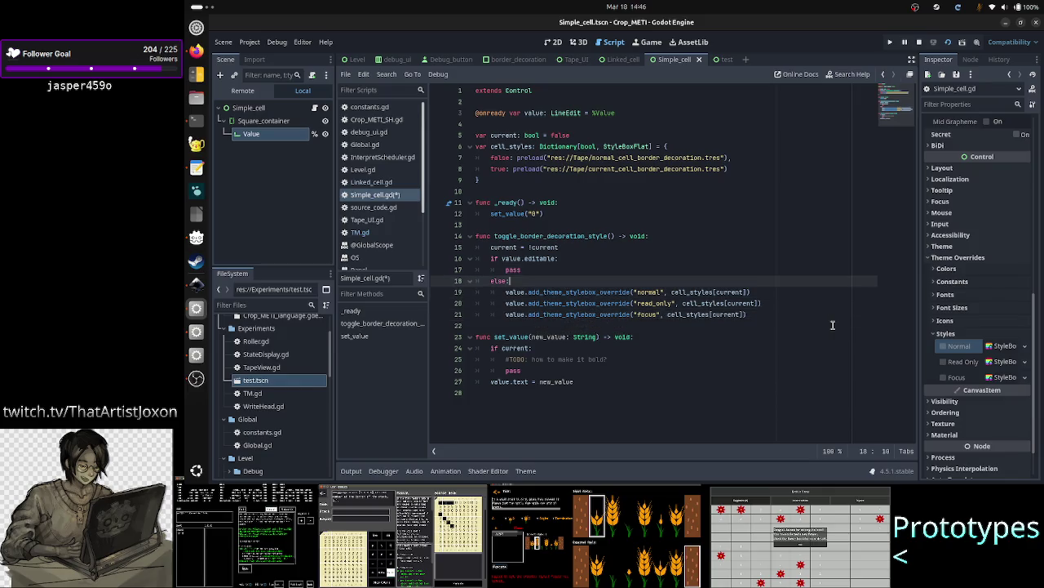
pyautogui.press('Home')
pyautogui.press('Down')
pyautogui.press('Left')
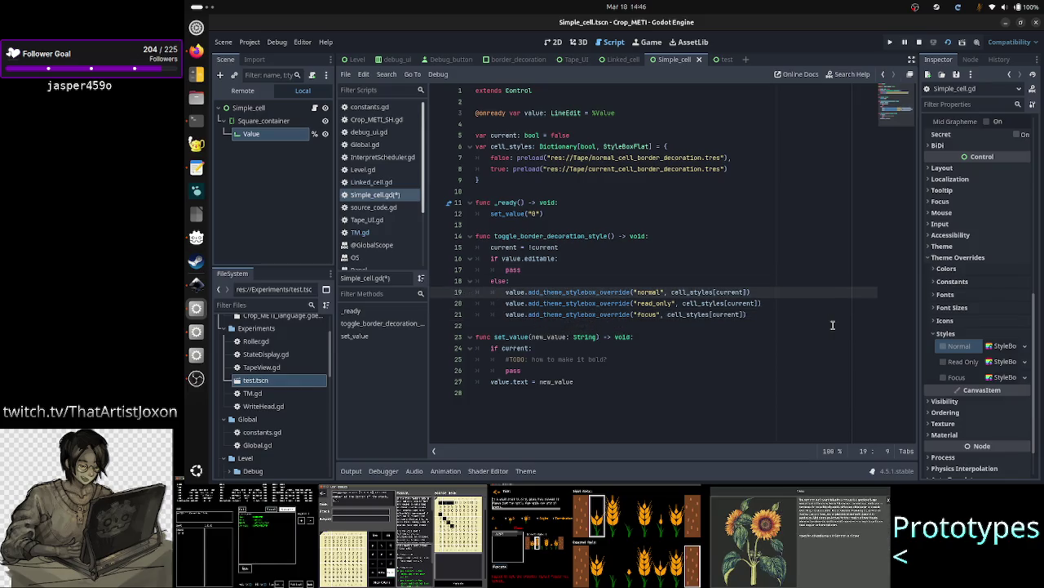
# - Comment out lines 19 and 21, the "normal" and "focus" override calls, with Ctrl+K
pyautogui.hotkey('ctrl', 'k')
pyautogui.press('Down')
pyautogui.press('Down')
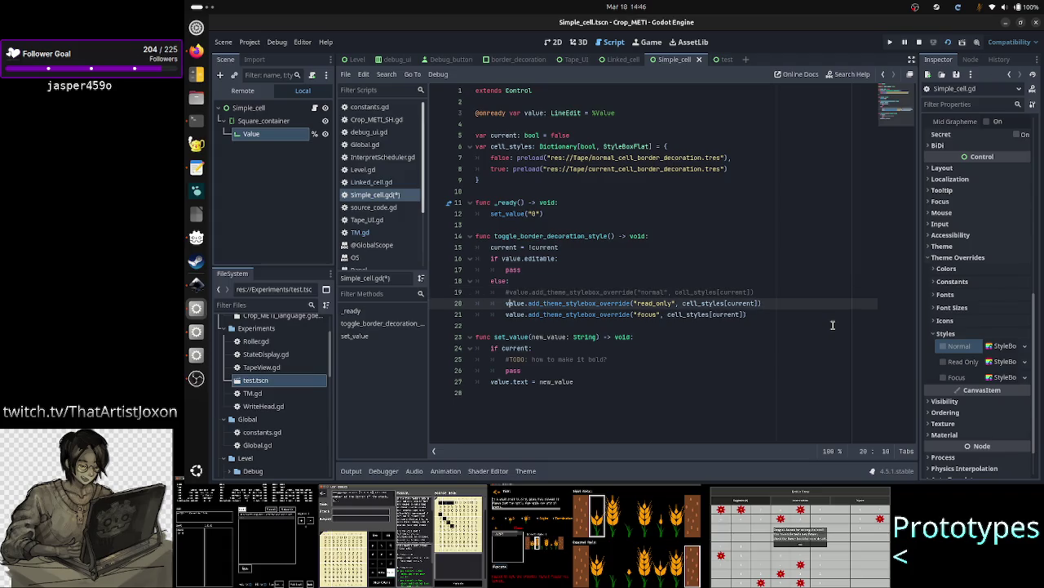
pyautogui.hotkey('ctrl', 'k')
pyautogui.press('Up')
pyautogui.press('Up')
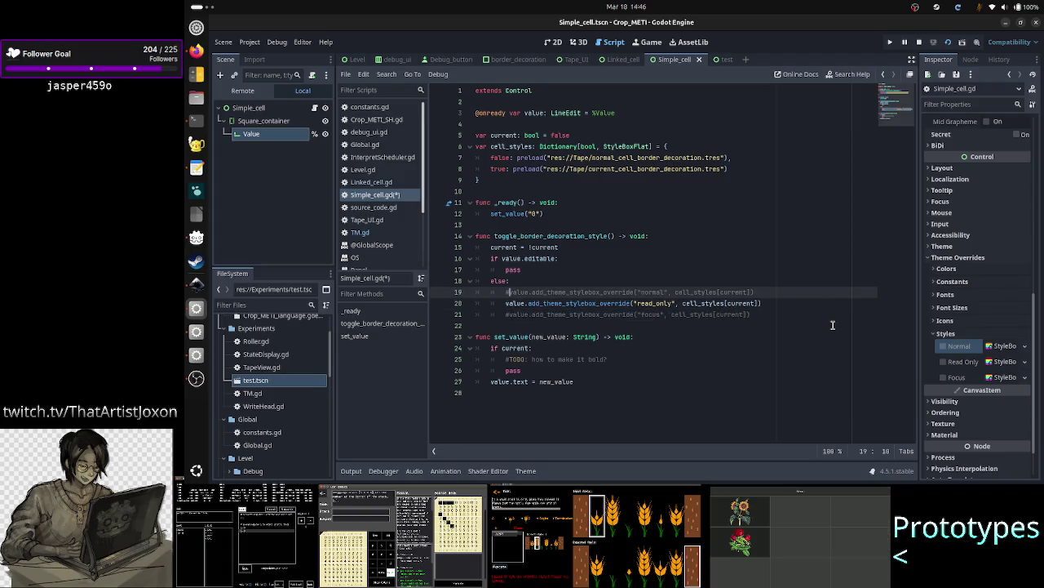
pyautogui.press('Down')
pyautogui.press('Down')
pyautogui.press('Up')
pyautogui.press('Up')
pyautogui.press('Down')
pyautogui.press('Up')
pyautogui.press('Down')
pyautogui.press('Down')
pyautogui.press('Up')
pyautogui.press('Up')
pyautogui.press('Up')
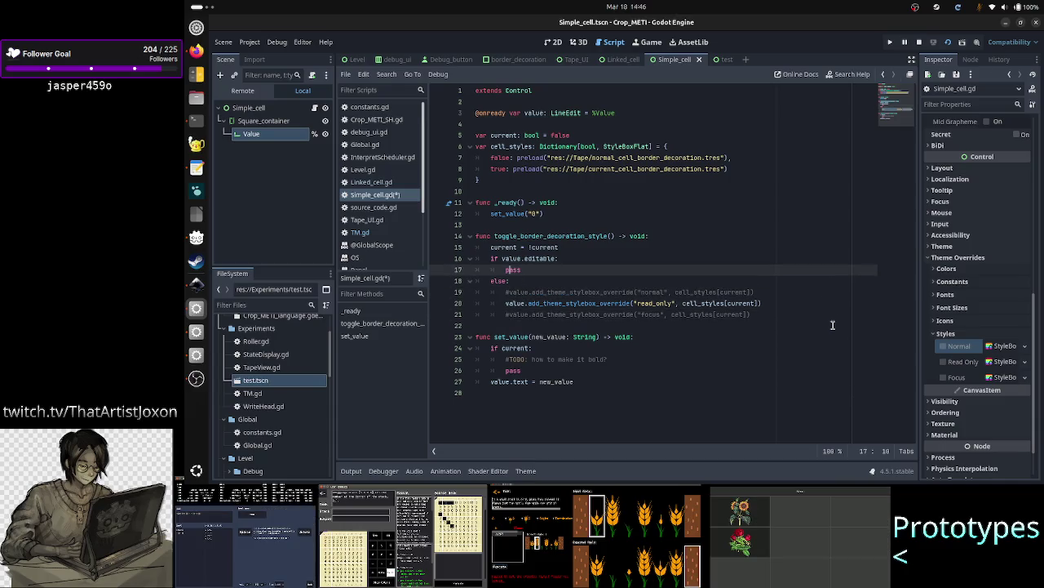
pyautogui.press('Right')
pyautogui.press('Right')
pyautogui.press('Right')
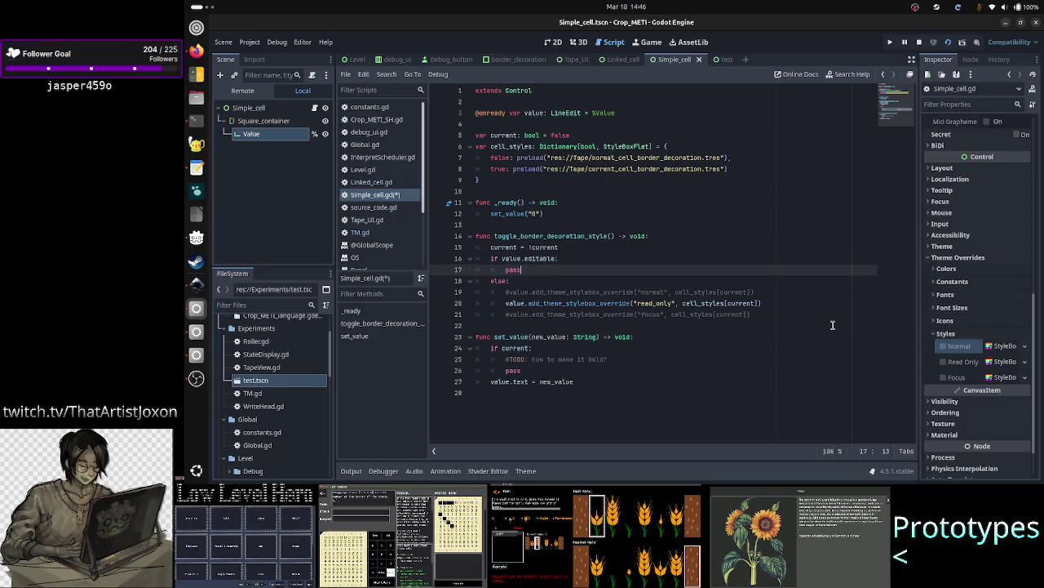
pyautogui.press('Down')
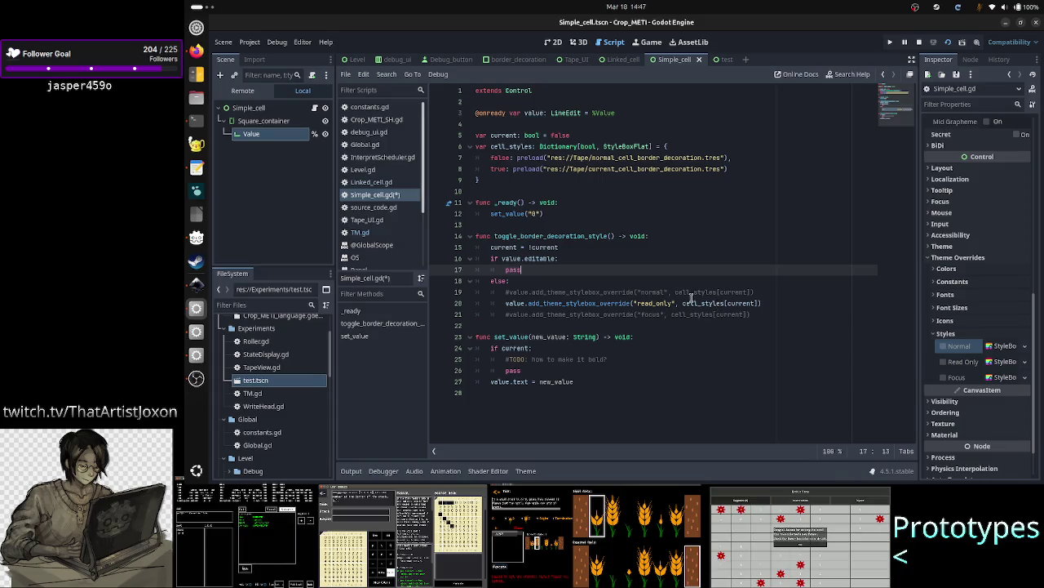
# - Inspect normal_cell_border_decoration and current_cell_border_decoration in Tape, then switch to UI_design_notes.txt
pyautogui.scroll(-10, 278, 389)
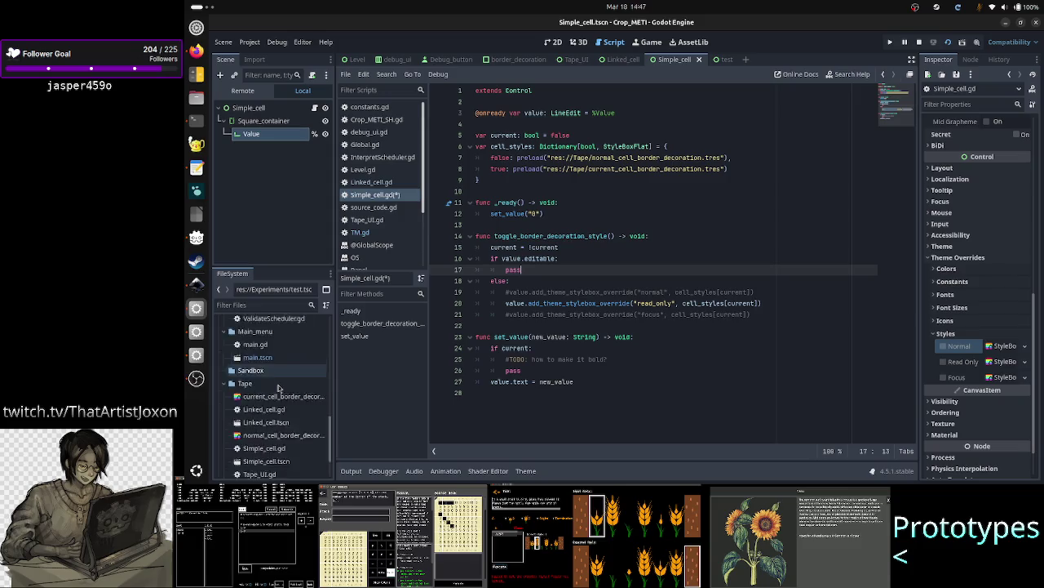
pyautogui.scroll(-3, 275, 392)
pyautogui.click(275, 395)
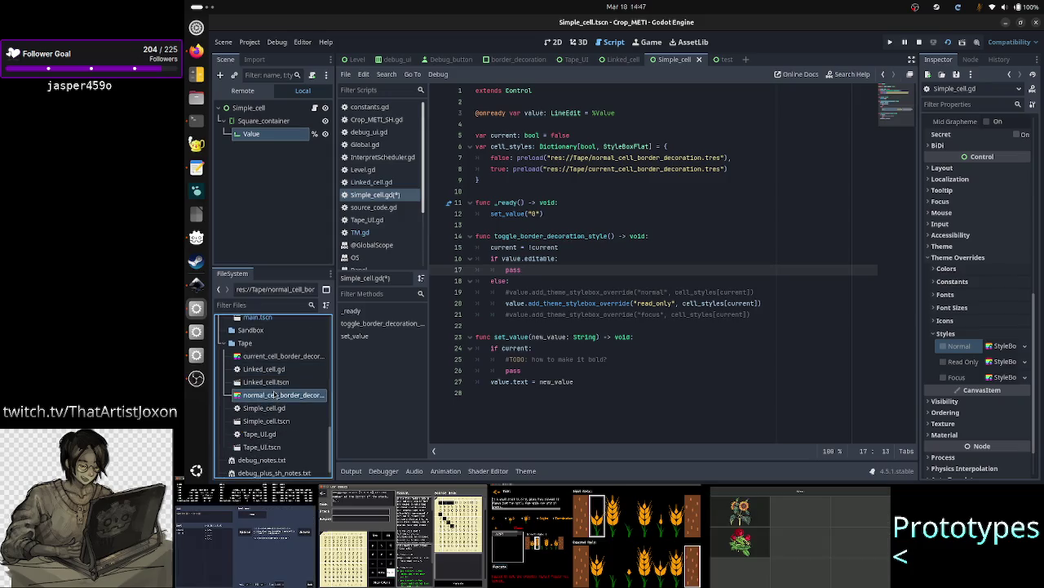
pyautogui.click(272, 359)
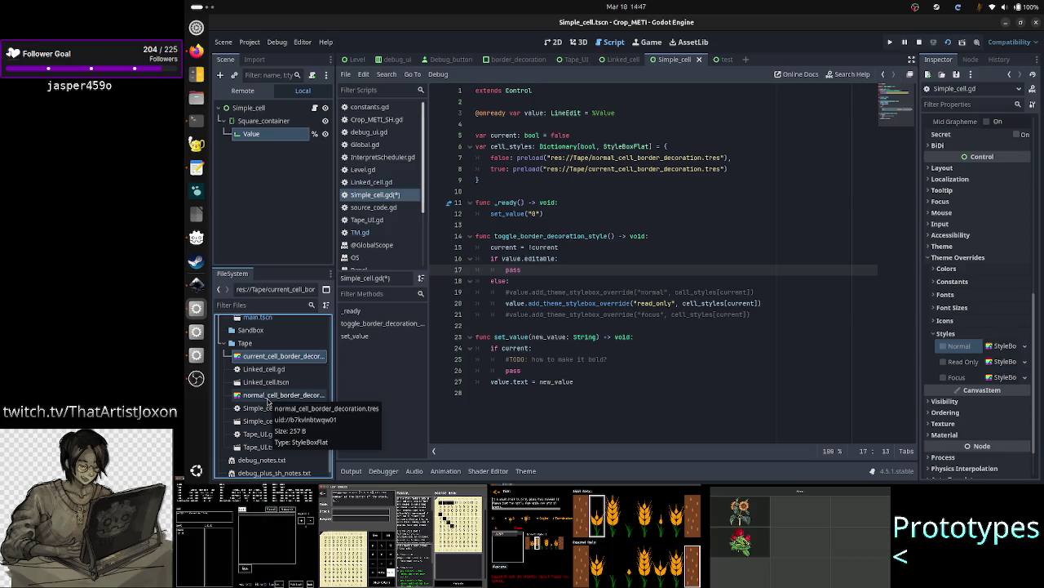
pyautogui.click(268, 401)
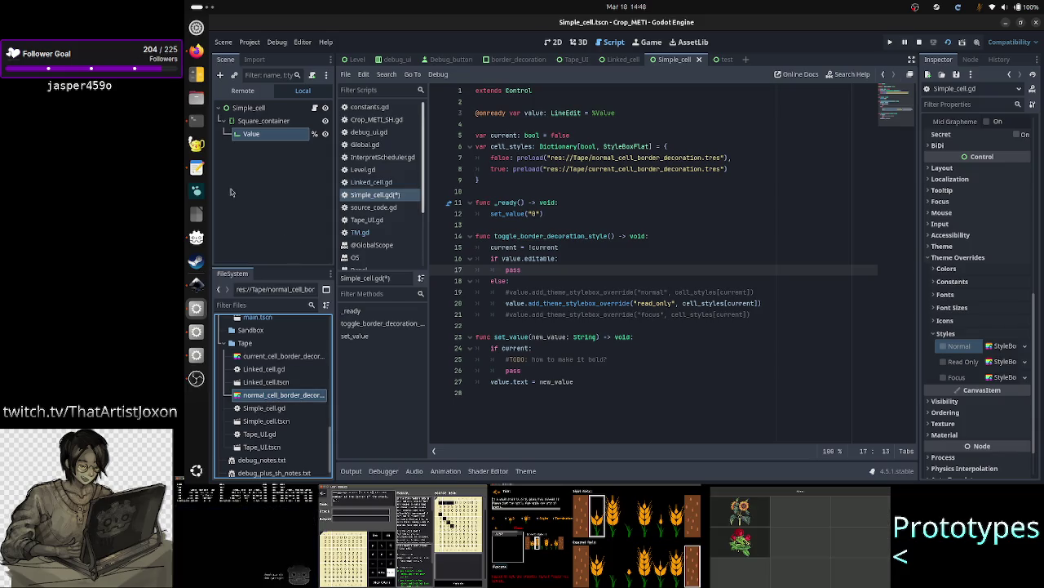
pyautogui.click(196, 170)
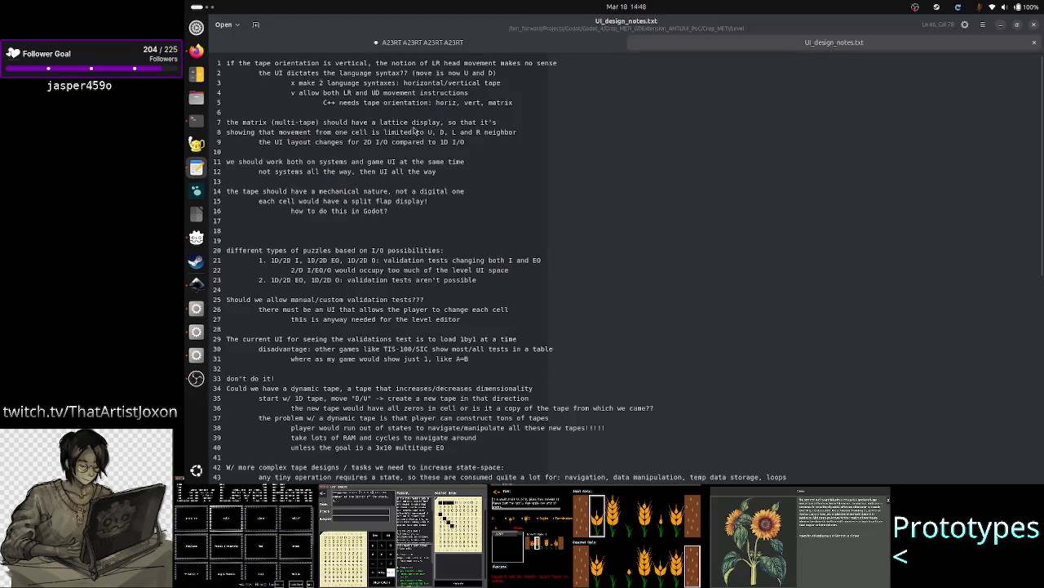
# - Start a new blank document listing 'editable?', 'focus?' and 'current?' on separate lines
pyautogui.click(445, 43)
pyautogui.hotkey('ctrl', 'alt', 'pagedown')
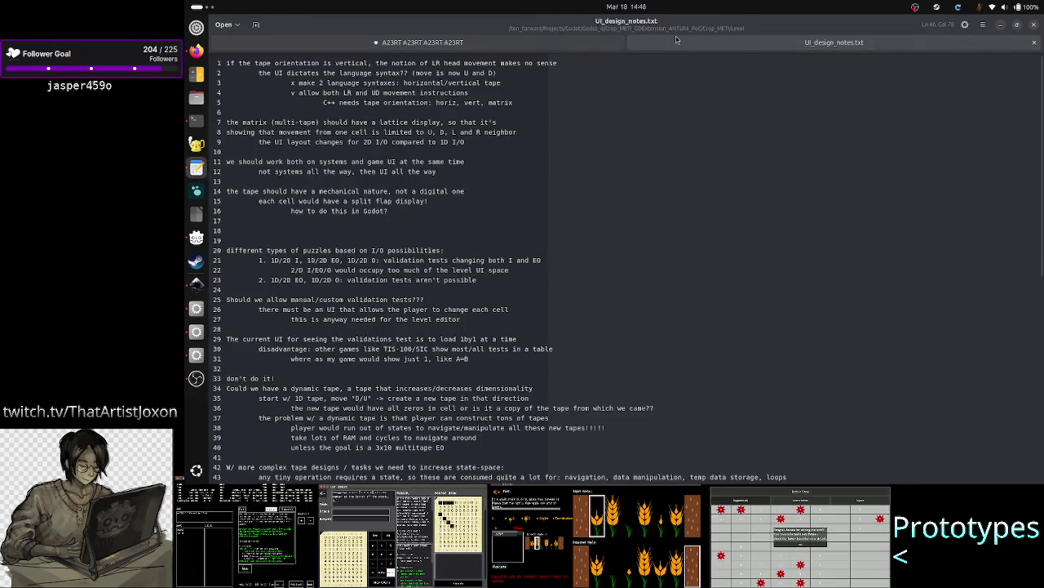
pyautogui.click(256, 26)
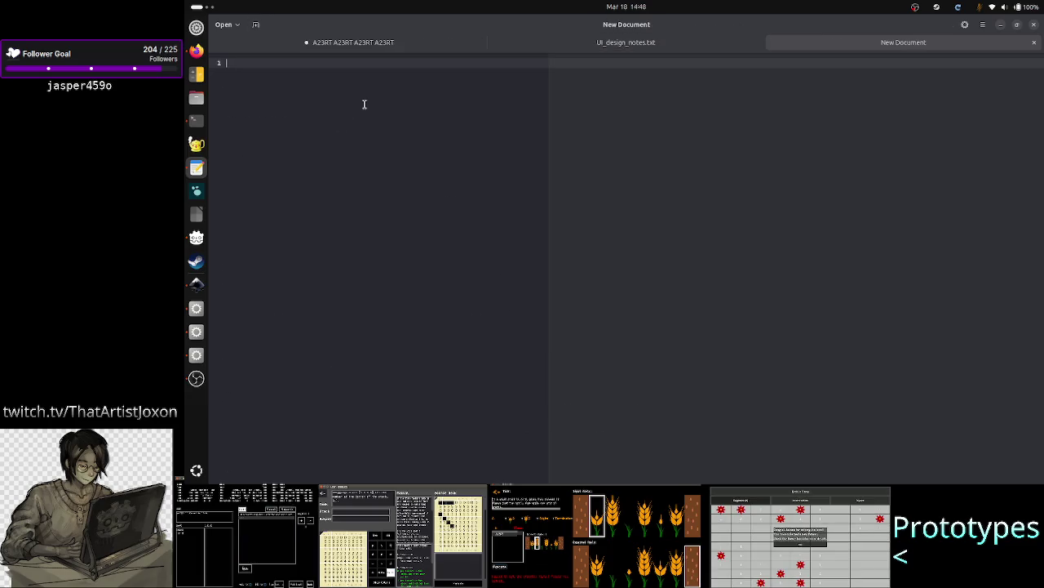
pyautogui.write('edi')
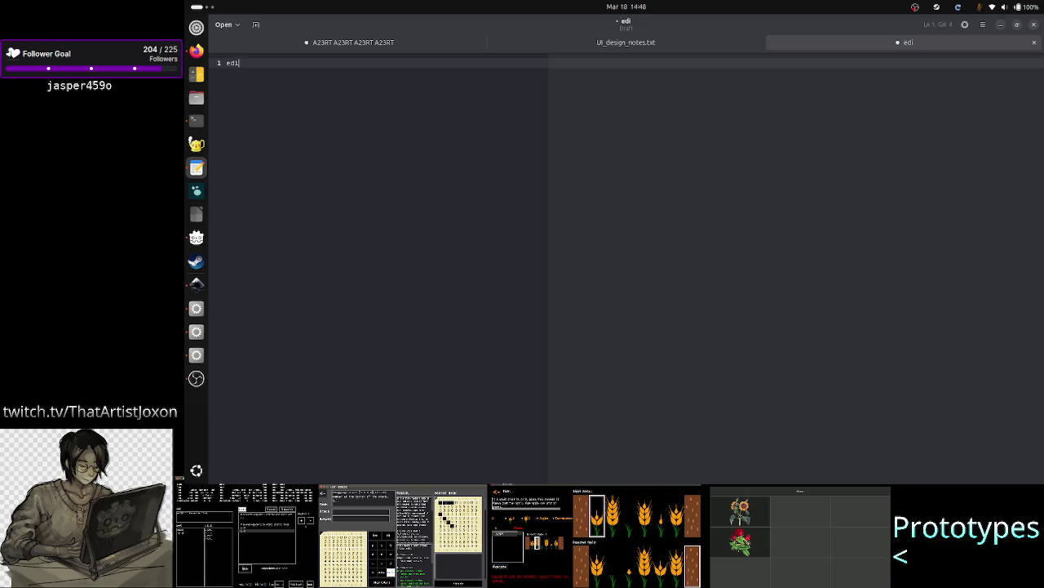
pyautogui.write('table')
pyautogui.press('Return')
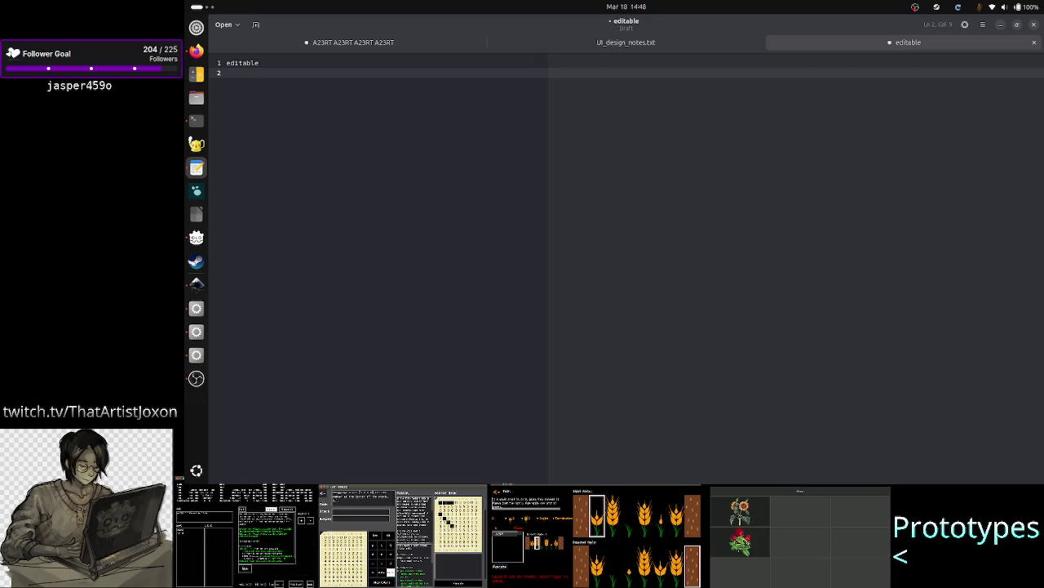
pyautogui.press('BackSpace')
pyautogui.write('?')
pyautogui.press('Return')
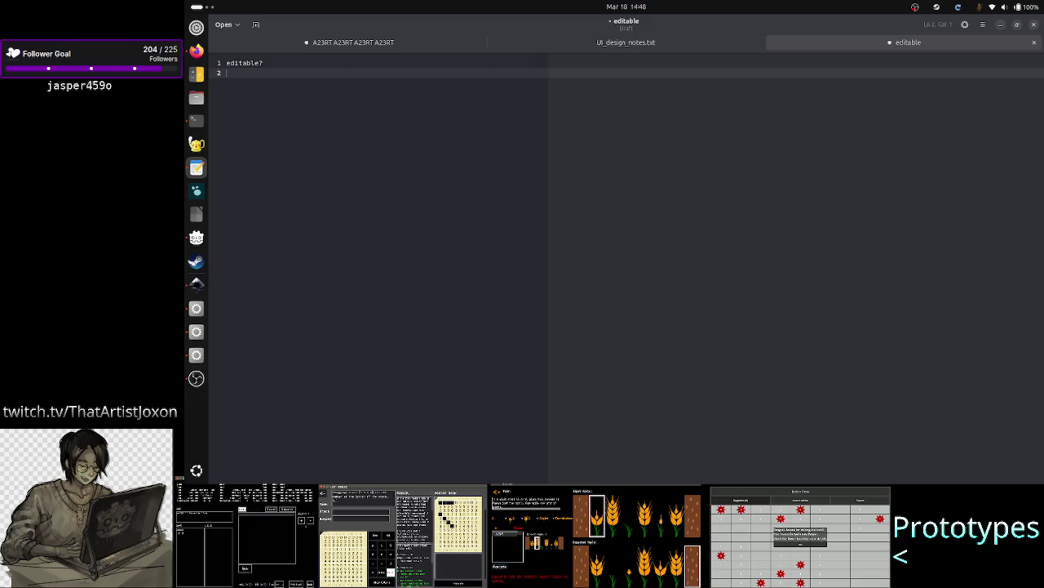
pyautogui.write('focus?')
pyautogui.press('Return')
pyautogui.write('current?')
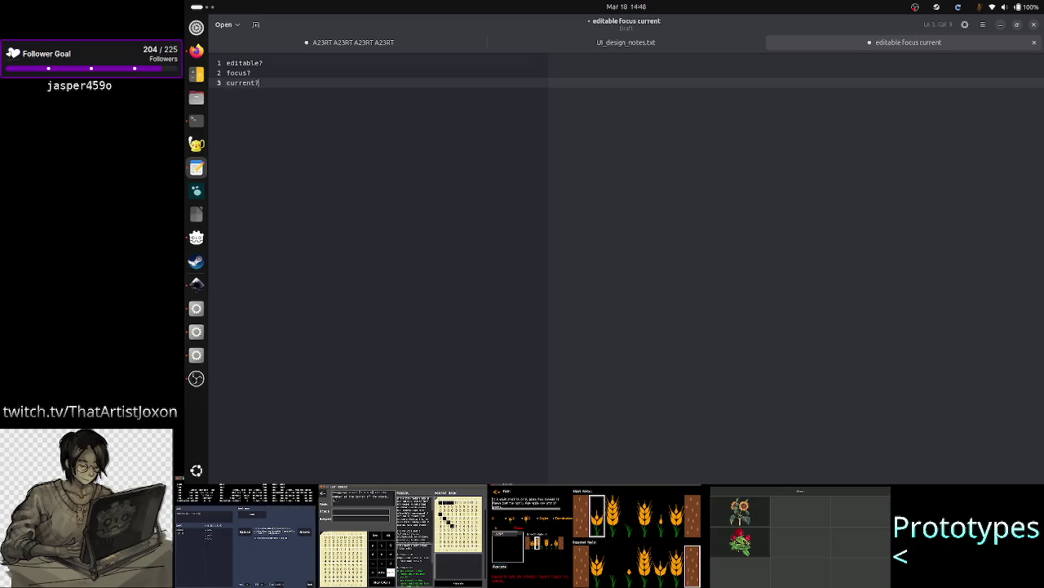
# - Indent the 'focus?' line and add an empty fourth line after 'current?'
pyautogui.click(262, 63)
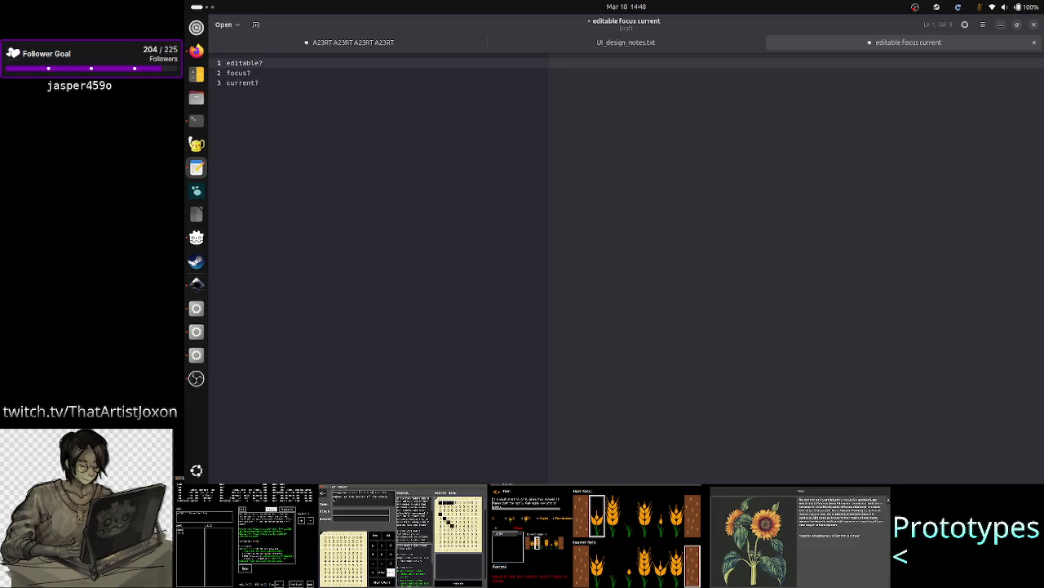
pyautogui.click(260, 83)
pyautogui.click(226, 73)
pyautogui.press('Tab')
pyautogui.press('Up')
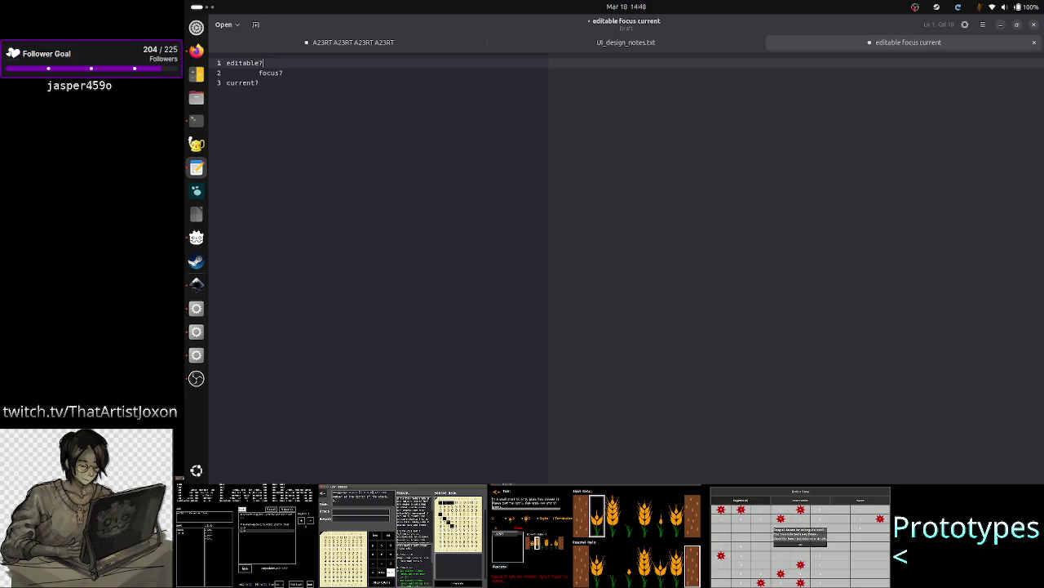
pyautogui.click(263, 73)
pyautogui.press('Home')
pyautogui.press('Home')
pyautogui.hotkey('shift', 'End')
pyautogui.click(226, 63)
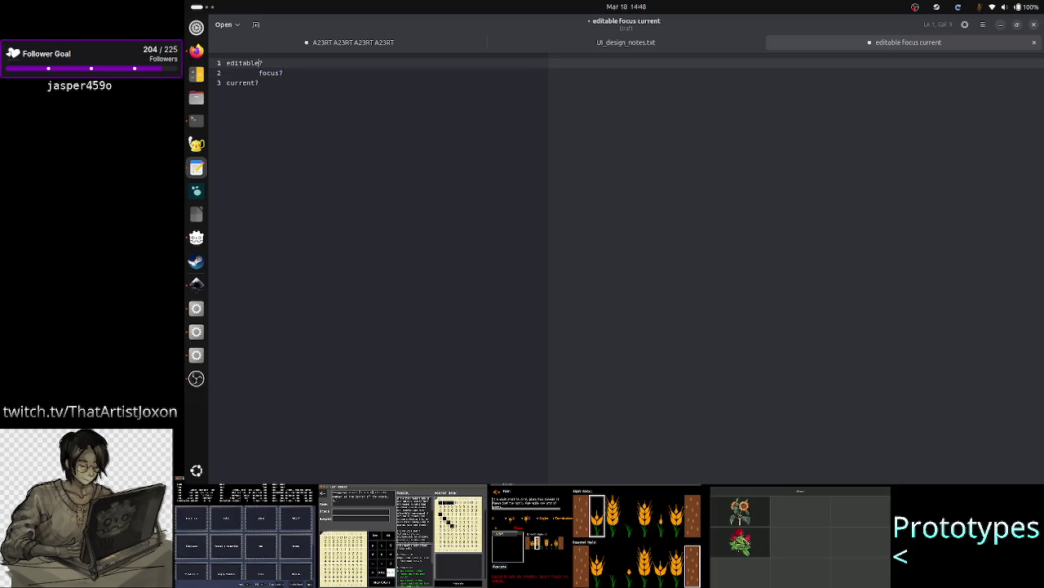
pyautogui.click(261, 72)
pyautogui.click(260, 82)
pyautogui.press('Return')
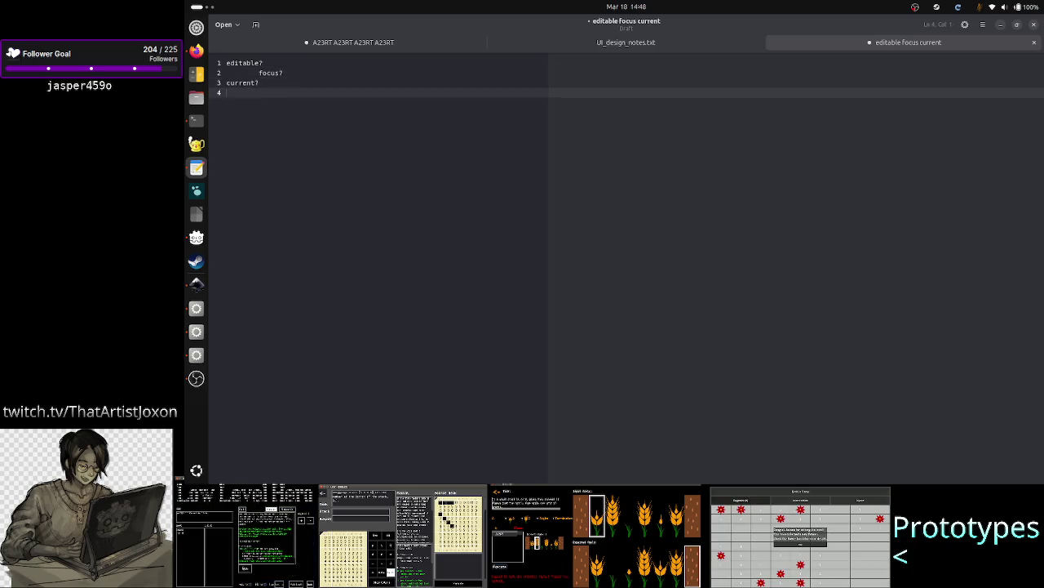